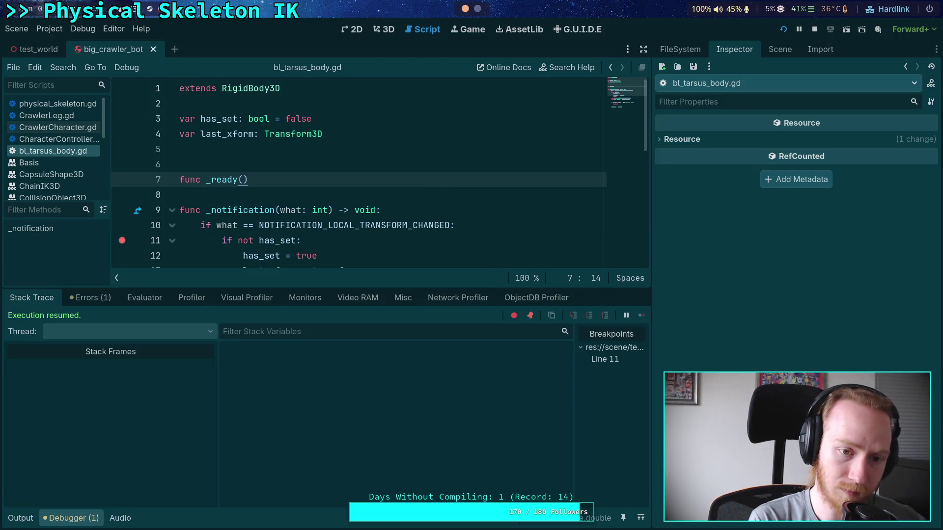
- Add _ready() -> void calling set_notify_local_transform(true) to bl_tarsus_body.gd, save, and rerun the project
{"action": "type", "text": " -> void:"}
{"action": "key", "text": "Return"}
{"action": "type", "text": "is_local"}
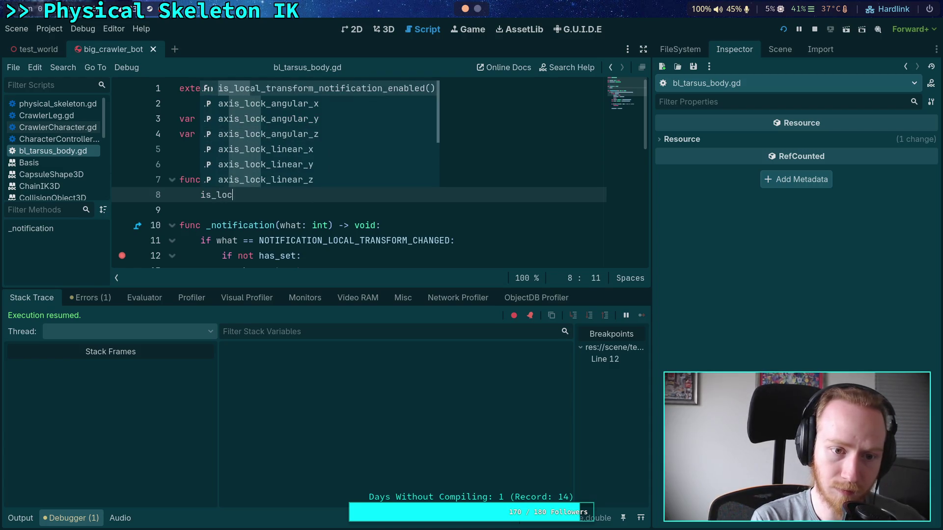
{"action": "key", "text": "Return"}
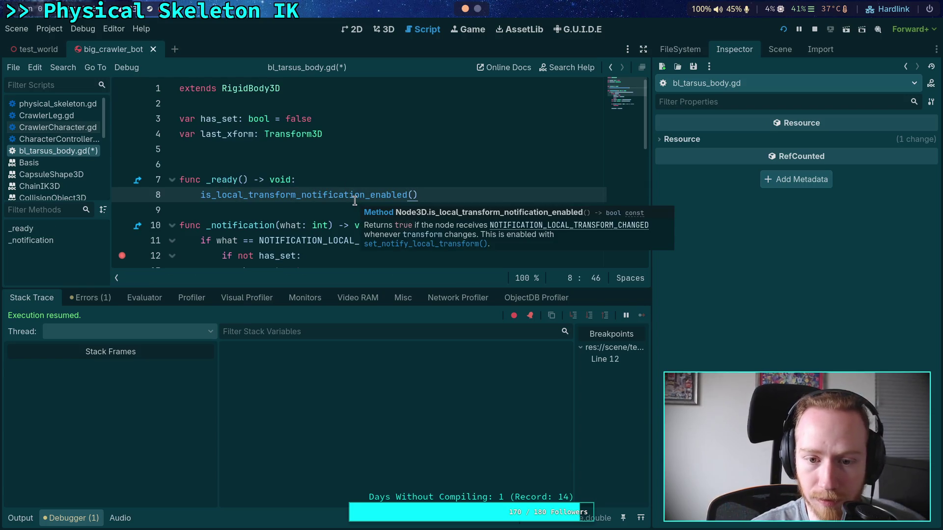
{"action": "left_click_drag", "start_coordinate": [435, 196], "coordinate": [198, 198]}
{"action": "type", "text": "set_notif"}
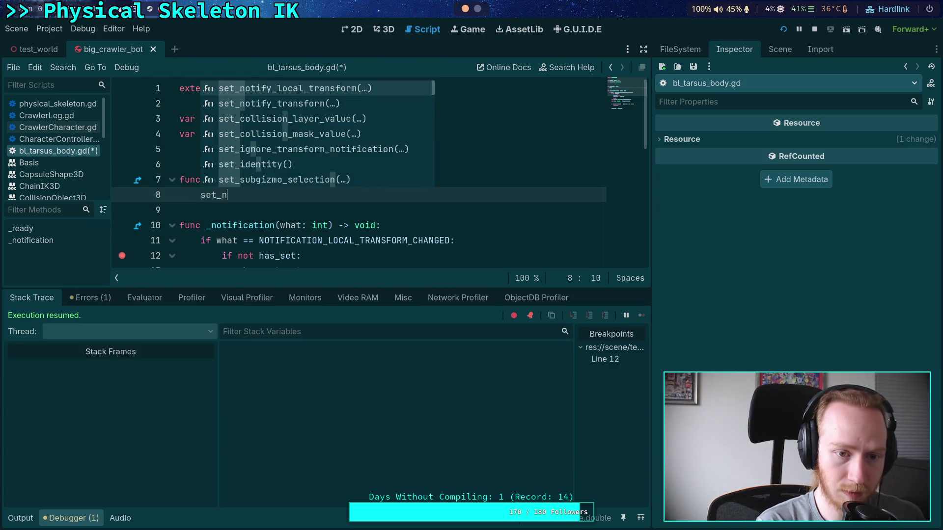
{"action": "key", "text": "Return"}
{"action": "type", "text": "true"}
{"action": "key", "text": "ctrl+s"}
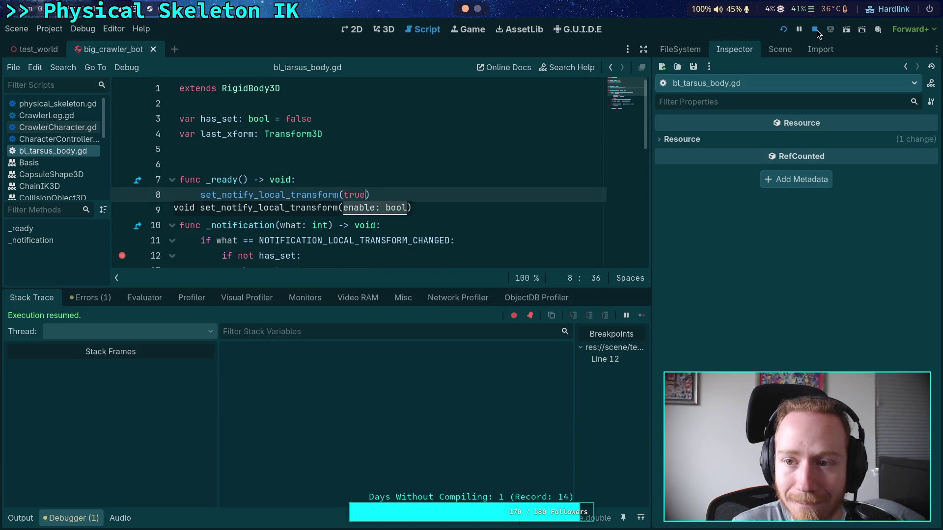
{"action": "left_click", "coordinate": [820, 30]}
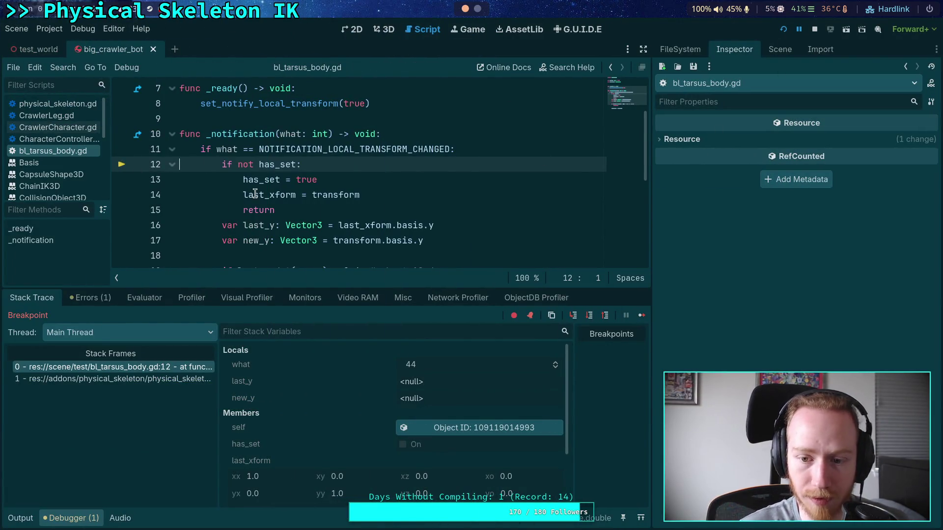
- Resume past the line 12 breakpoint until the line 20 breakpoint shows last_y and new_y
{"action": "left_click", "coordinate": [641, 315]}
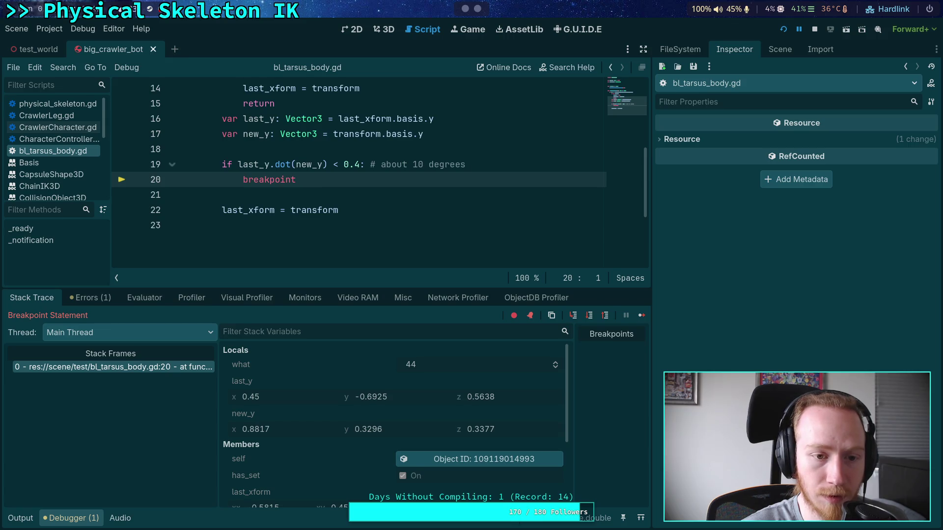
{"action": "scroll", "coordinate": [362, 210], "scroll_direction": "up", "scroll_amount": 2}
- Widen the script editor, heighten the debugger panel and widen the Stack Frames list
{"action": "scroll", "coordinate": [360, 221], "scroll_direction": "down", "scroll_amount": 1}
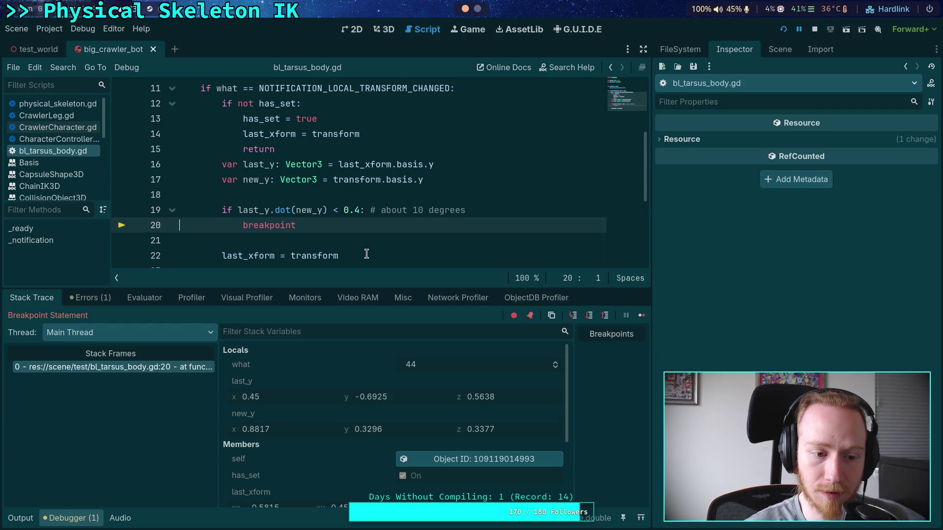
{"action": "mouse_move", "coordinate": [652, 236]}
{"action": "left_mouse_down"}
{"action": "mouse_move", "coordinate": [779, 236]}
{"action": "mouse_move", "coordinate": [735, 239]}
{"action": "left_mouse_up"}
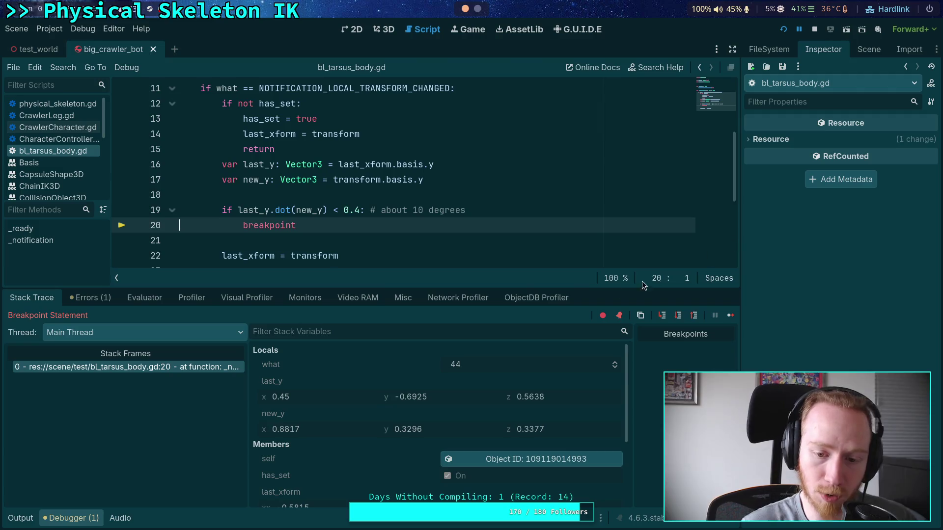
{"action": "left_click_drag", "start_coordinate": [512, 289], "coordinate": [519, 265]}
{"action": "scroll", "coordinate": [510, 212], "scroll_direction": "down", "scroll_amount": 1}
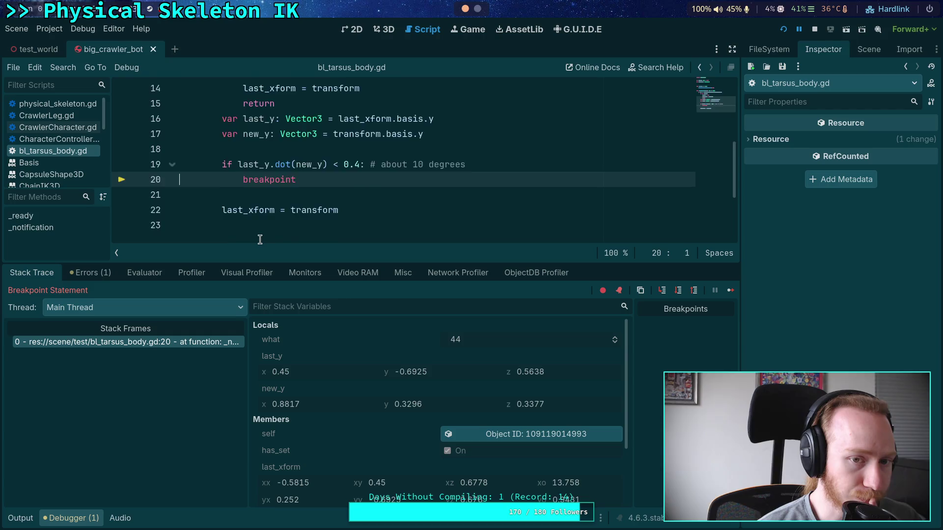
{"action": "scroll", "coordinate": [276, 212], "scroll_direction": "up", "scroll_amount": 2}
{"action": "scroll", "coordinate": [317, 201], "scroll_direction": "down", "scroll_amount": 3}
{"action": "scroll", "coordinate": [380, 422], "scroll_direction": "down", "scroll_amount": 3}
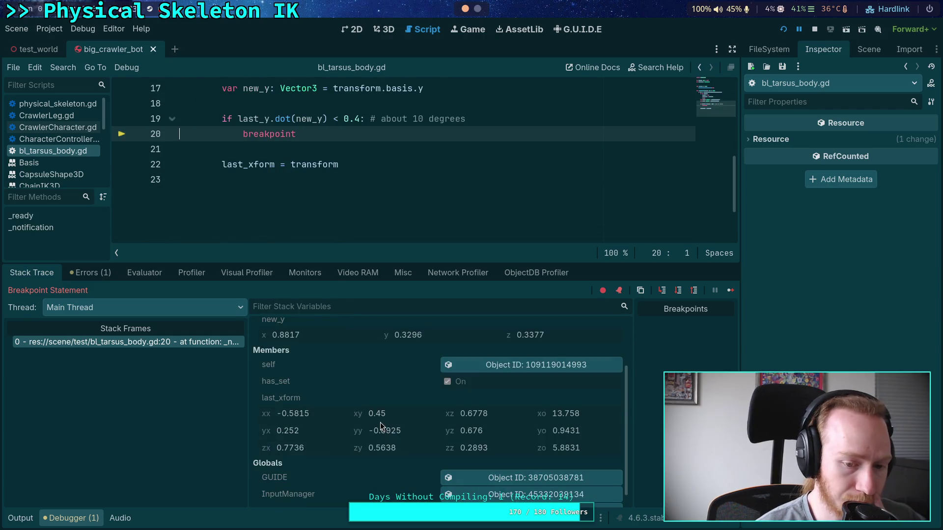
{"action": "scroll", "coordinate": [380, 422], "scroll_direction": "up", "scroll_amount": 3}
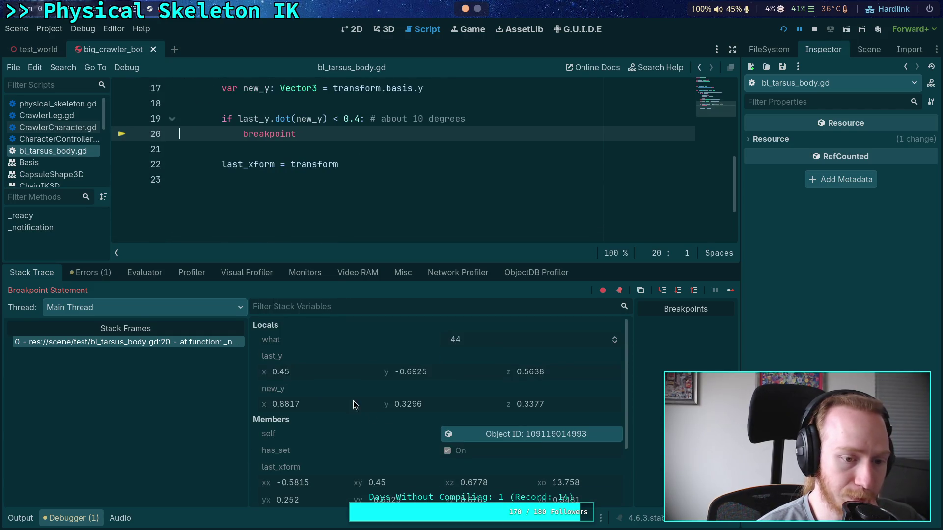
{"action": "left_click_drag", "start_coordinate": [247, 333], "coordinate": [310, 322]}
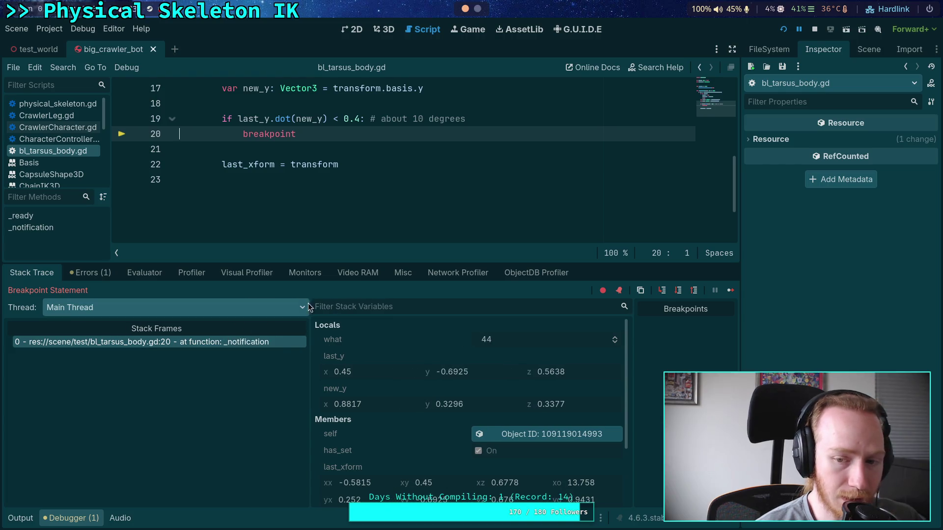
{"action": "scroll", "coordinate": [344, 172], "scroll_direction": "up", "scroll_amount": 1}
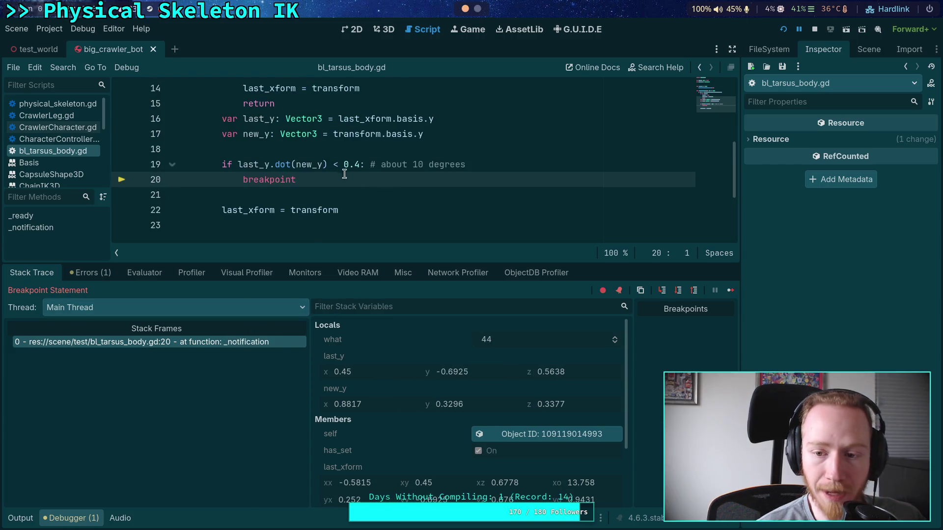
- Step over twice from line 20 into launcher.gd line 16
{"action": "left_click", "coordinate": [679, 292]}
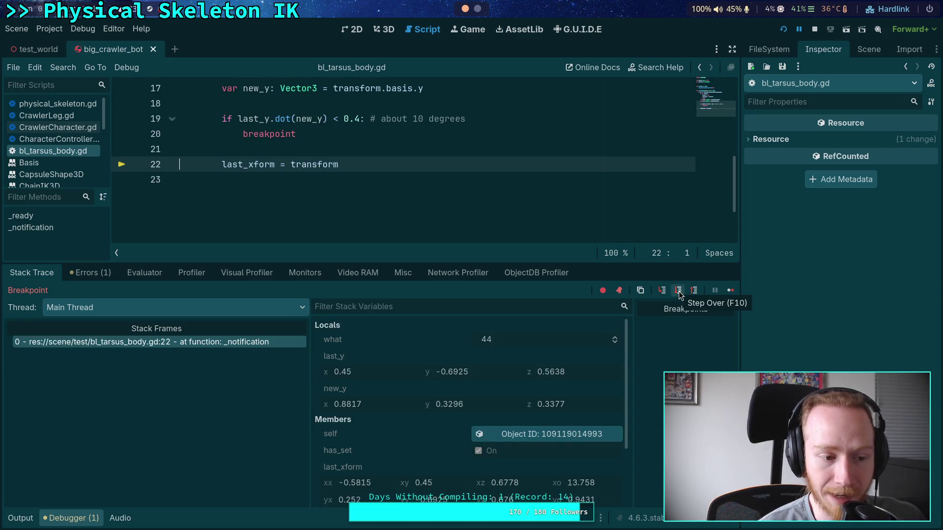
{"action": "left_click", "coordinate": [679, 290]}
{"action": "scroll", "coordinate": [406, 185], "scroll_direction": "up", "scroll_amount": 2}
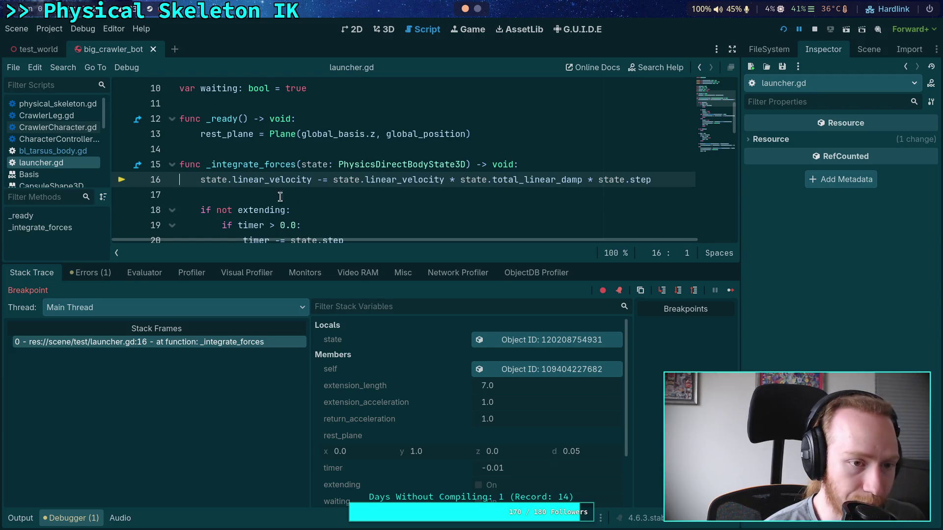
- Resume the game until it pauses again at line 20, and place the cursor on line 17
{"action": "scroll", "coordinate": [275, 192], "scroll_direction": "down", "scroll_amount": 4}
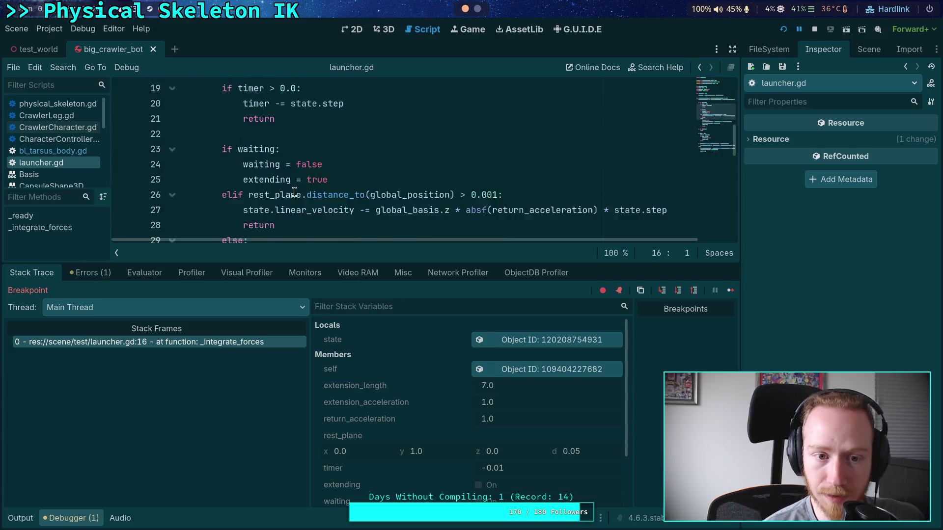
{"action": "scroll", "coordinate": [282, 192], "scroll_direction": "up", "scroll_amount": 4}
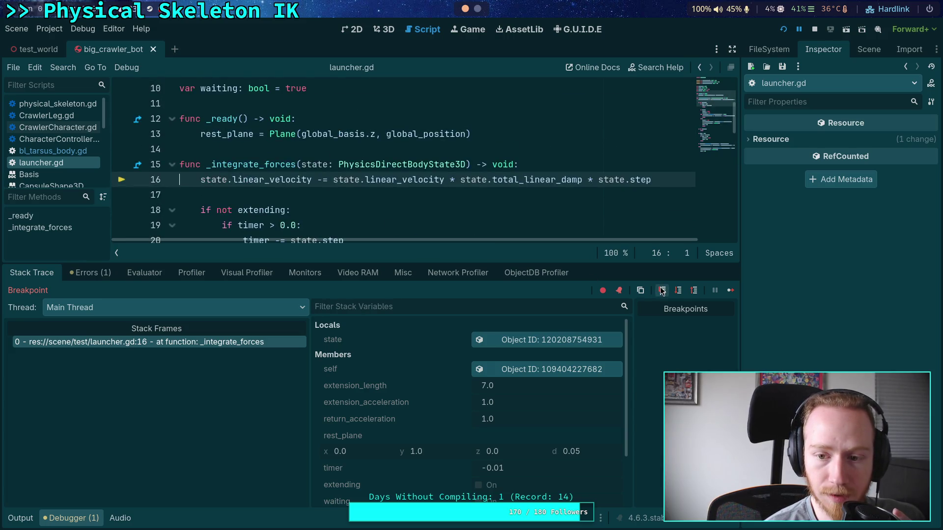
{"action": "left_click", "coordinate": [693, 293]}
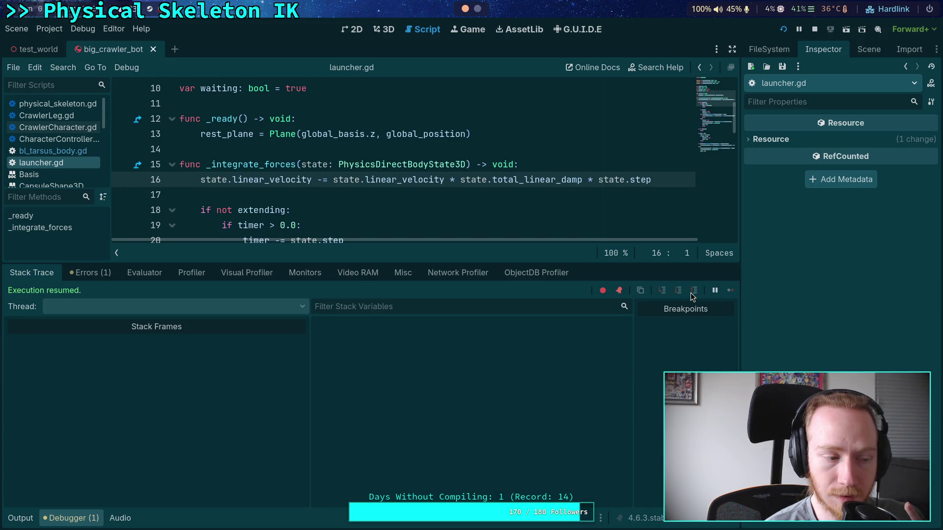
{"action": "left_click", "coordinate": [333, 196]}
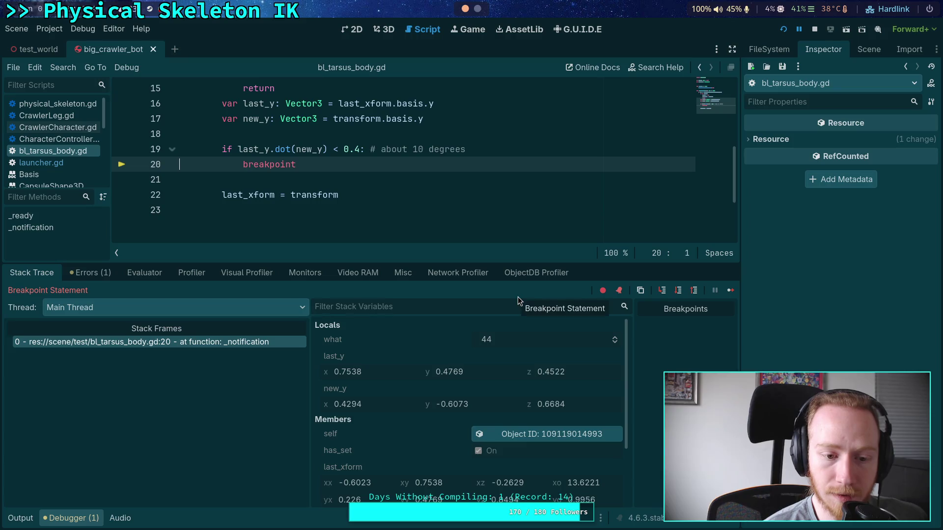
- Check the debugged thread list, keeping Main Thread, then switch to the Python terminal
{"action": "left_click", "coordinate": [158, 307]}
{"action": "left_click", "coordinate": [169, 326]}
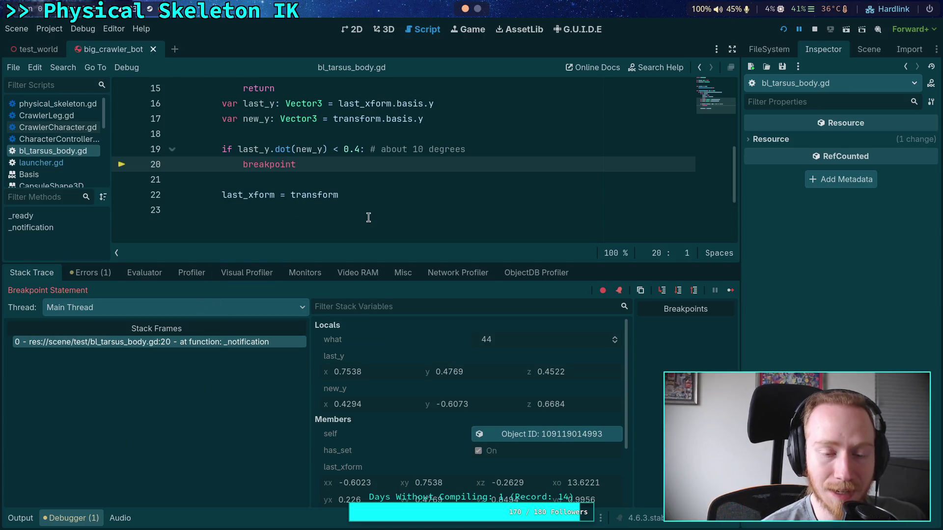
{"action": "scroll", "coordinate": [410, 193], "scroll_direction": "up", "scroll_amount": 1}
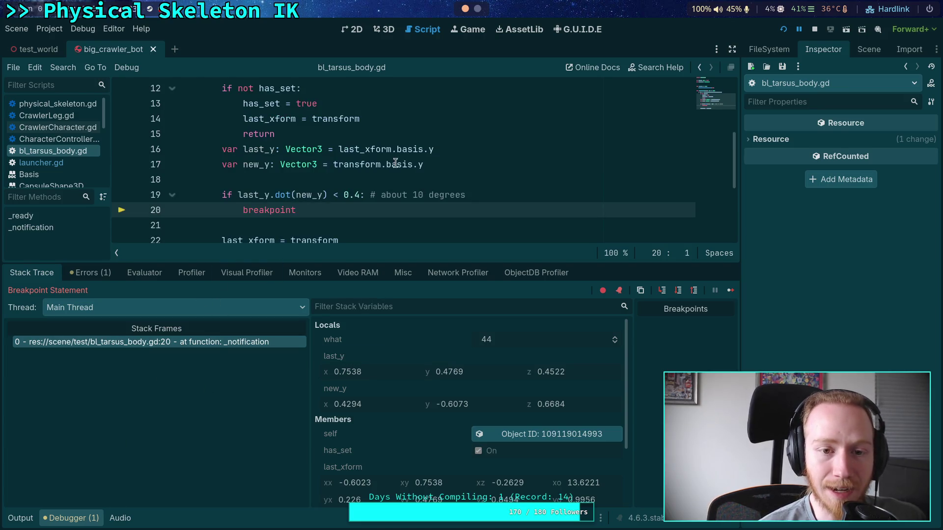
{"action": "left_click", "coordinate": [477, 10]}
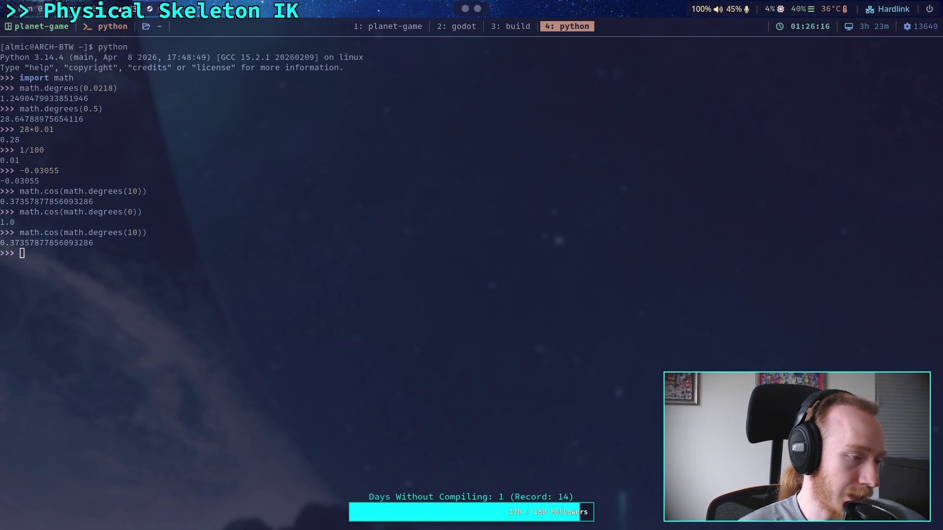
- Switch from the Python terminal to the Brave browser with Super+B
{"action": "key", "text": "super+b"}
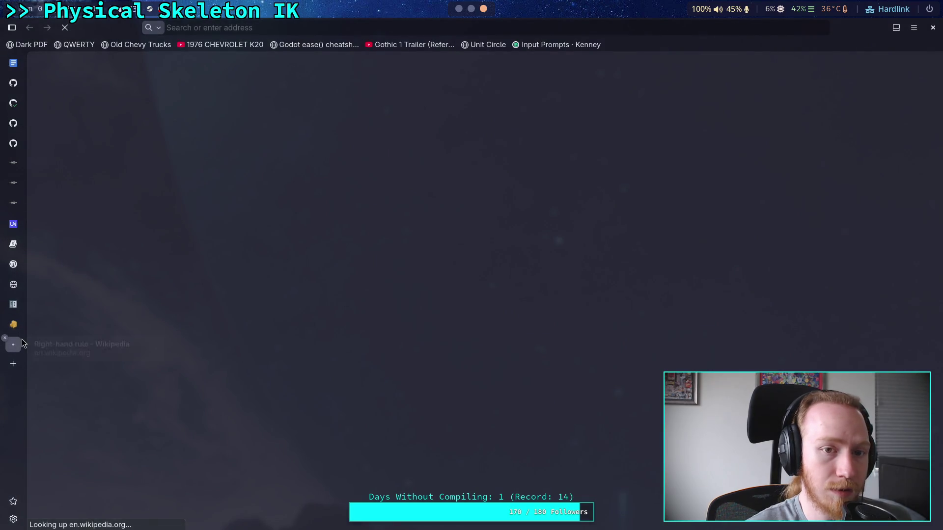
- Search Brave for 'godot print full engine stack trace' and expand the summary answer
{"action": "left_click", "coordinate": [167, 27]}
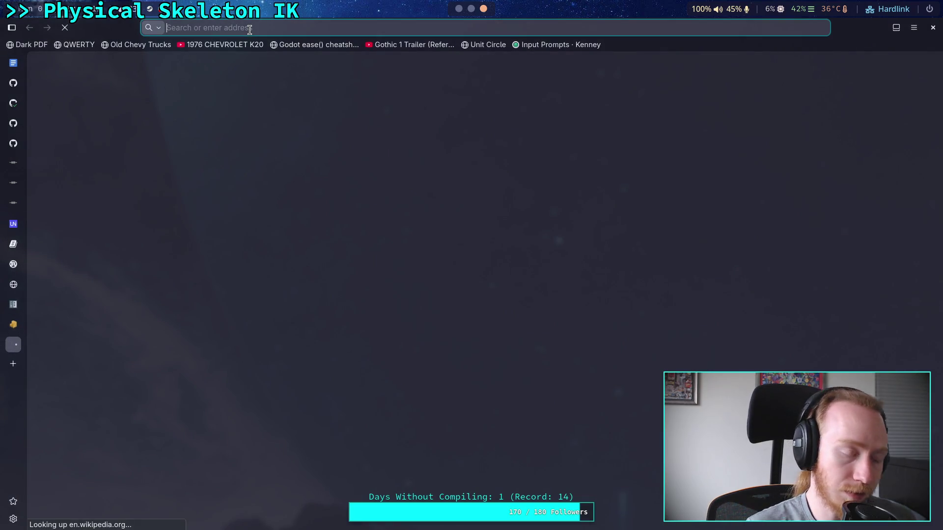
{"action": "type", "text": "g"}
{"action": "key", "text": "ctrl+a"}
{"action": "type", "text": "godot print "}
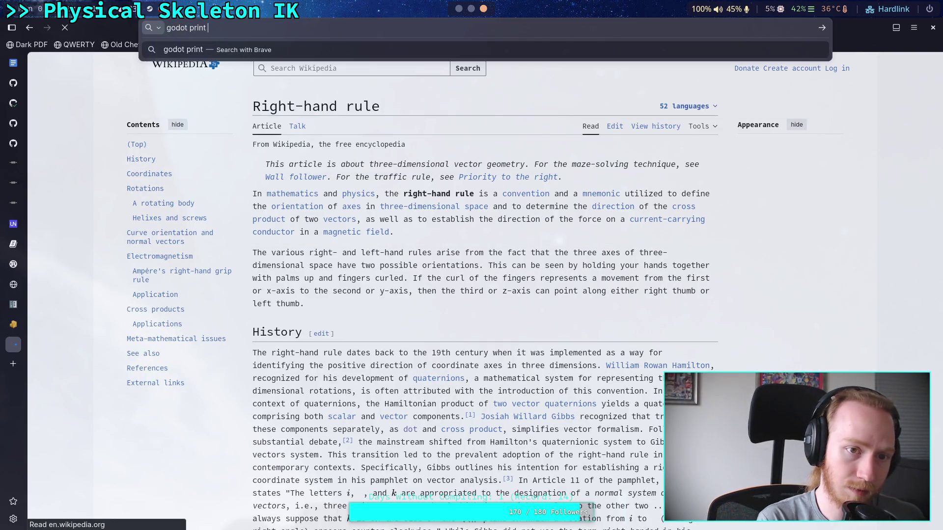
{"action": "type", "text": "ful"}
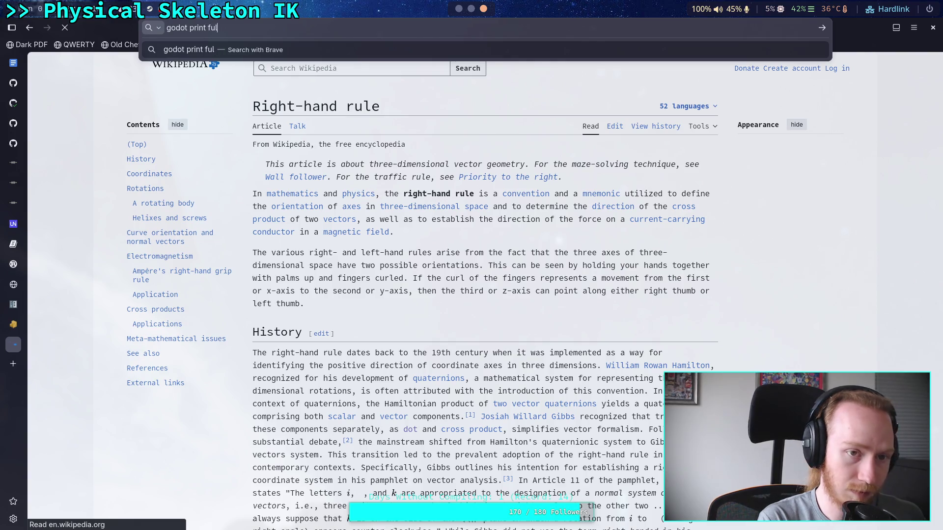
{"action": "type", "text": "l engine stack tac"}
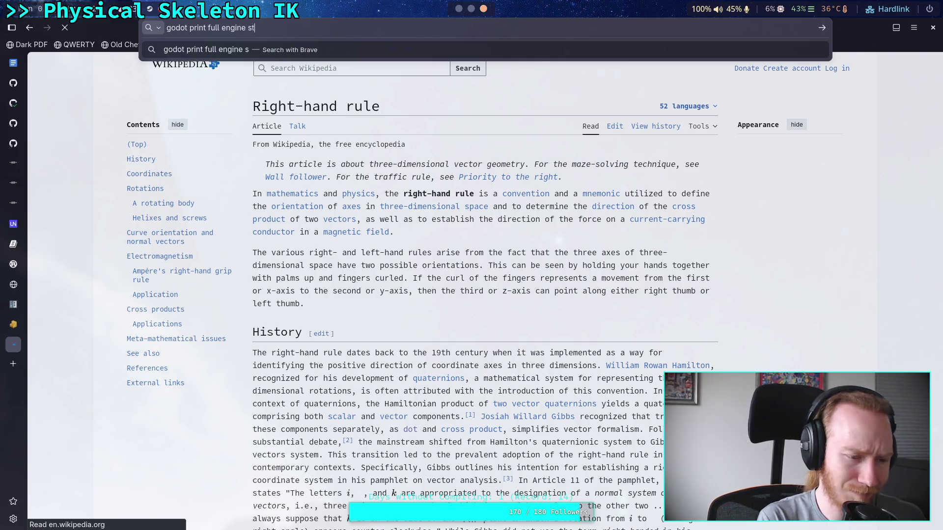
{"action": "key", "text": "BackSpace"}
{"action": "key", "text": "BackSpace"}
{"action": "type", "text": "race"}
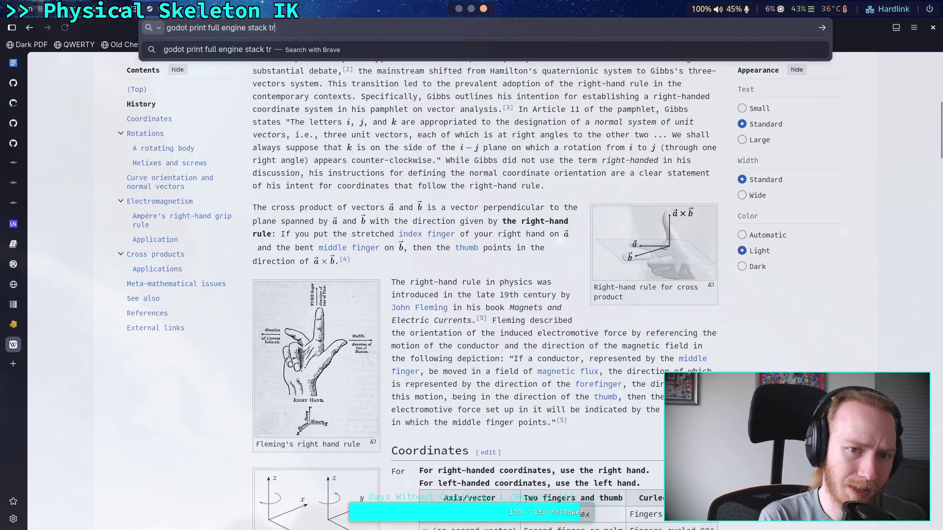
{"action": "key", "text": "Return"}
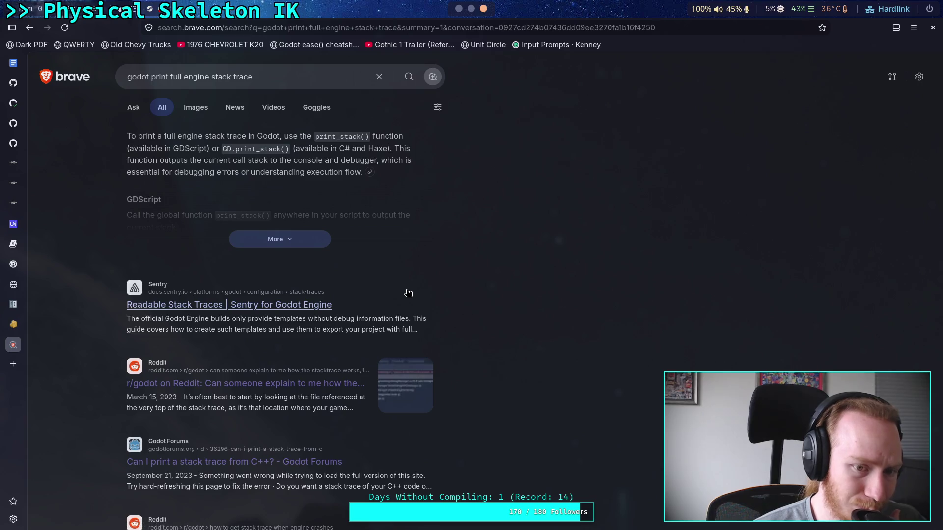
{"action": "left_click", "coordinate": [312, 245]}
{"action": "scroll", "coordinate": [329, 293], "scroll_direction": "down", "scroll_amount": 8}
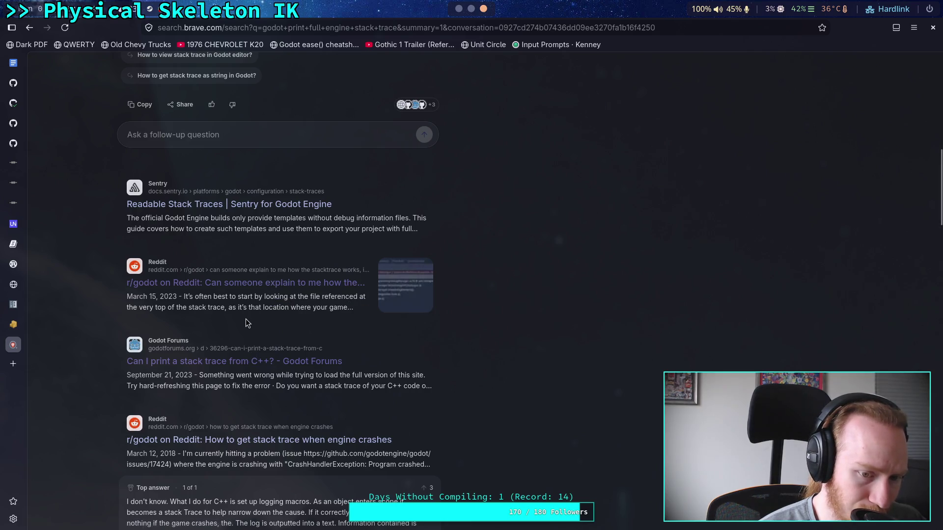
- Return to Godot and insert a new line below line 19 of bl_tarsus_body.gd
{"action": "key", "text": "super+1"}
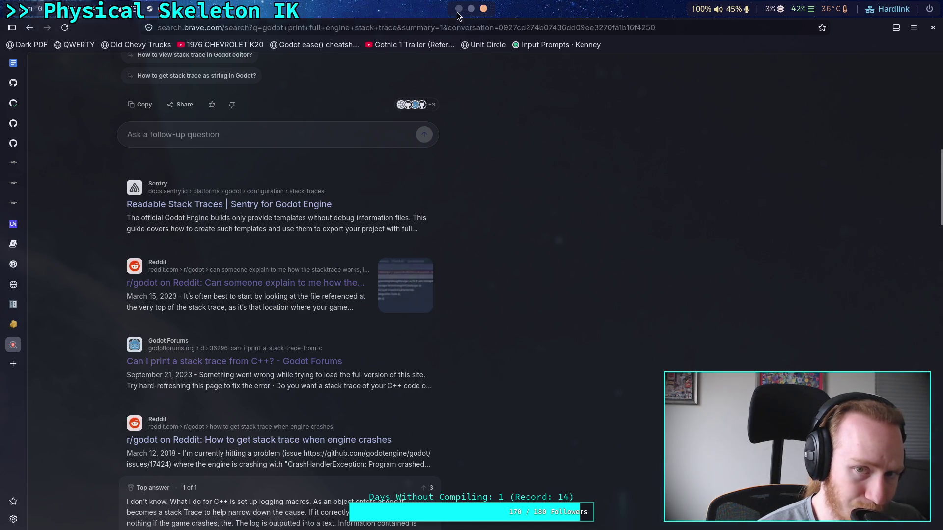
{"action": "left_click", "coordinate": [463, 195]}
{"action": "key", "text": "Return"}
- Write print_stack() on line 20 and open the capture_script_backtraces docs from its tooltip
{"action": "type", "text": "print_st"}
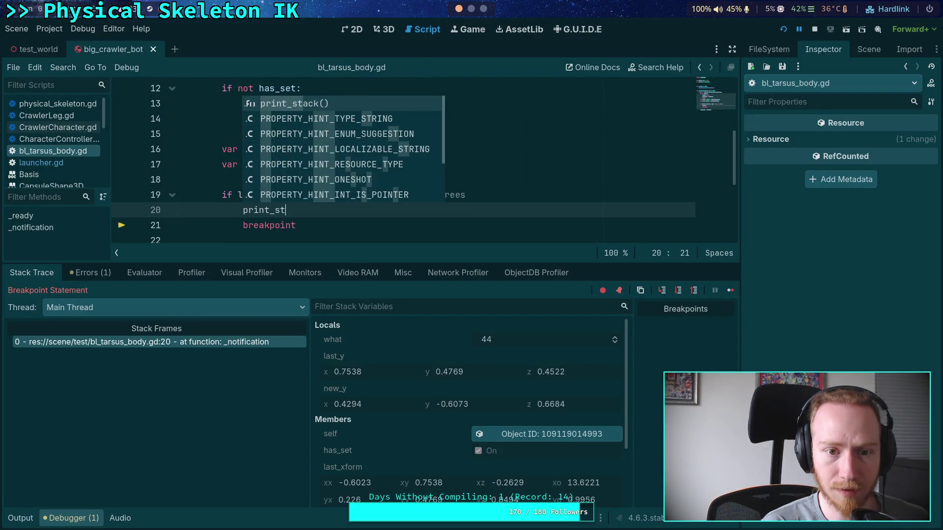
{"action": "key", "text": "Return"}
{"action": "mouse_move", "coordinate": [249, 214]}
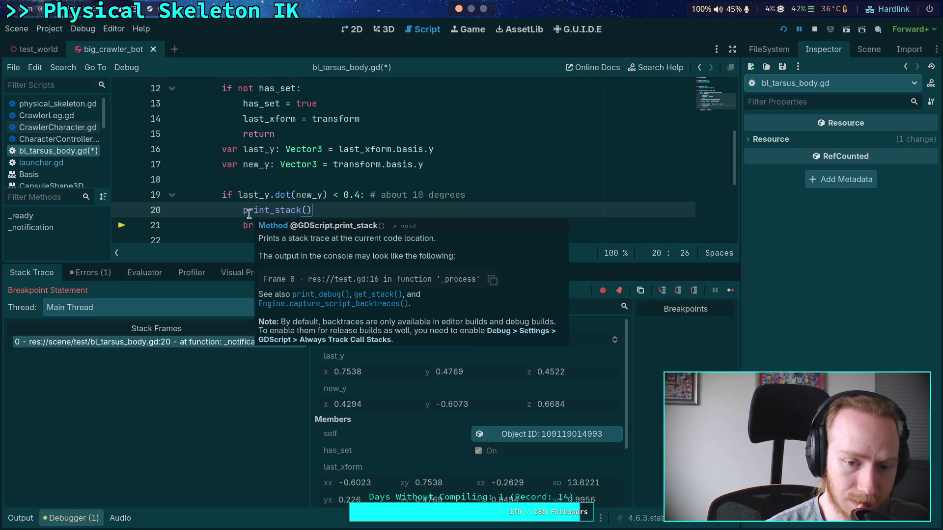
{"action": "left_click", "coordinate": [368, 302]}
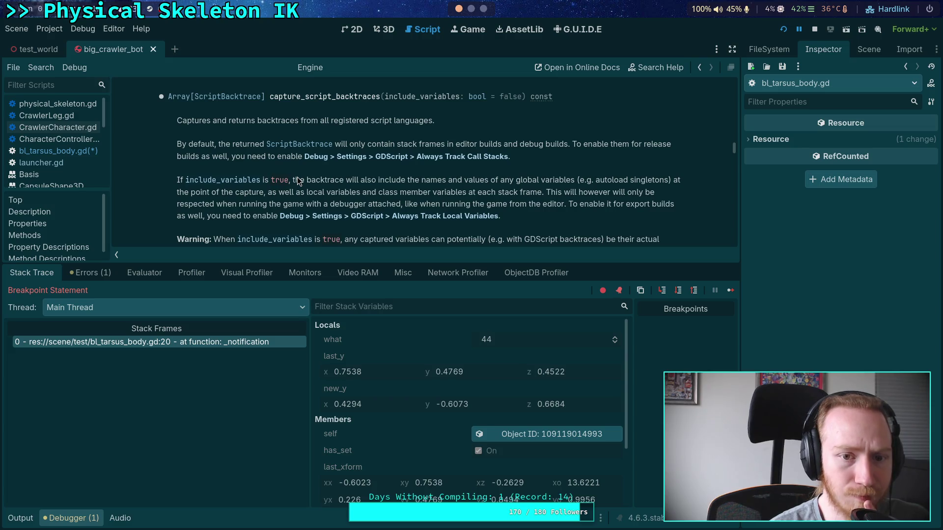
- Skim the capture_script_backtraces documentation, then return to the stack trace search results
{"action": "scroll", "coordinate": [298, 180], "scroll_direction": "down", "scroll_amount": 5}
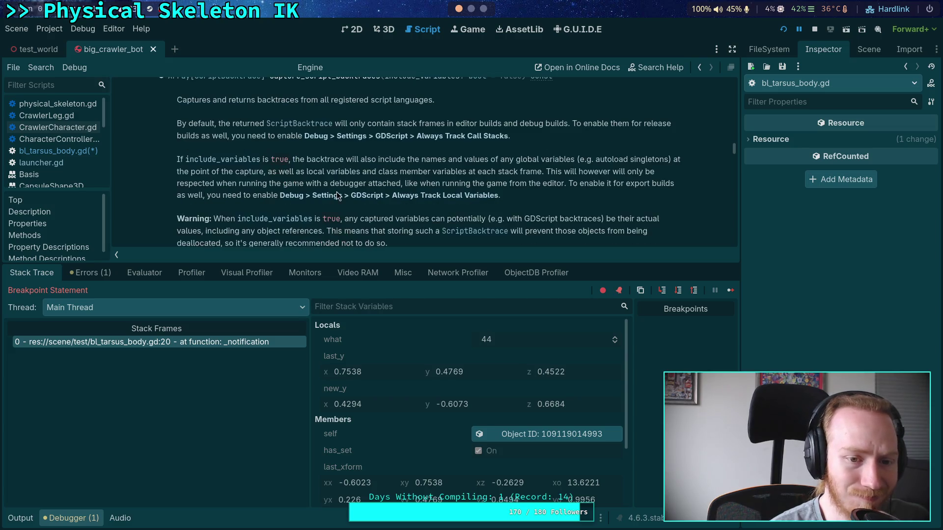
{"action": "scroll", "coordinate": [371, 191], "scroll_direction": "up", "scroll_amount": 5}
{"action": "scroll", "coordinate": [371, 191], "scroll_direction": "up", "scroll_amount": 1}
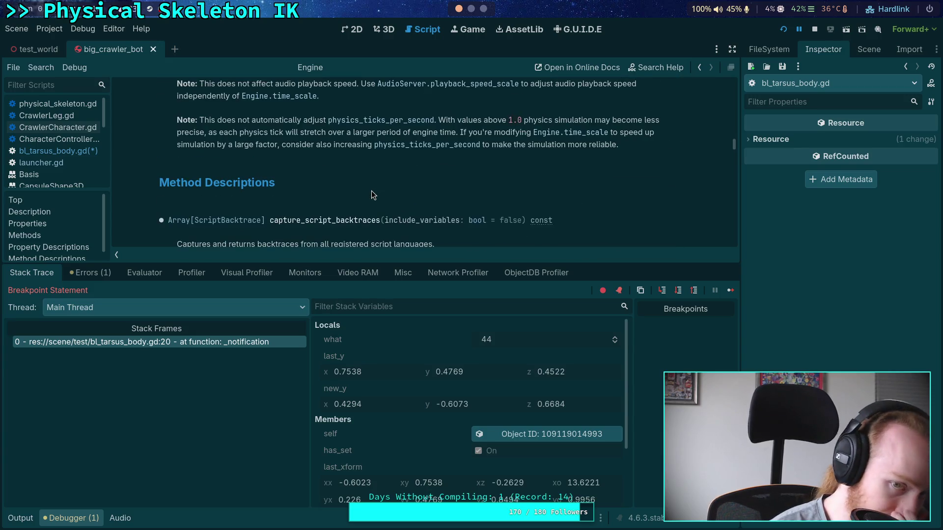
{"action": "left_click", "coordinate": [482, 10]}
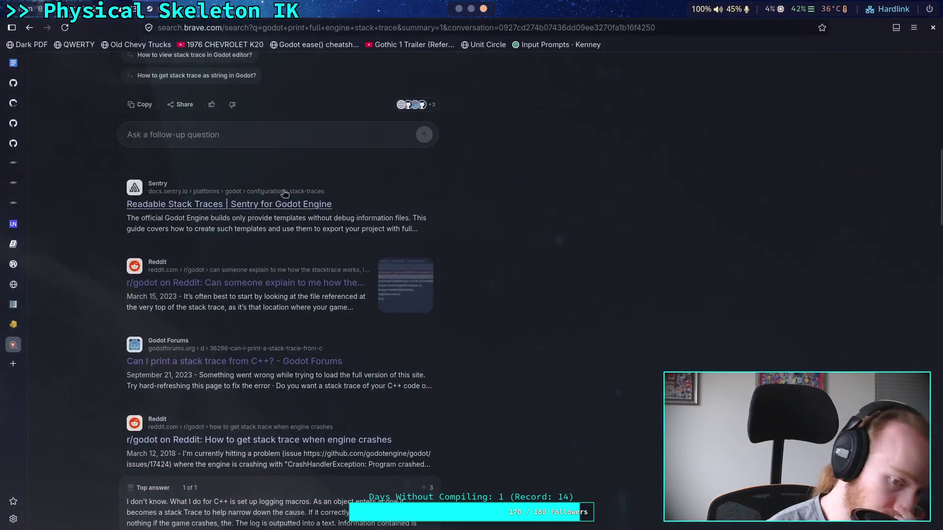
- Skim the Reddit thread about engine crash stack traces, then go back to the results
{"action": "scroll", "coordinate": [128, 257], "scroll_direction": "down", "scroll_amount": 2}
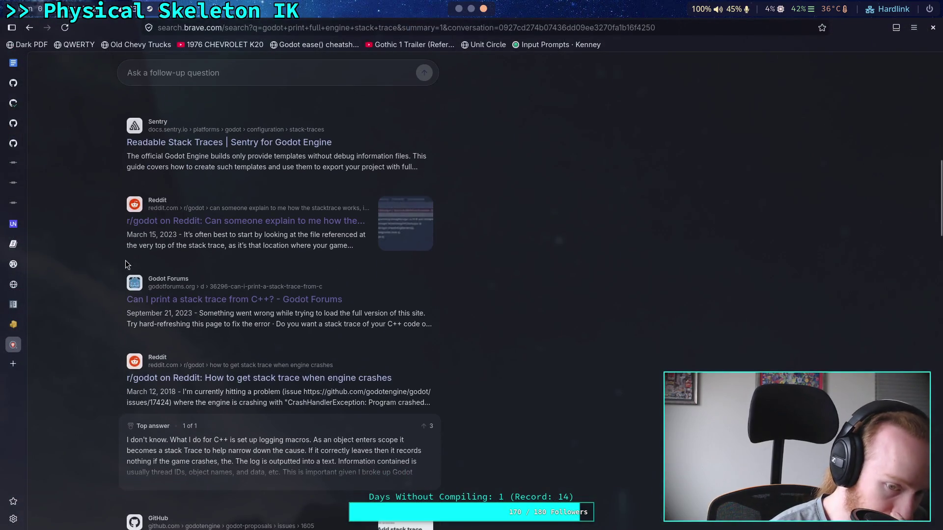
{"action": "left_click", "coordinate": [308, 380]}
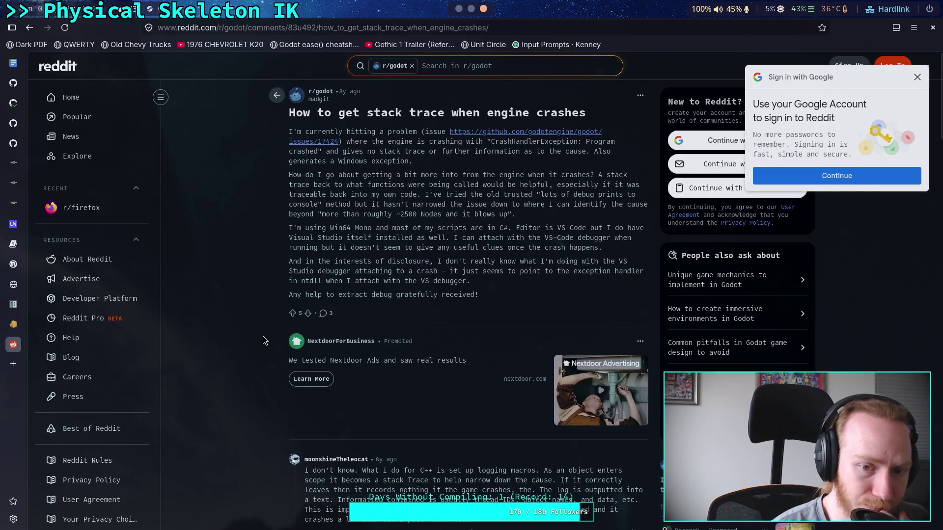
{"action": "scroll", "coordinate": [264, 339], "scroll_direction": "down", "scroll_amount": 3}
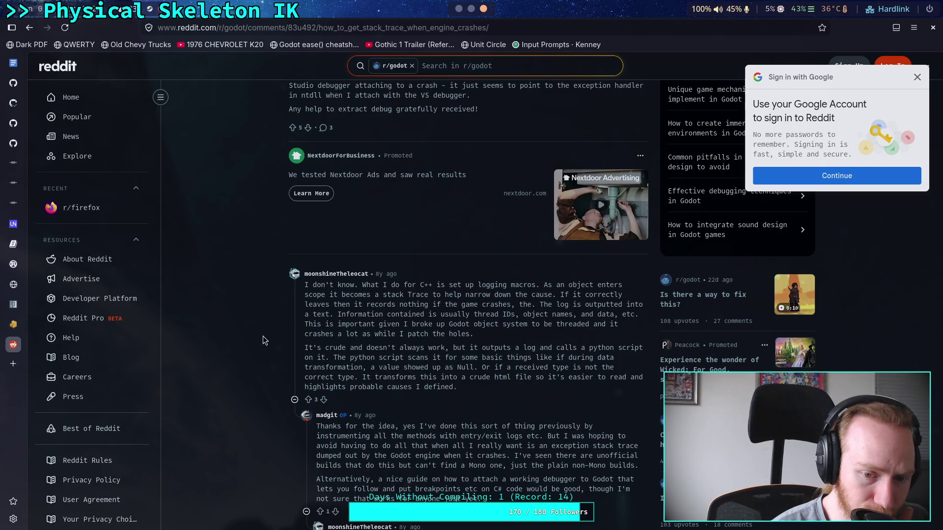
{"action": "scroll", "coordinate": [264, 339], "scroll_direction": "down", "scroll_amount": 3}
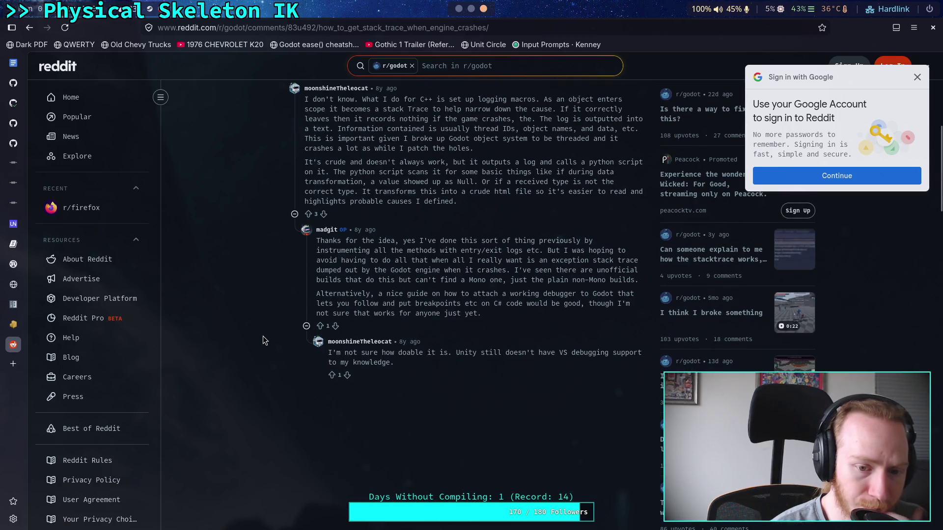
{"action": "scroll", "coordinate": [263, 339], "scroll_direction": "up", "scroll_amount": 5}
{"action": "left_click", "coordinate": [28, 30]}
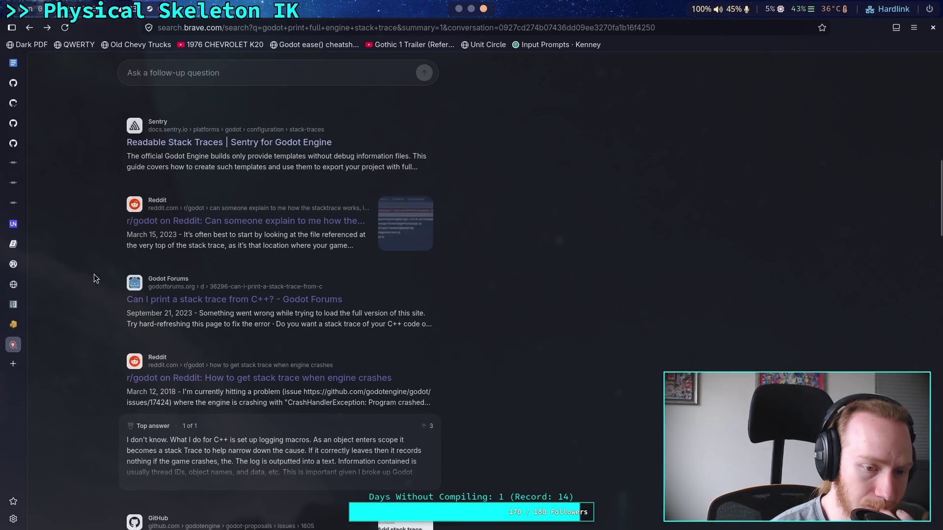
- Scroll the results and open GitHub PR #64205 'Add a method to print the stack trace'
{"action": "scroll", "coordinate": [97, 285], "scroll_direction": "down", "scroll_amount": 4}
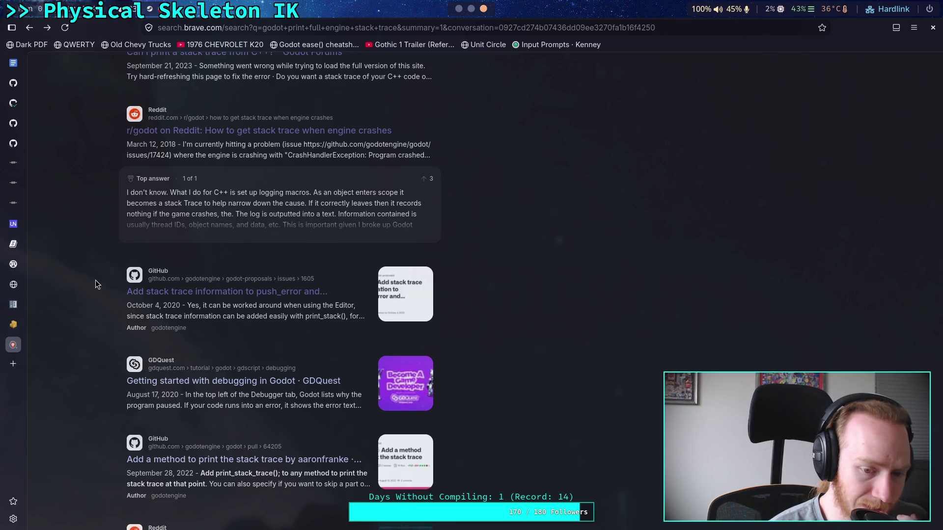
{"action": "scroll", "coordinate": [96, 285], "scroll_direction": "down", "scroll_amount": 1}
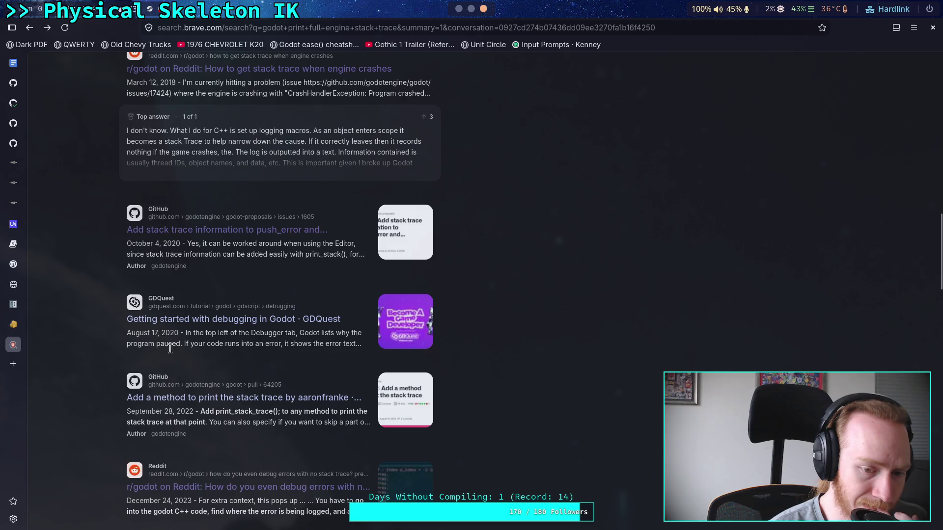
{"action": "left_click", "coordinate": [273, 398]}
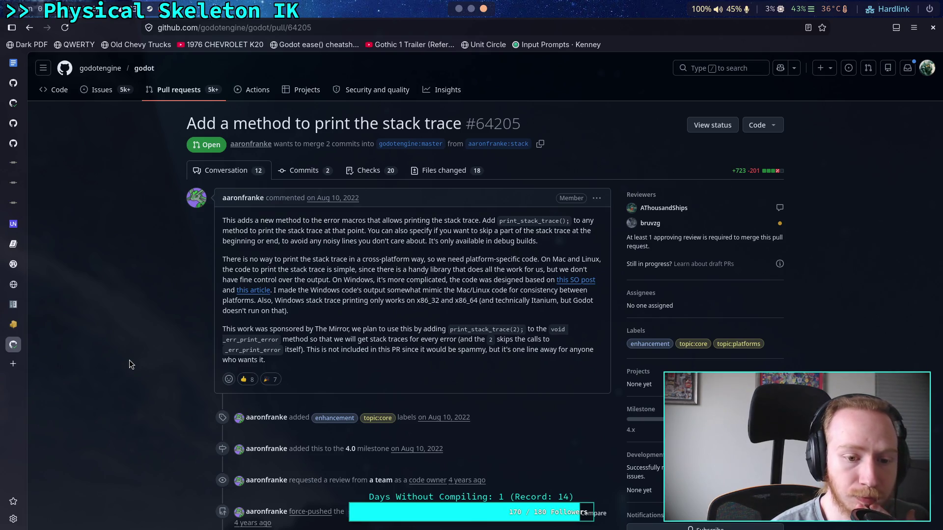
- Read PR #64205's early comments and open linked proposal godot-proposals#963
{"action": "scroll", "coordinate": [129, 361], "scroll_direction": "down", "scroll_amount": 5}
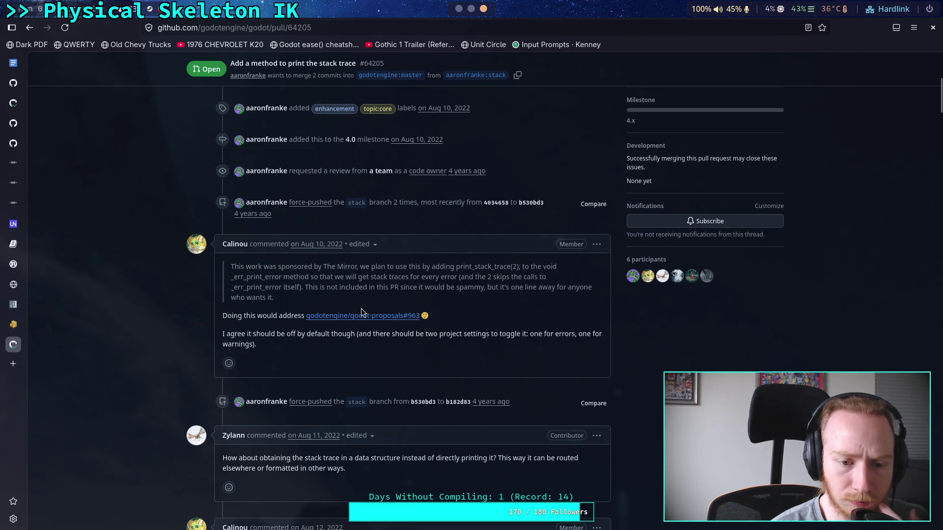
{"action": "mouse_move", "coordinate": [365, 317]}
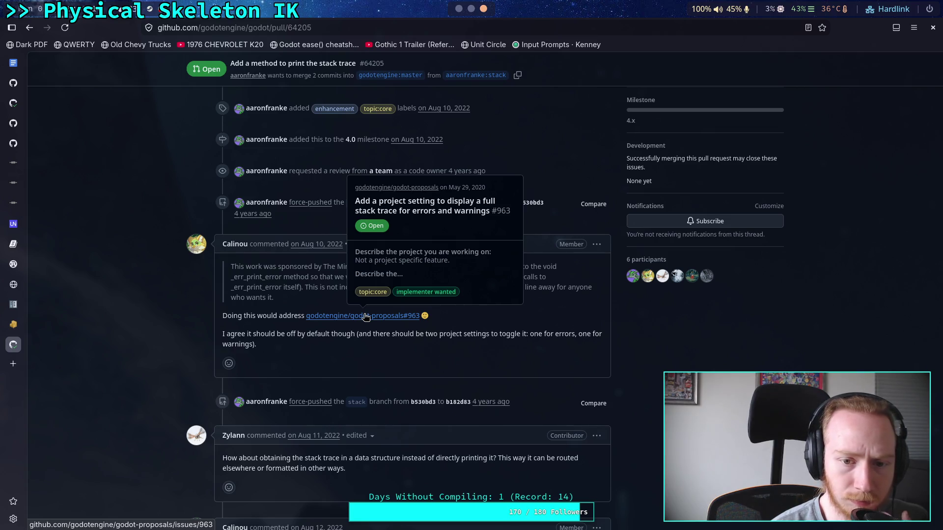
{"action": "left_click", "coordinate": [366, 317]}
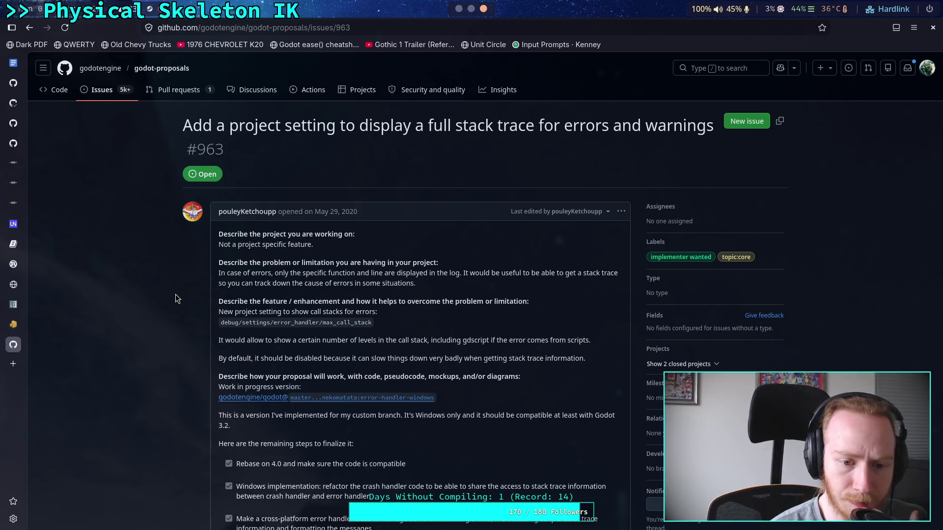
- Read through proposal #963's comments on full stack traces for errors and warnings
{"action": "scroll", "coordinate": [175, 298], "scroll_direction": "down", "scroll_amount": 4}
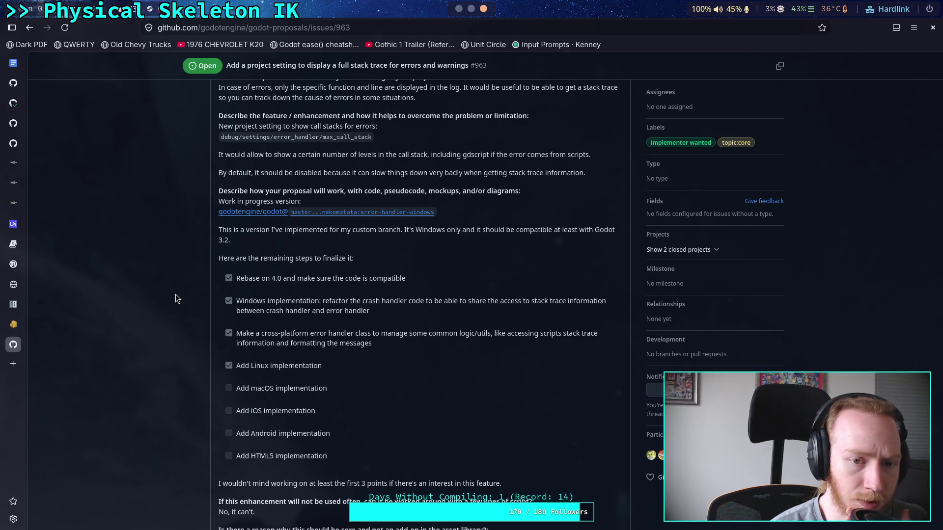
{"action": "scroll", "coordinate": [175, 298], "scroll_direction": "down", "scroll_amount": 6}
{"action": "scroll", "coordinate": [175, 298], "scroll_direction": "up", "scroll_amount": 4}
{"action": "scroll", "coordinate": [176, 298], "scroll_direction": "up", "scroll_amount": 6}
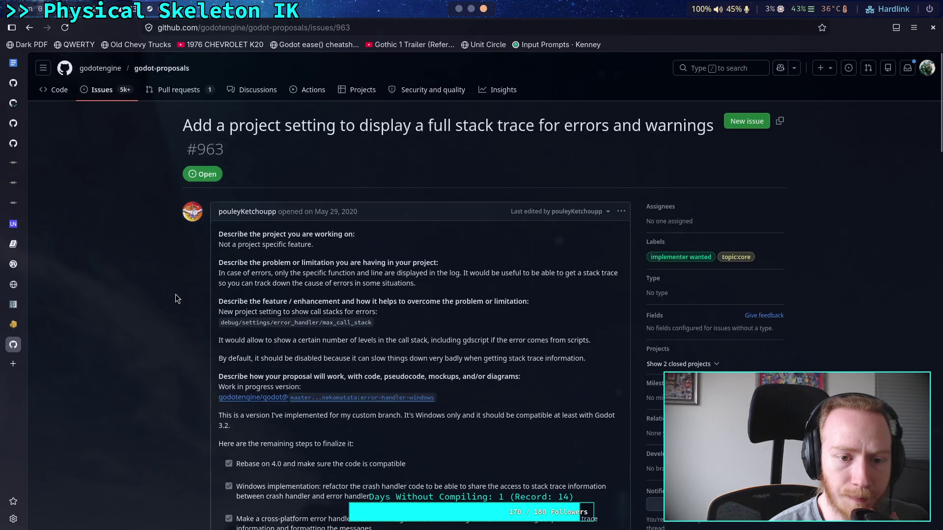
{"action": "scroll", "coordinate": [408, 343], "scroll_direction": "down", "scroll_amount": 6}
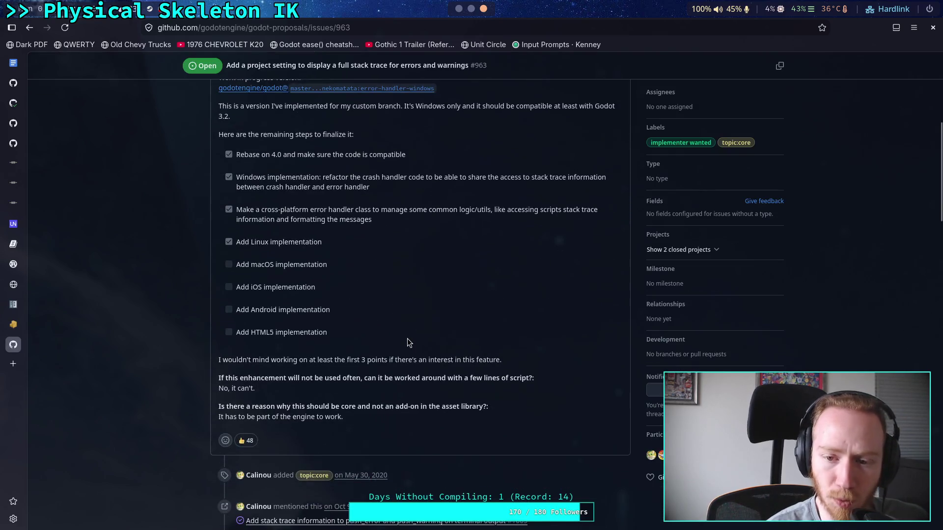
{"action": "scroll", "coordinate": [407, 342], "scroll_direction": "down", "scroll_amount": 4}
{"action": "mouse_move", "coordinate": [409, 340]}
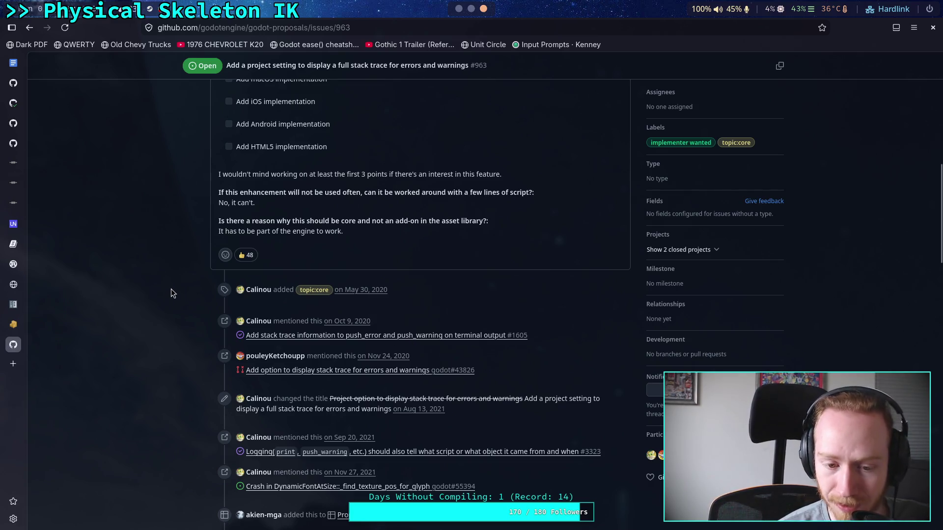
{"action": "scroll", "coordinate": [171, 293], "scroll_direction": "down", "scroll_amount": 9}
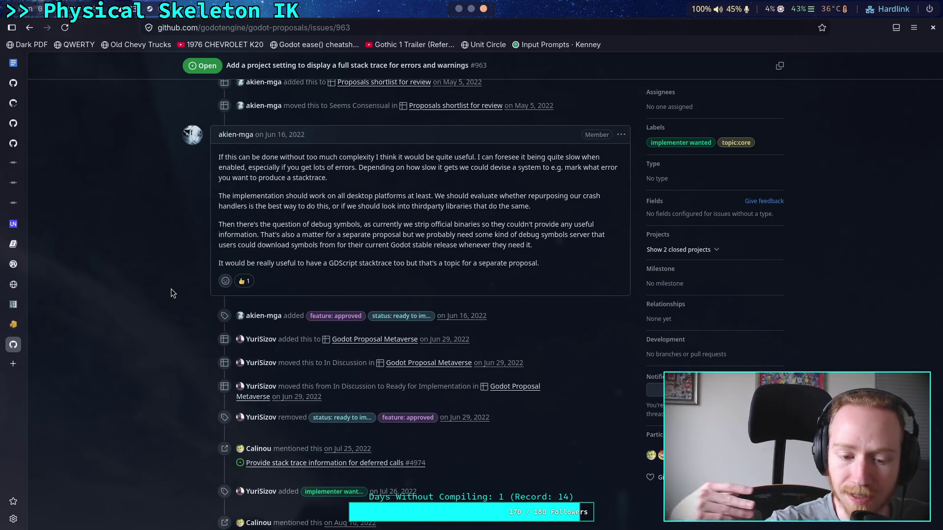
{"action": "scroll", "coordinate": [172, 293], "scroll_direction": "down", "scroll_amount": 5}
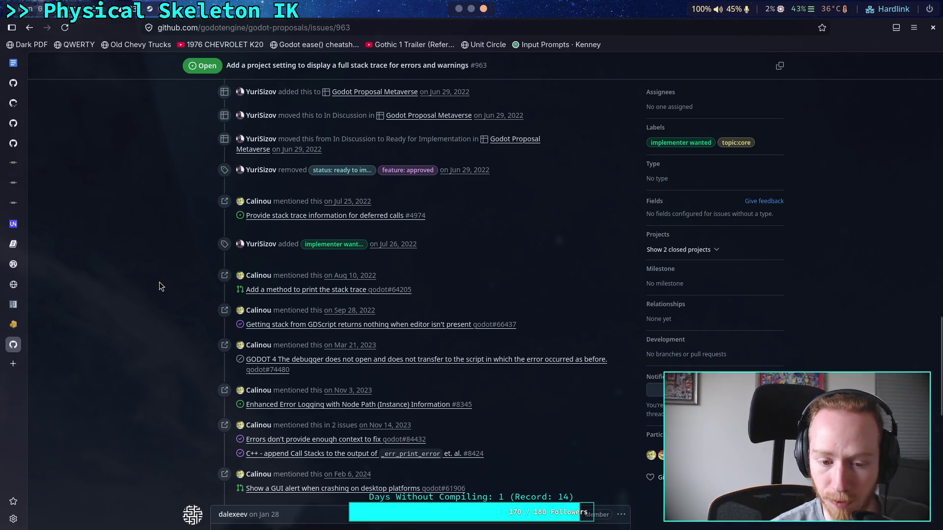
{"action": "scroll", "coordinate": [157, 288], "scroll_direction": "down", "scroll_amount": 5}
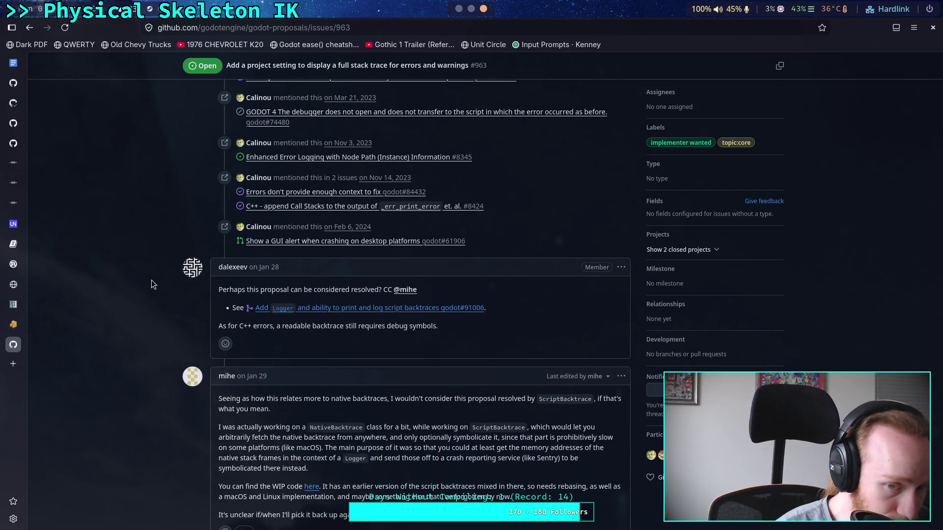
{"action": "scroll", "coordinate": [151, 283], "scroll_direction": "down", "scroll_amount": 3}
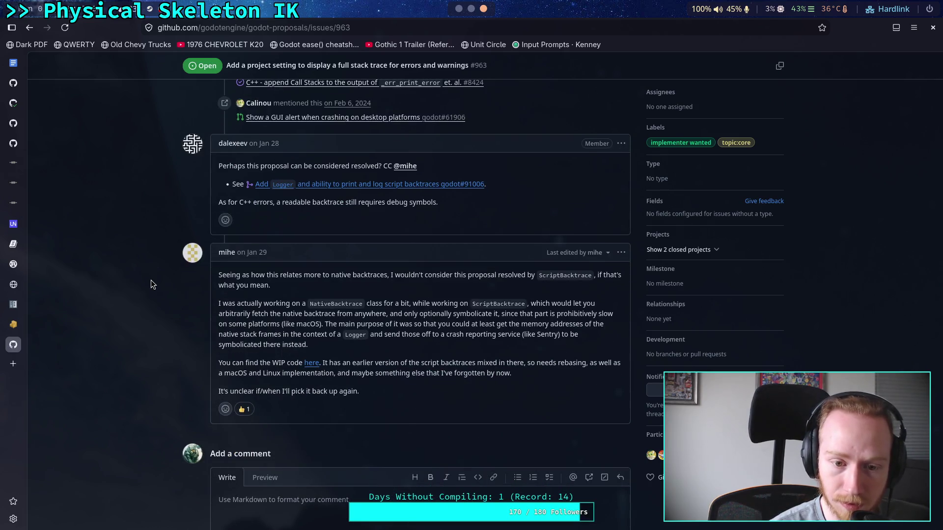
- Highlight the NativeBacktrace phrase, clear it, and open linked PR #91006 on script backtraces
{"action": "left_click_drag", "start_coordinate": [308, 305], "coordinate": [400, 314]}
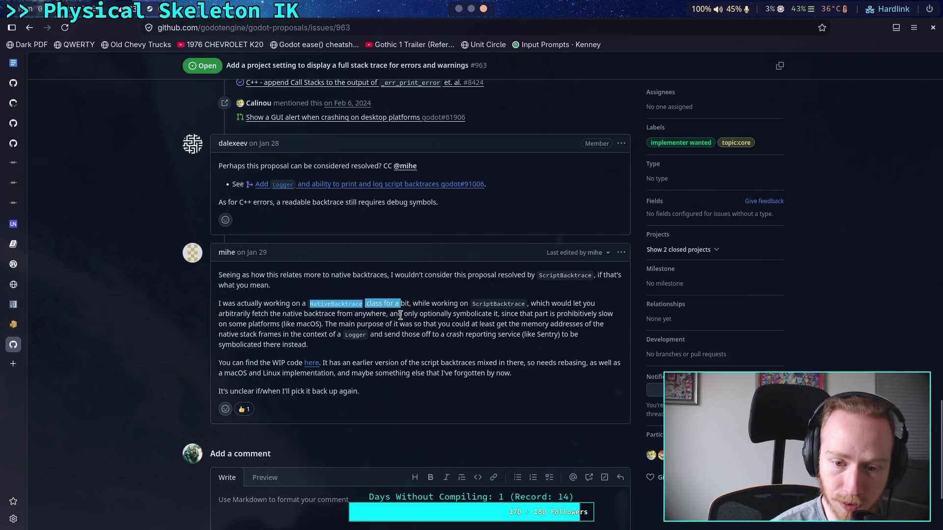
{"action": "left_click", "coordinate": [400, 315]}
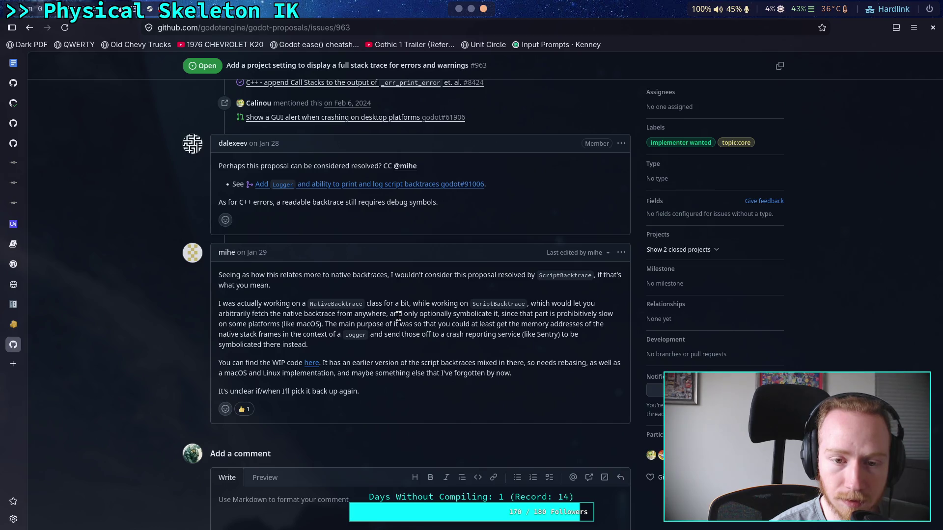
{"action": "mouse_move", "coordinate": [343, 189]}
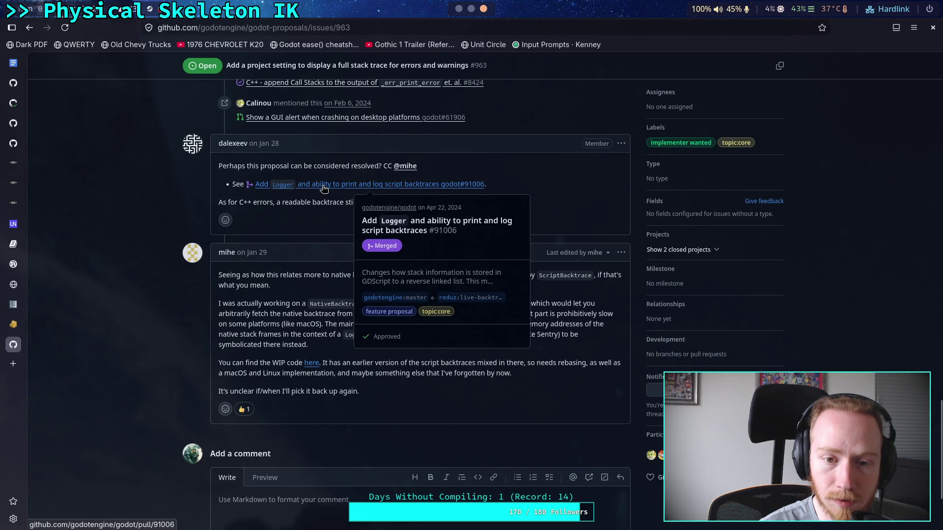
{"action": "left_click", "coordinate": [324, 189]}
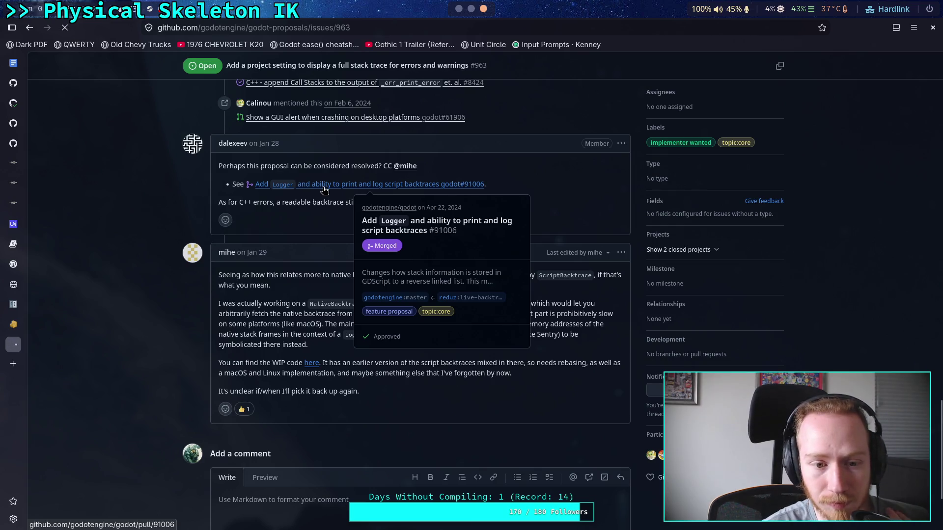
- Read through merged PR #91006's description, then go back to proposal issue #963
{"action": "scroll", "coordinate": [167, 287], "scroll_direction": "down", "scroll_amount": 2}
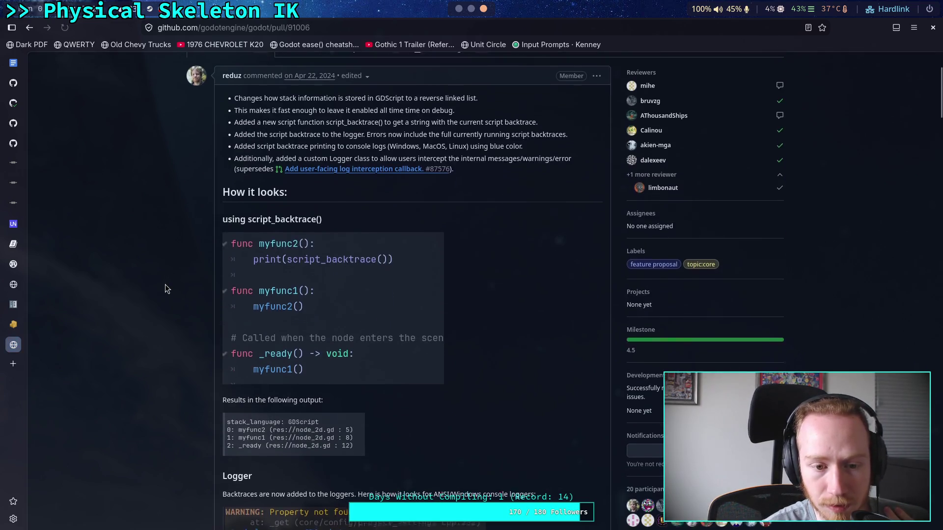
{"action": "scroll", "coordinate": [165, 285], "scroll_direction": "down", "scroll_amount": 4}
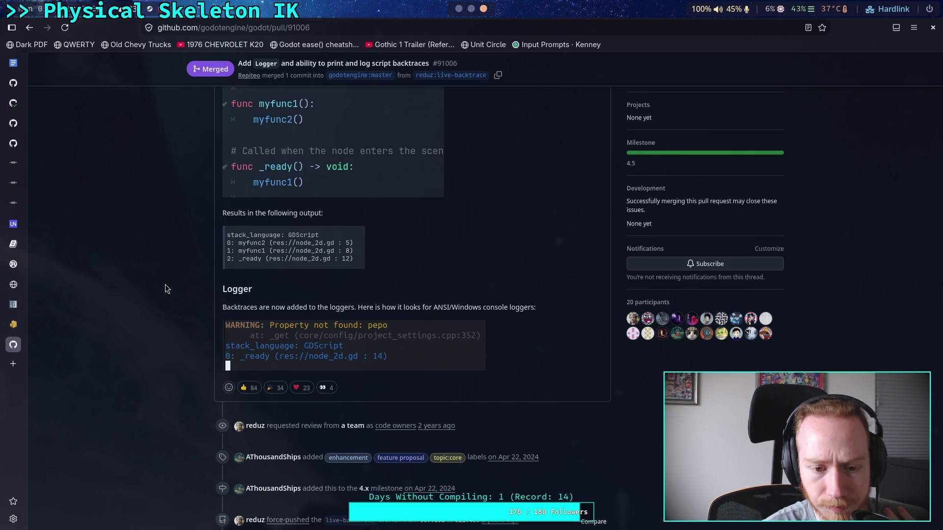
{"action": "scroll", "coordinate": [165, 284], "scroll_direction": "down", "scroll_amount": 10}
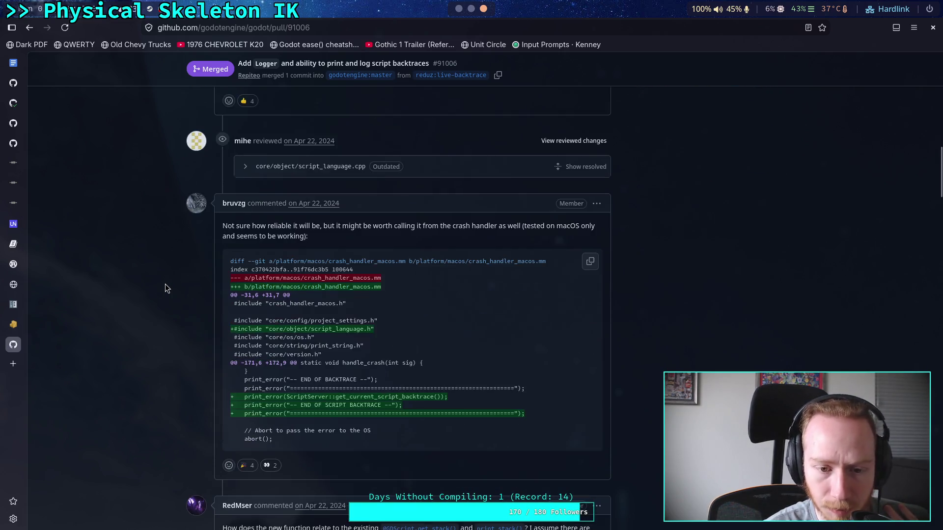
{"action": "scroll", "coordinate": [165, 289], "scroll_direction": "down", "scroll_amount": 3}
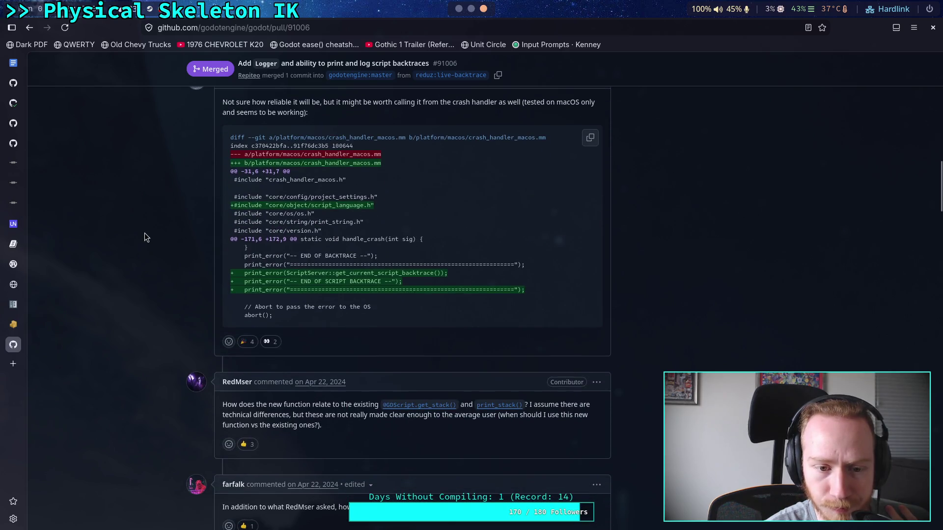
{"action": "scroll", "coordinate": [146, 224], "scroll_direction": "down", "scroll_amount": 8}
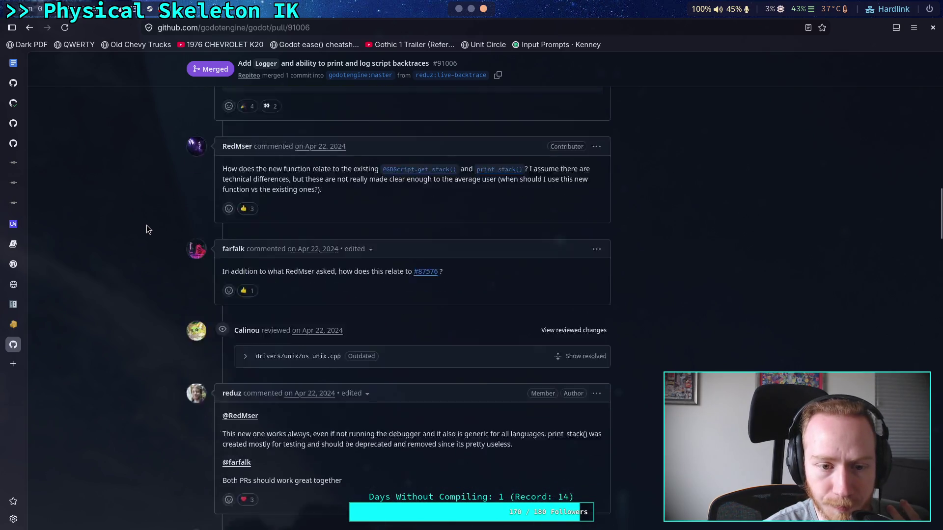
{"action": "left_click", "coordinate": [30, 28]}
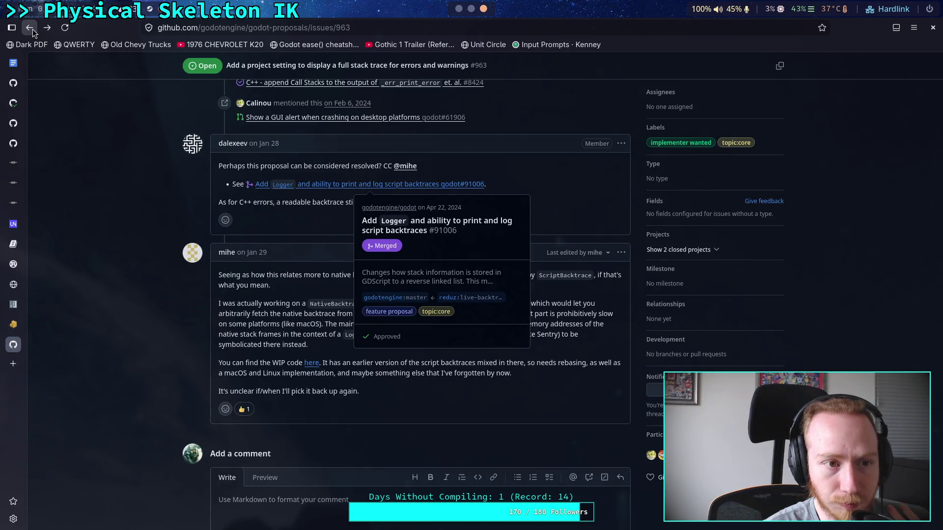
- Go back to pull request #64205 and open its Commits tab
{"action": "left_click", "coordinate": [31, 29]}
{"action": "scroll", "coordinate": [130, 237], "scroll_direction": "down", "scroll_amount": 5}
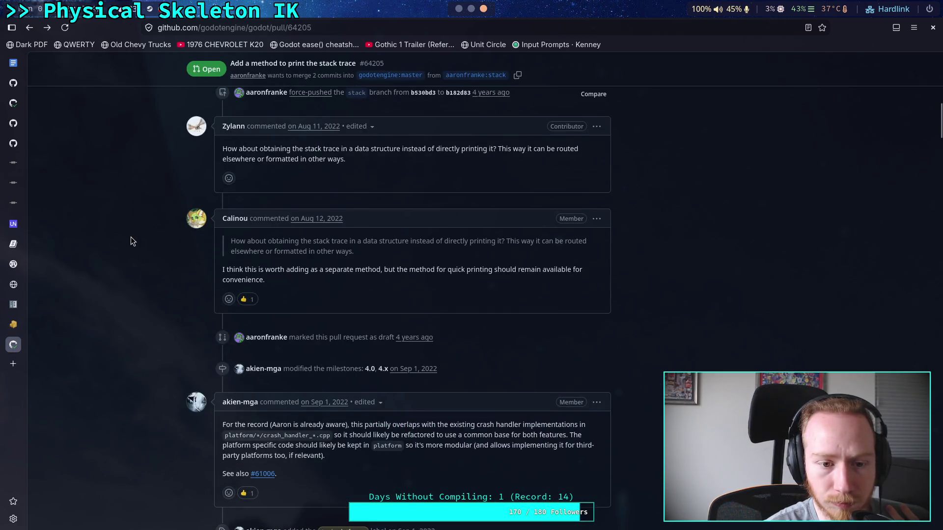
{"action": "scroll", "coordinate": [130, 236], "scroll_direction": "down", "scroll_amount": 6}
{"action": "scroll", "coordinate": [131, 237], "scroll_direction": "up", "scroll_amount": 15}
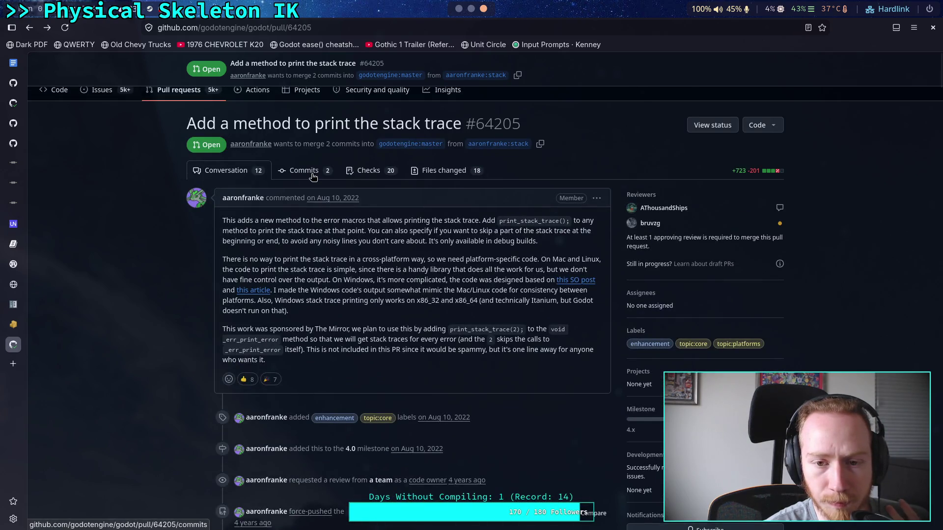
{"action": "left_click", "coordinate": [302, 172]}
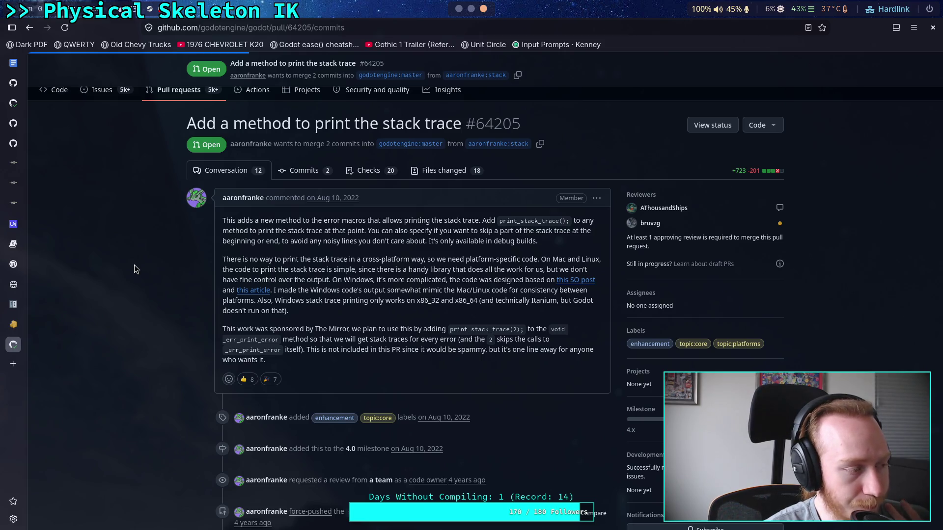
- Reload the PR's commits page URL so the commits list loads
{"action": "key", "text": "alt+Tab"}
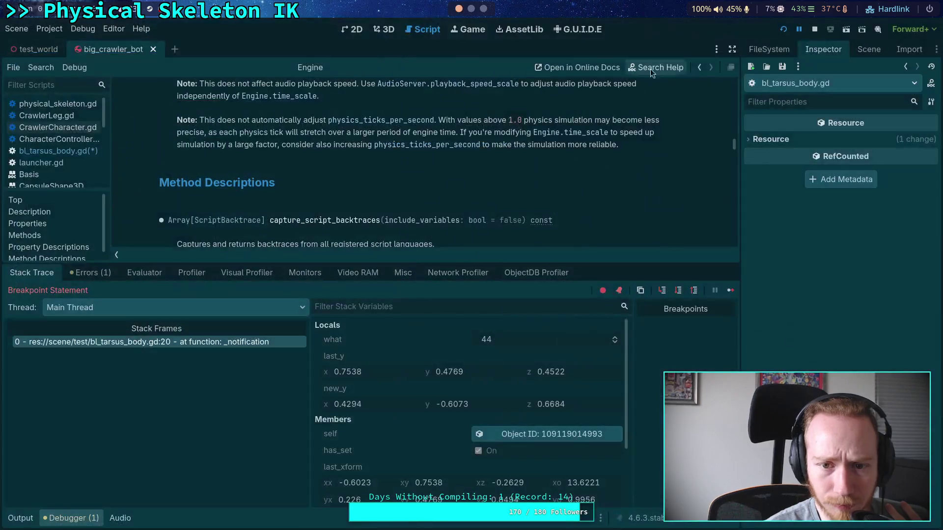
{"action": "key", "text": "super+4"}
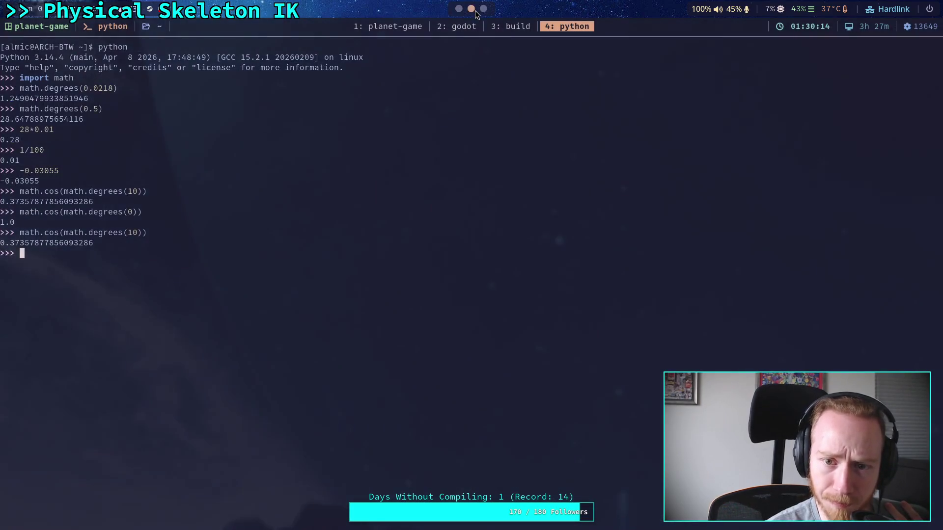
{"action": "key", "text": "super+1"}
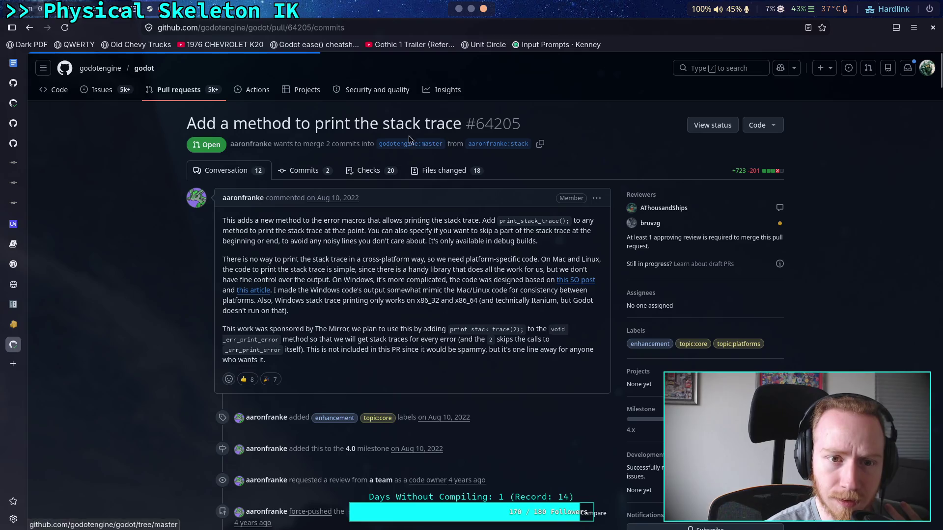
{"action": "left_click", "coordinate": [294, 27]}
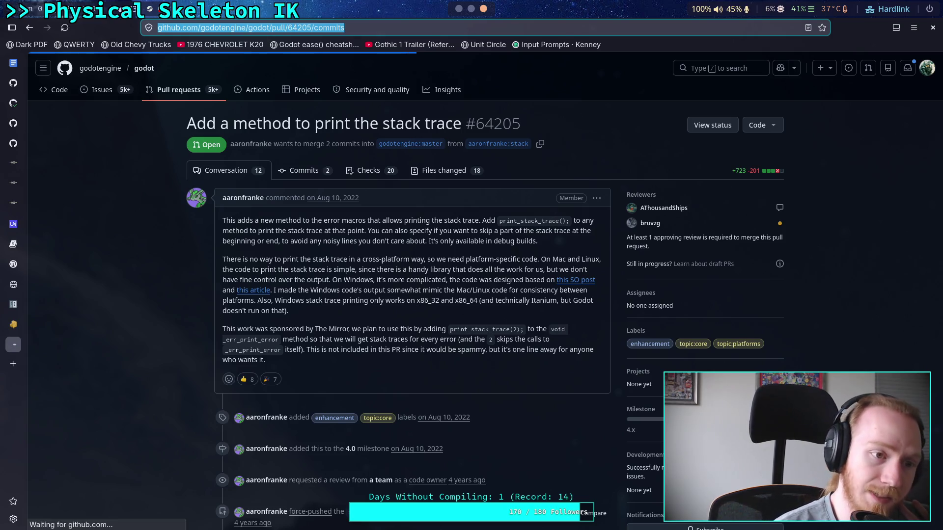
{"action": "key", "text": "Return"}
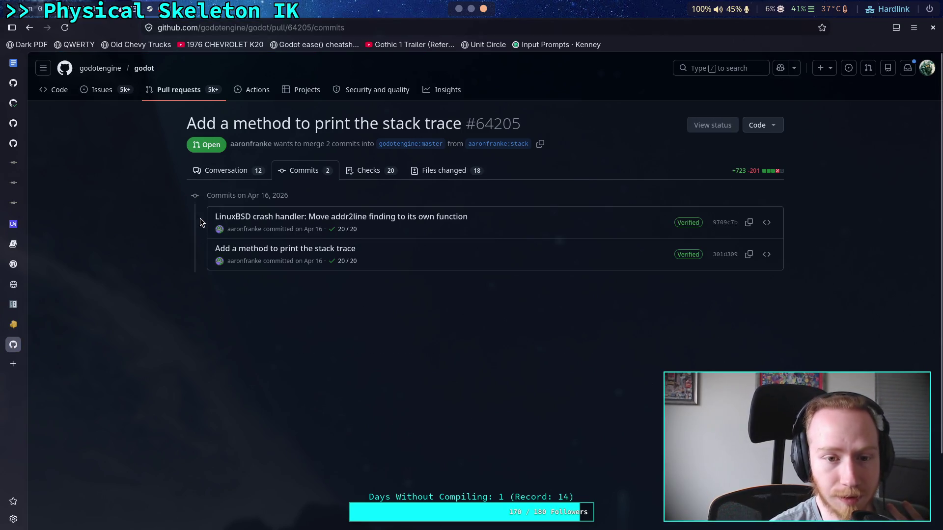
- Open commit 301d309's diff and highlight the backtrace call on line 209
{"action": "left_click", "coordinate": [270, 252]}
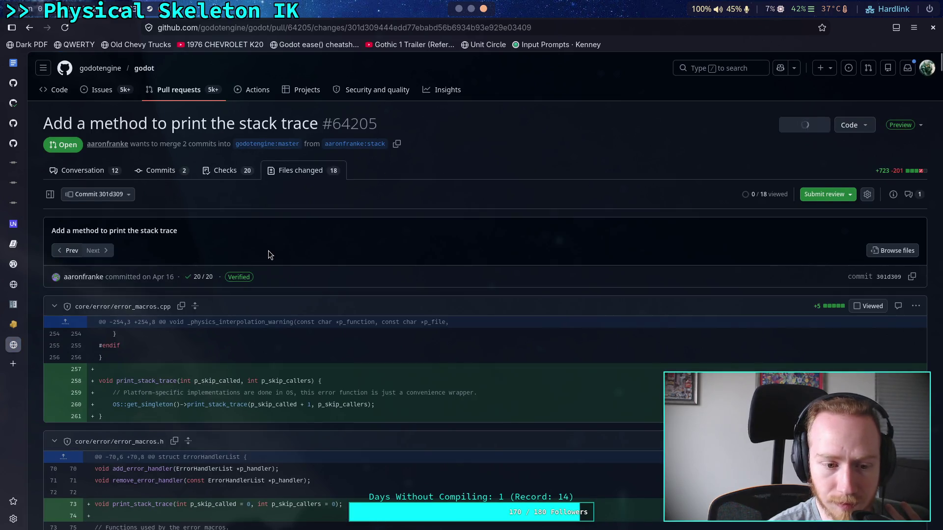
{"action": "scroll", "coordinate": [305, 282], "scroll_direction": "down", "scroll_amount": 1}
{"action": "scroll", "coordinate": [402, 320], "scroll_direction": "down", "scroll_amount": 2}
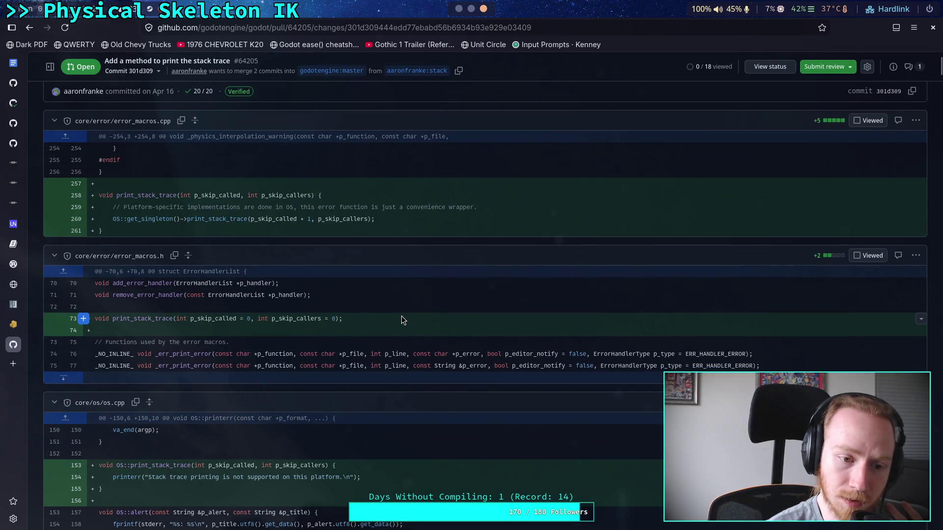
{"action": "scroll", "coordinate": [401, 320], "scroll_direction": "down", "scroll_amount": 4}
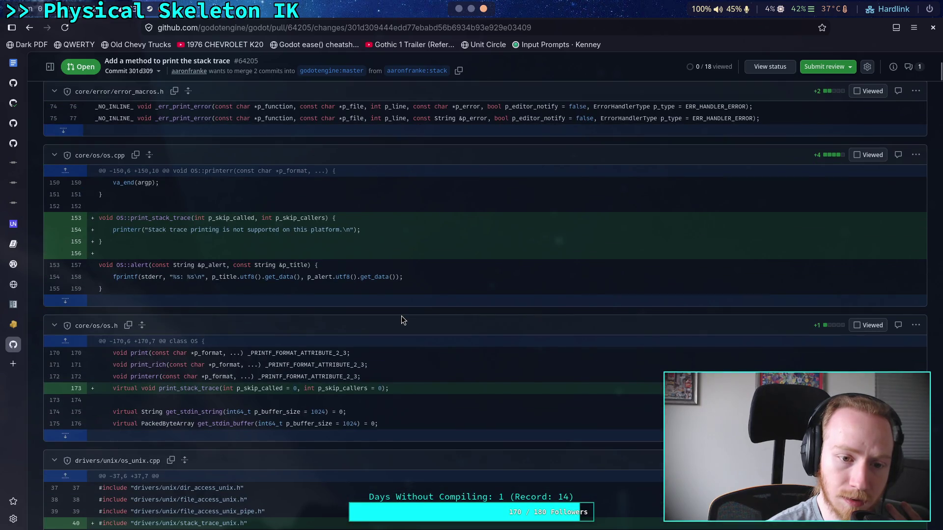
{"action": "scroll", "coordinate": [401, 320], "scroll_direction": "down", "scroll_amount": 6}
{"action": "scroll", "coordinate": [401, 319], "scroll_direction": "down", "scroll_amount": 2}
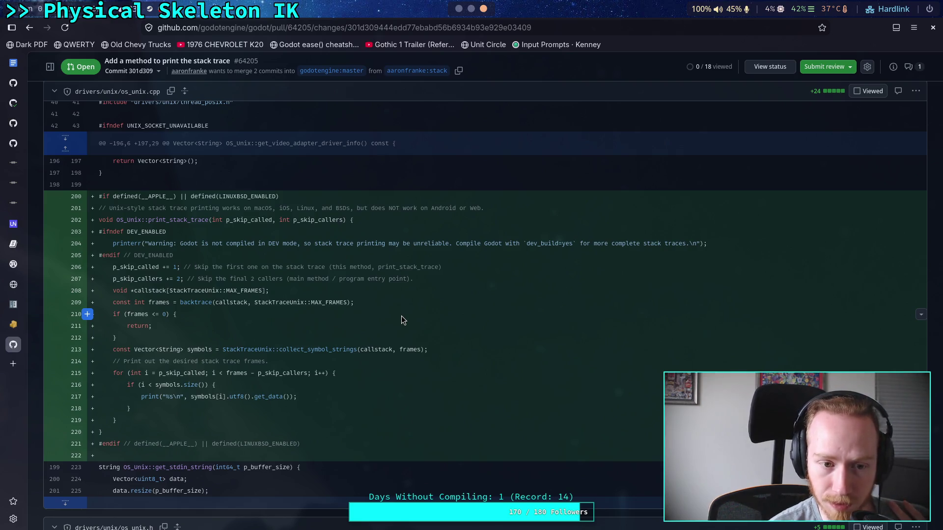
{"action": "left_click_drag", "start_coordinate": [178, 302], "coordinate": [223, 302]}
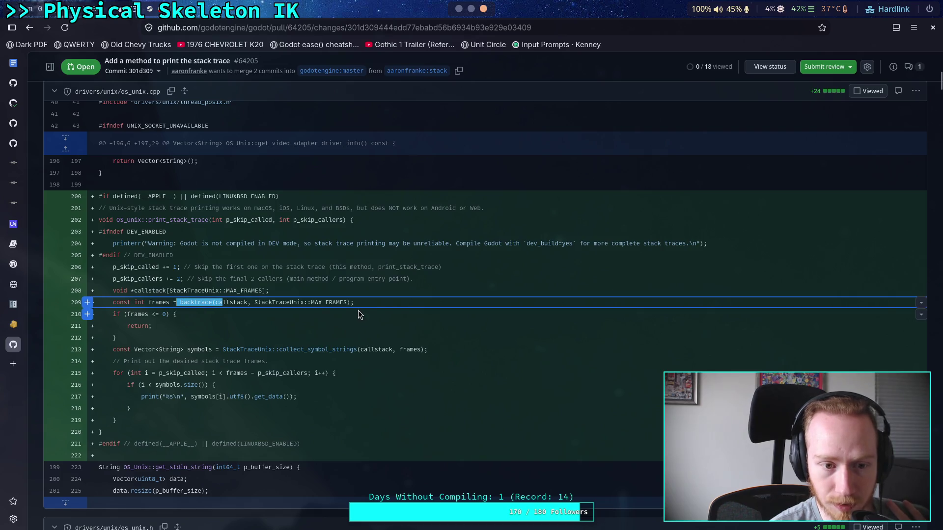
- Read through the remaining changed files, including the stack_trace_unix.h diff
{"action": "scroll", "coordinate": [402, 314], "scroll_direction": "up", "scroll_amount": 3}
{"action": "scroll", "coordinate": [401, 315], "scroll_direction": "down", "scroll_amount": 1}
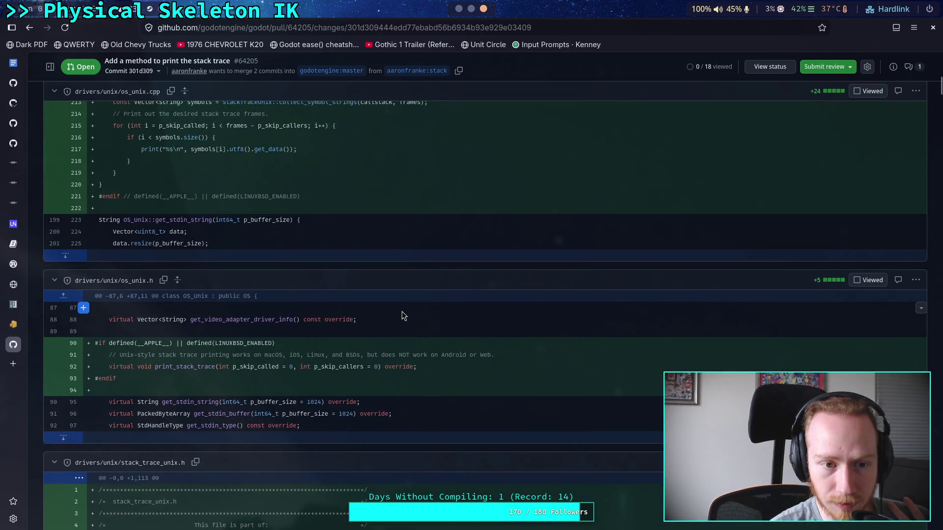
{"action": "scroll", "coordinate": [402, 312], "scroll_direction": "down", "scroll_amount": 15}
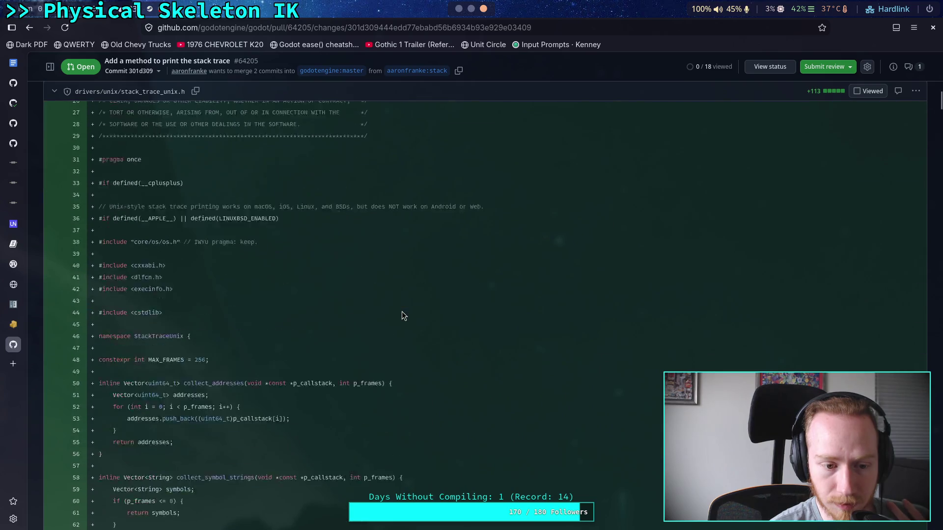
{"action": "scroll", "coordinate": [401, 315], "scroll_direction": "down", "scroll_amount": 5}
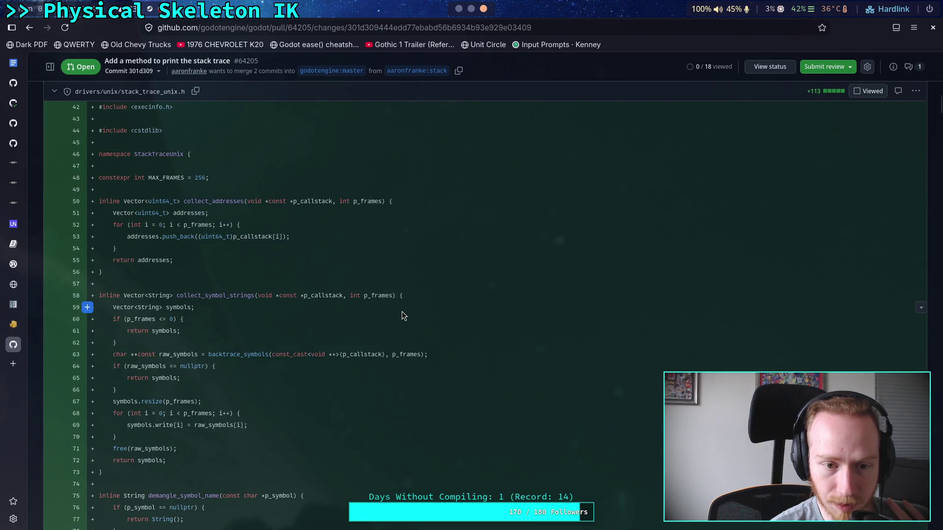
{"action": "scroll", "coordinate": [402, 316], "scroll_direction": "down", "scroll_amount": 8}
{"action": "scroll", "coordinate": [401, 316], "scroll_direction": "down", "scroll_amount": 13}
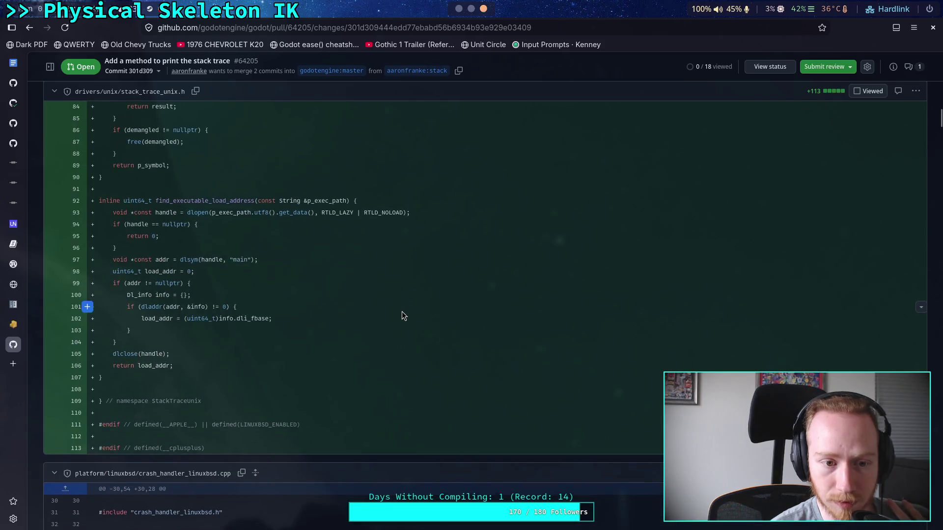
{"action": "scroll", "coordinate": [402, 316], "scroll_direction": "down", "scroll_amount": 20}
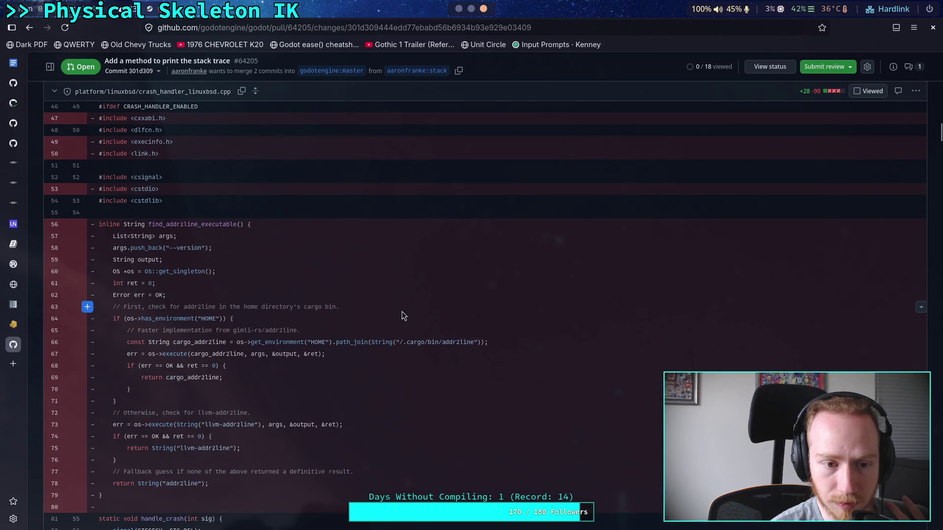
{"action": "scroll", "coordinate": [402, 316], "scroll_direction": "down", "scroll_amount": 20}
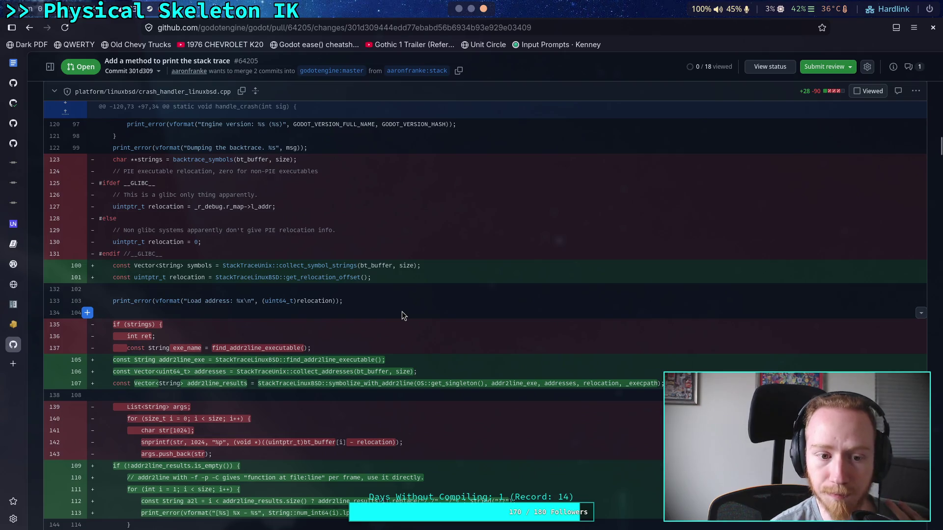
{"action": "scroll", "coordinate": [402, 316], "scroll_direction": "down", "scroll_amount": 10}
{"action": "scroll", "coordinate": [401, 315], "scroll_direction": "down", "scroll_amount": 20}
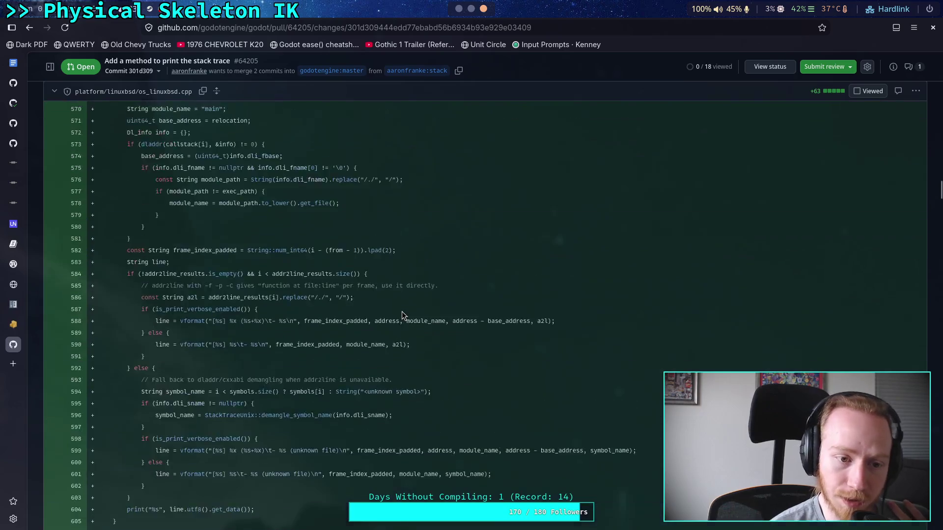
{"action": "scroll", "coordinate": [402, 315], "scroll_direction": "up", "scroll_amount": 15}
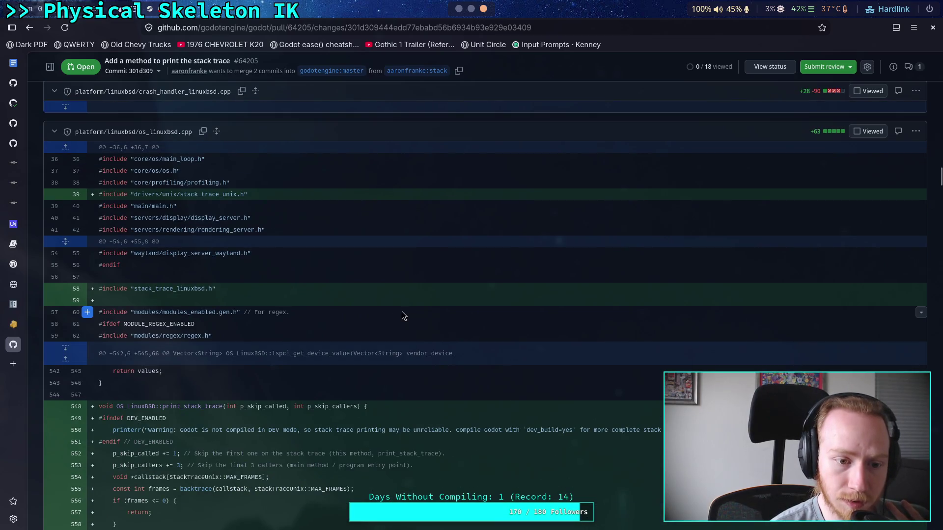
{"action": "scroll", "coordinate": [402, 316], "scroll_direction": "down", "scroll_amount": 10}
{"action": "scroll", "coordinate": [402, 315], "scroll_direction": "up", "scroll_amount": 3}
- Clear the selected text on lines 560–565 and return to the top of the diff
{"action": "left_click_drag", "start_coordinate": [387, 236], "coordinate": [280, 177]}
{"action": "left_click", "coordinate": [330, 262]}
{"action": "scroll", "coordinate": [377, 320], "scroll_direction": "up", "scroll_amount": 3}
{"action": "scroll", "coordinate": [377, 320], "scroll_direction": "up", "scroll_amount": 20}
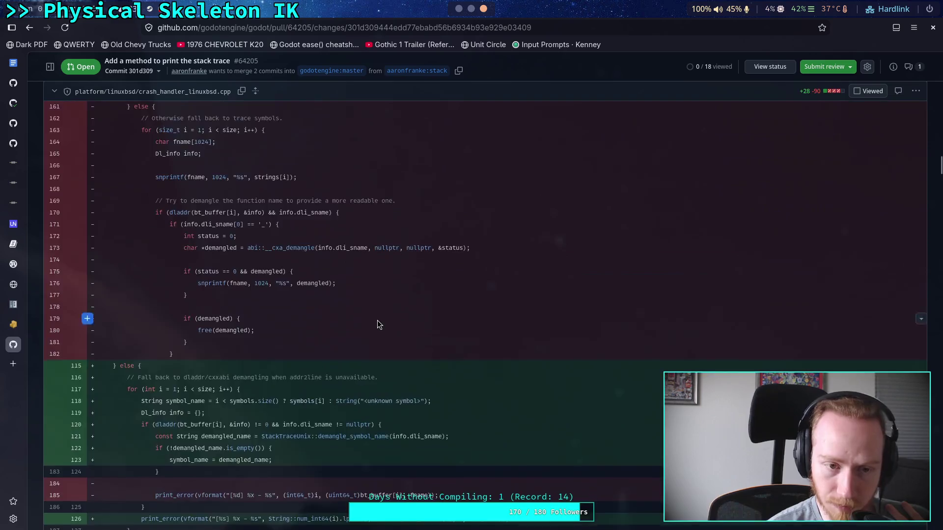
{"action": "scroll", "coordinate": [311, 270], "scroll_direction": "up", "scroll_amount": 20}
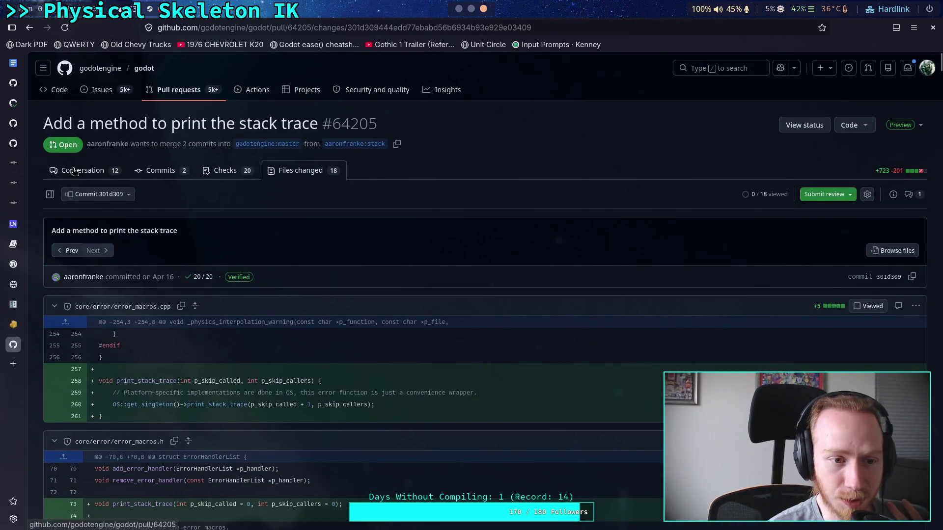
- Return to PR #64205's conversation and read through it back to the top
{"action": "left_click", "coordinate": [83, 170]}
{"action": "scroll", "coordinate": [401, 258], "scroll_direction": "down", "scroll_amount": 4}
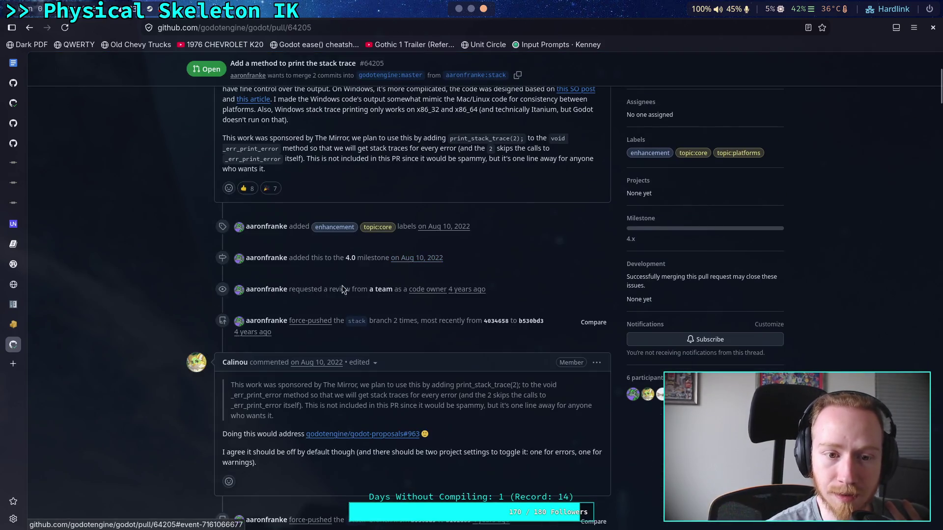
{"action": "scroll", "coordinate": [179, 294], "scroll_direction": "down", "scroll_amount": 10}
{"action": "scroll", "coordinate": [184, 291], "scroll_direction": "down", "scroll_amount": 15}
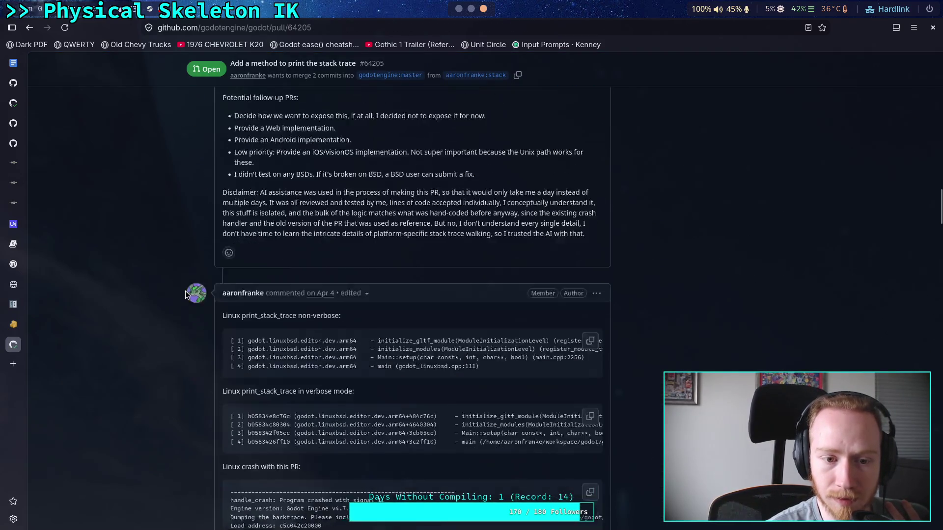
{"action": "scroll", "coordinate": [185, 291], "scroll_direction": "up", "scroll_amount": 8}
{"action": "scroll", "coordinate": [185, 291], "scroll_direction": "down", "scroll_amount": 4}
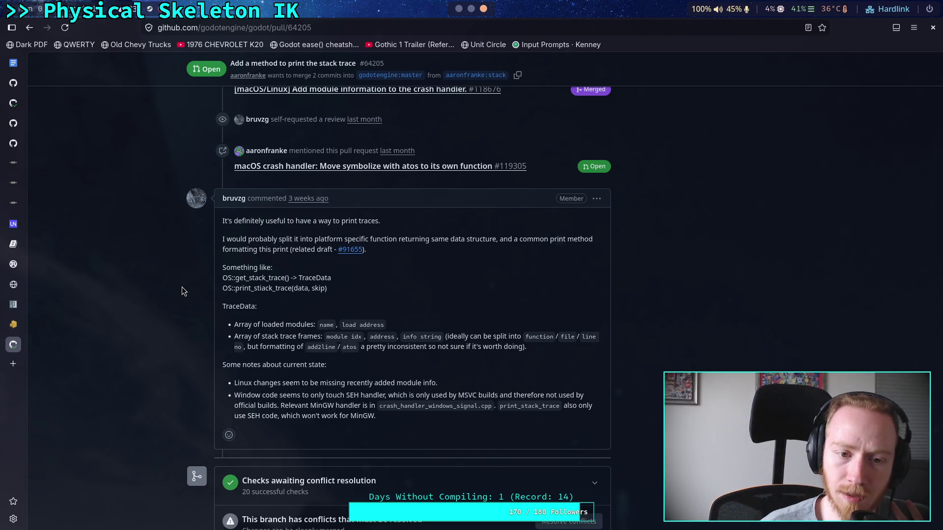
{"action": "scroll", "coordinate": [182, 291], "scroll_direction": "up", "scroll_amount": 4}
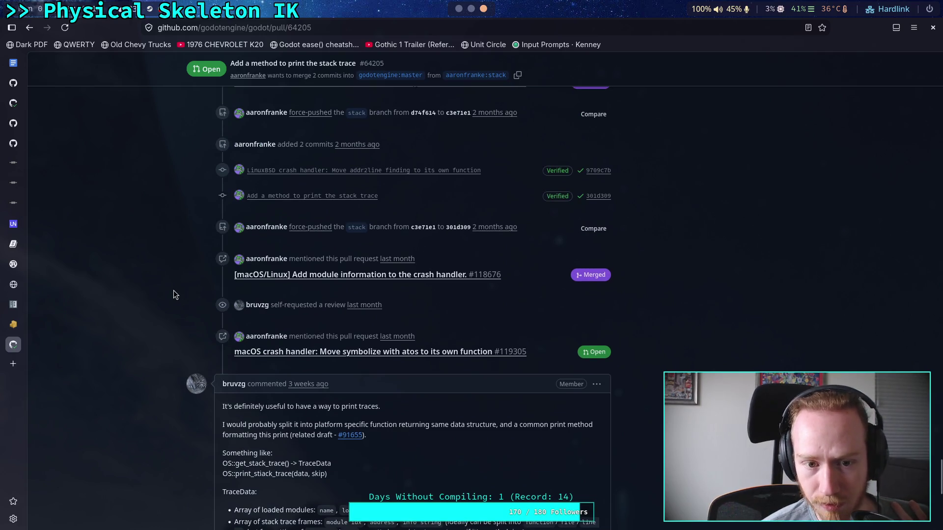
{"action": "scroll", "coordinate": [173, 291], "scroll_direction": "up", "scroll_amount": 3}
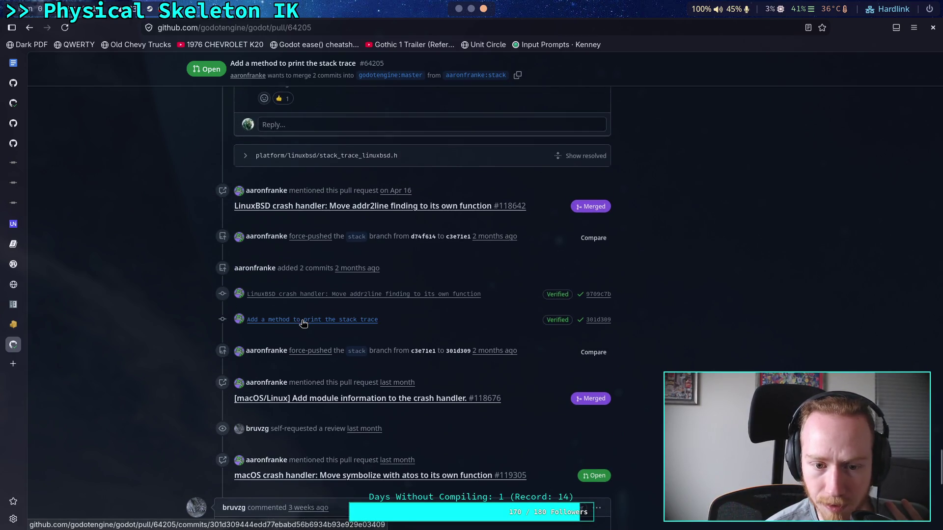
{"action": "scroll", "coordinate": [214, 325], "scroll_direction": "down", "scroll_amount": 10}
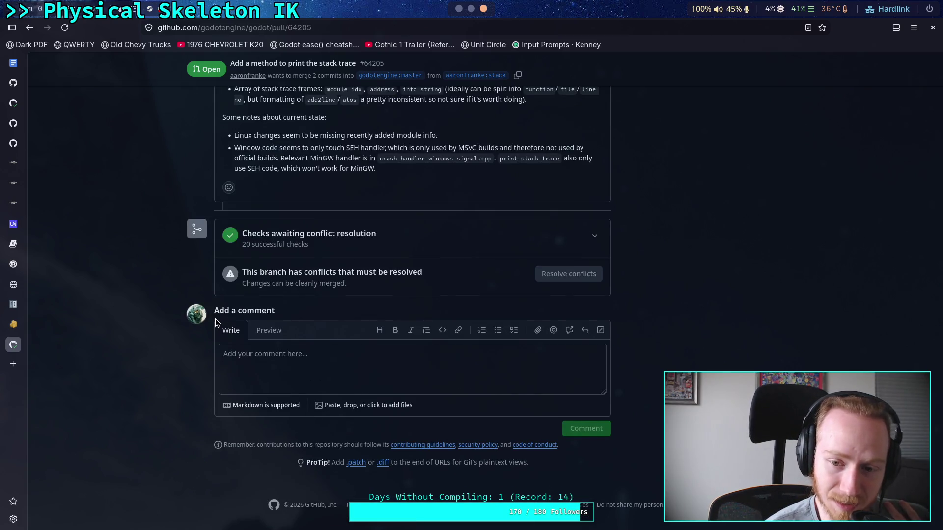
{"action": "scroll", "coordinate": [215, 319], "scroll_direction": "up", "scroll_amount": 4}
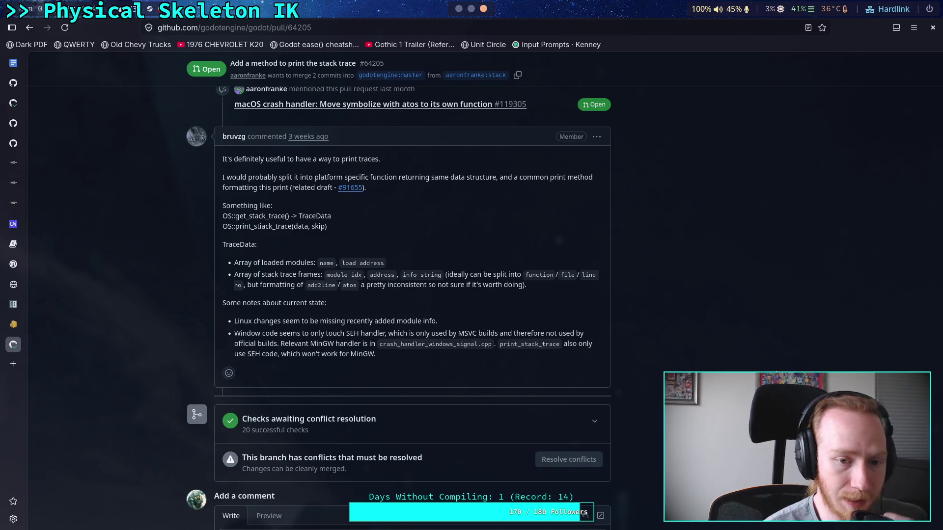
{"action": "scroll", "coordinate": [916, 250], "scroll_direction": "up", "scroll_amount": 10}
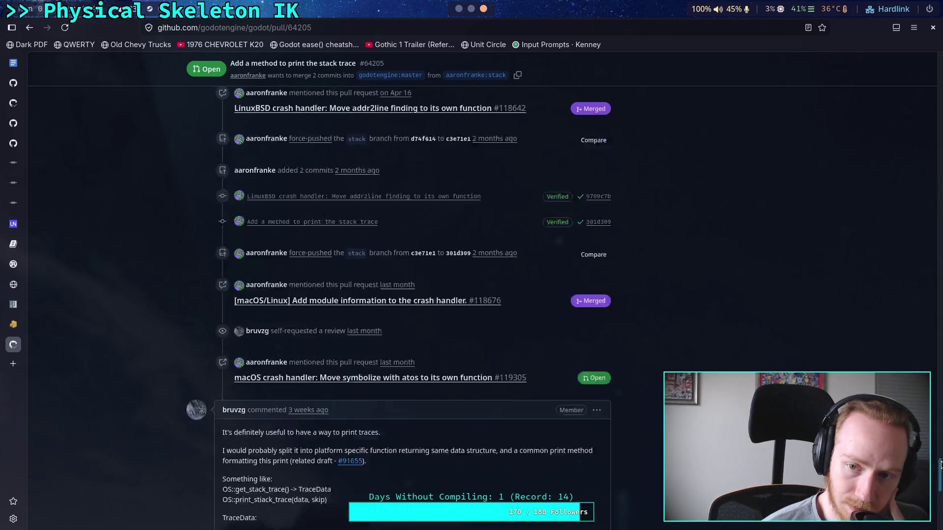
{"action": "scroll", "coordinate": [916, 250], "scroll_direction": "up", "scroll_amount": 10}
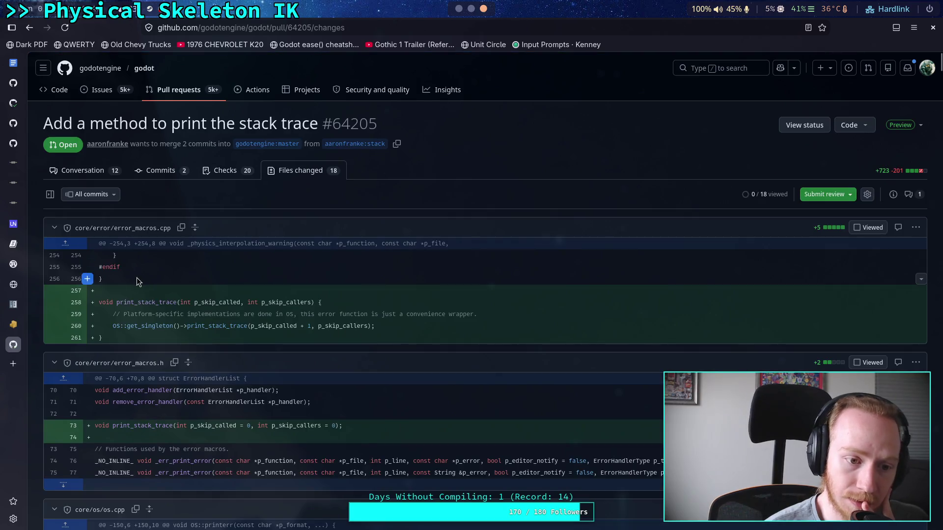
- Collapse the diffs from error_macros.cpp through the Unix and os_linuxbsd.h files
{"action": "left_click", "coordinate": [55, 229]}
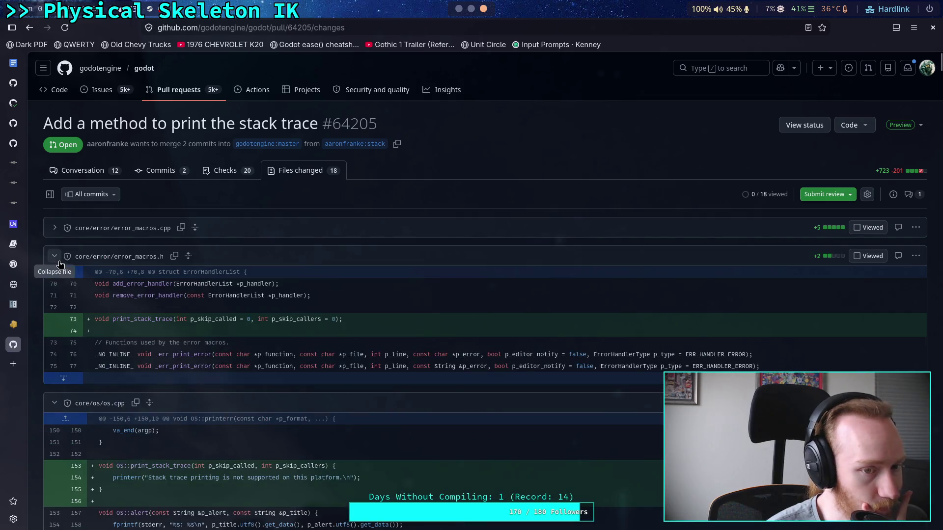
{"action": "left_click", "coordinate": [54, 256]}
{"action": "left_click", "coordinate": [54, 285]}
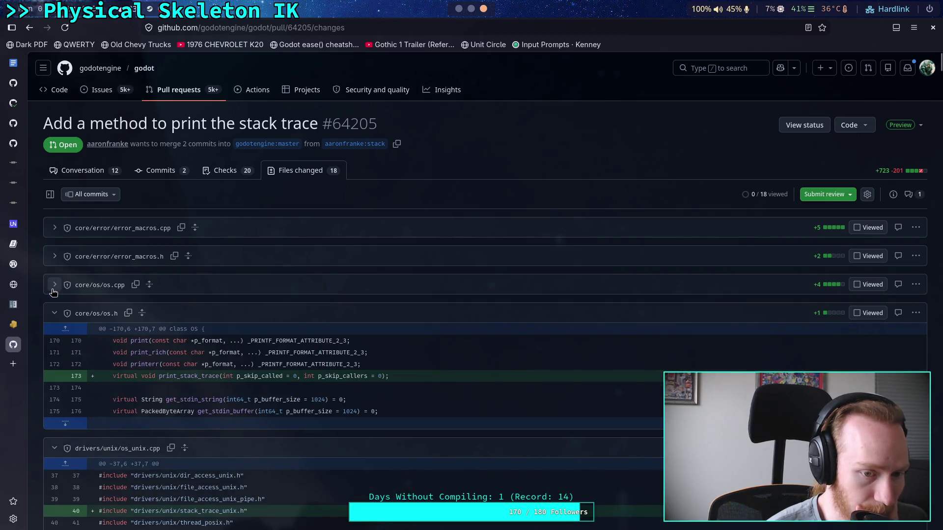
{"action": "left_click", "coordinate": [55, 313]}
{"action": "left_click", "coordinate": [55, 342]}
{"action": "scroll", "coordinate": [53, 329], "scroll_direction": "down", "scroll_amount": 2}
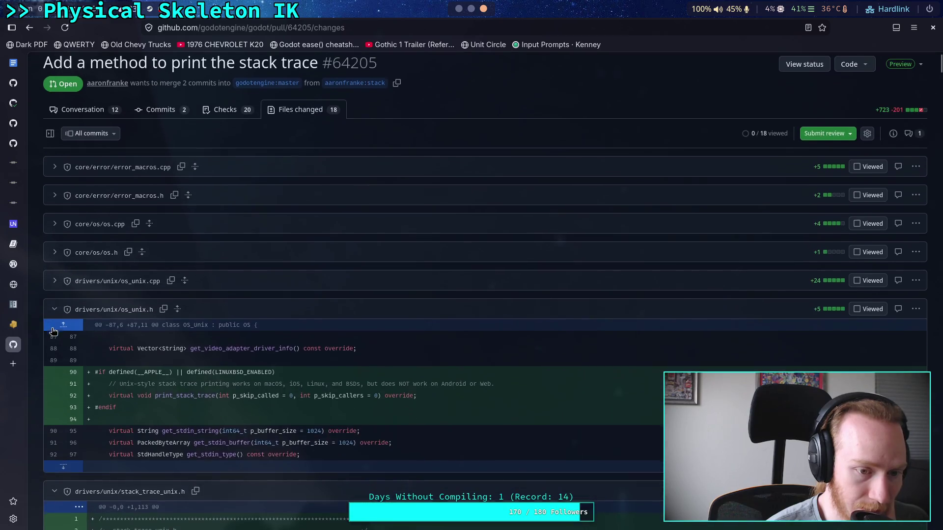
{"action": "left_click", "coordinate": [53, 309]}
{"action": "left_click", "coordinate": [52, 337]}
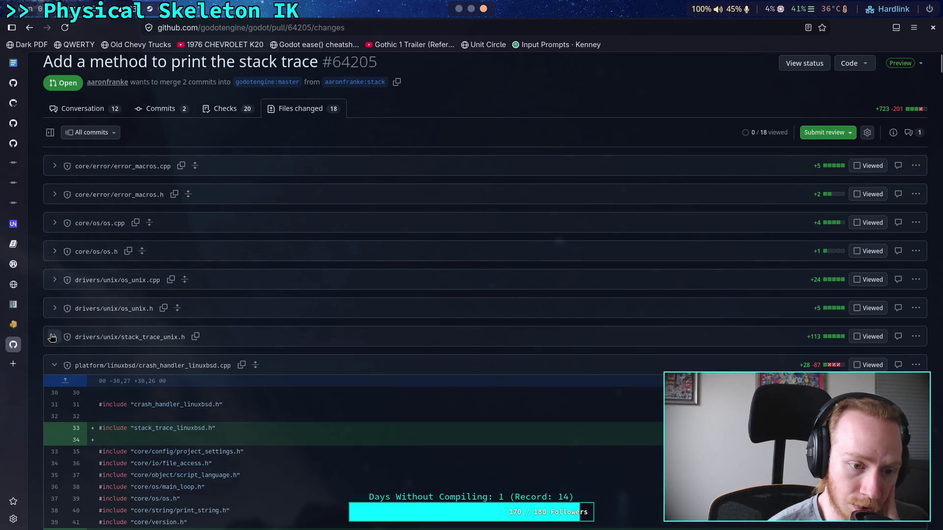
{"action": "scroll", "coordinate": [53, 319], "scroll_direction": "down", "scroll_amount": 2}
{"action": "left_click", "coordinate": [54, 305]}
{"action": "left_click", "coordinate": [54, 337]}
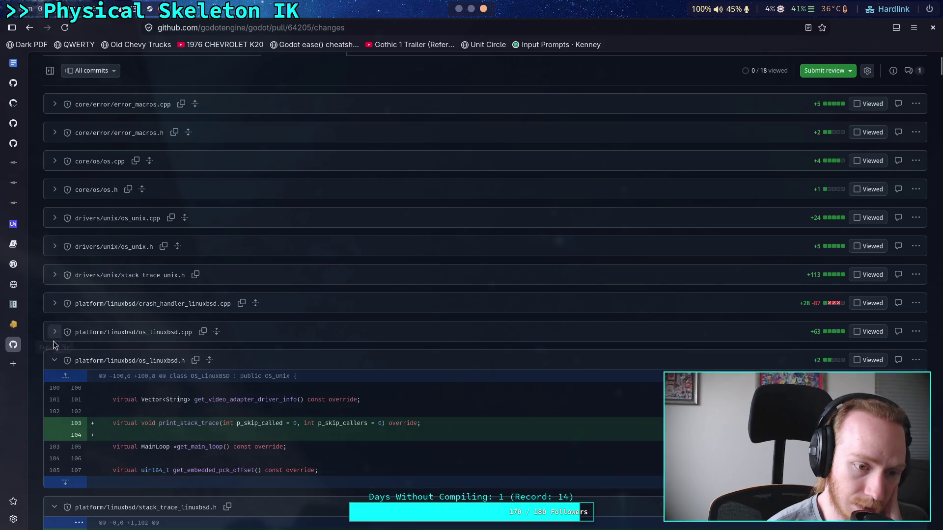
{"action": "left_click", "coordinate": [54, 362]}
- Collapse the remaining Linux, macOS and Windows diffs, ending with os_windows.h
{"action": "scroll", "coordinate": [54, 341], "scroll_direction": "down", "scroll_amount": 6}
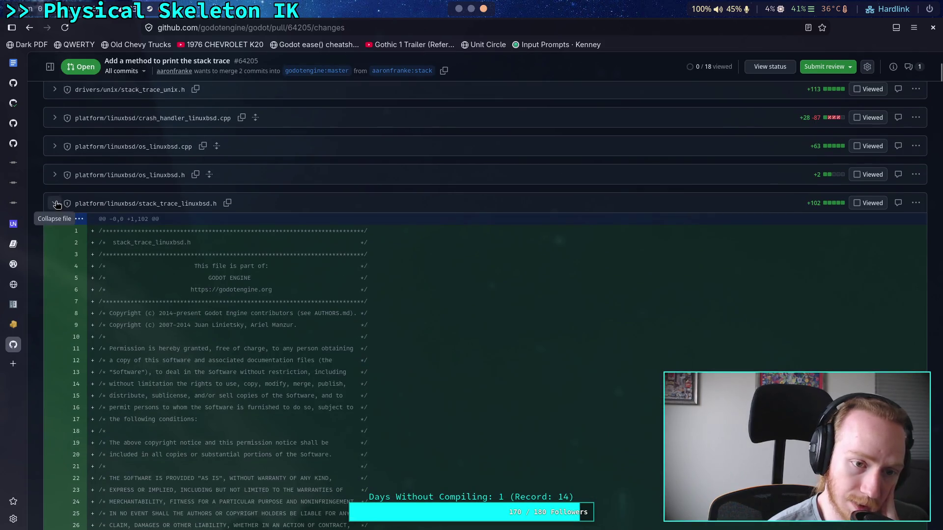
{"action": "left_click", "coordinate": [54, 203]}
{"action": "left_click", "coordinate": [51, 238]}
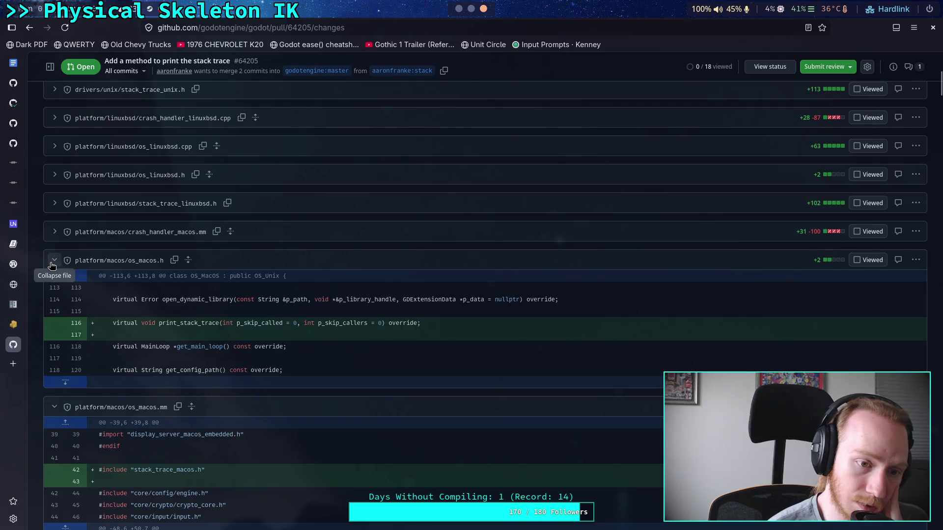
{"action": "left_click", "coordinate": [50, 259]}
{"action": "left_click", "coordinate": [52, 290]}
{"action": "left_click", "coordinate": [54, 317]}
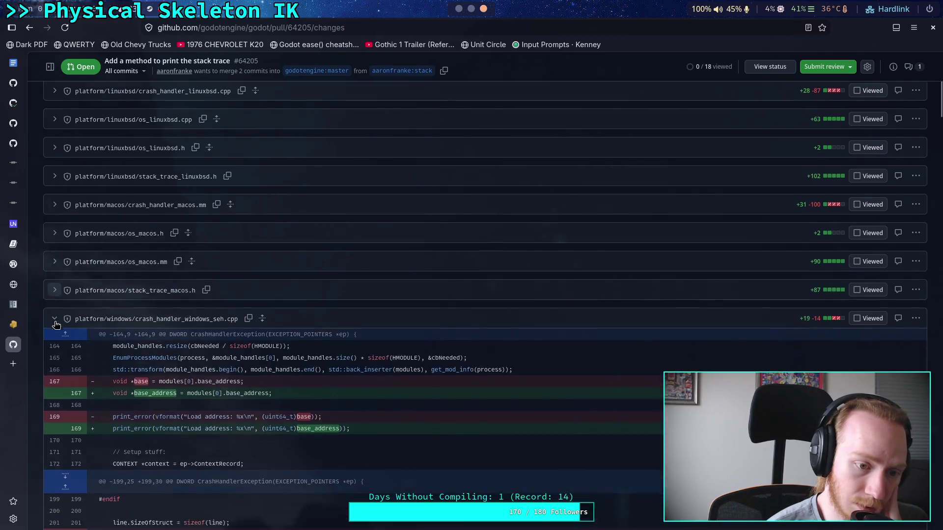
{"action": "scroll", "coordinate": [53, 275], "scroll_direction": "down", "scroll_amount": 3}
{"action": "left_click", "coordinate": [54, 225]}
{"action": "left_click", "coordinate": [53, 248]}
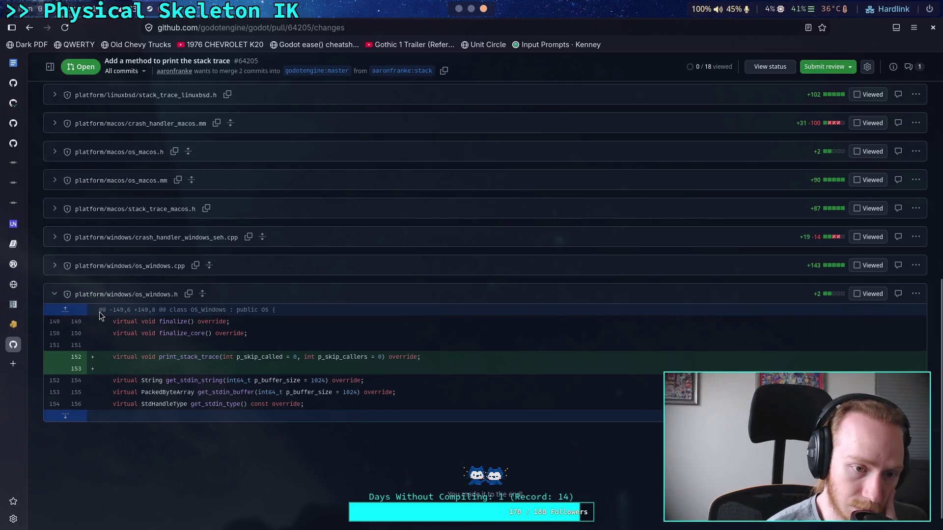
{"action": "scroll", "coordinate": [99, 312], "scroll_direction": "up", "scroll_amount": 3}
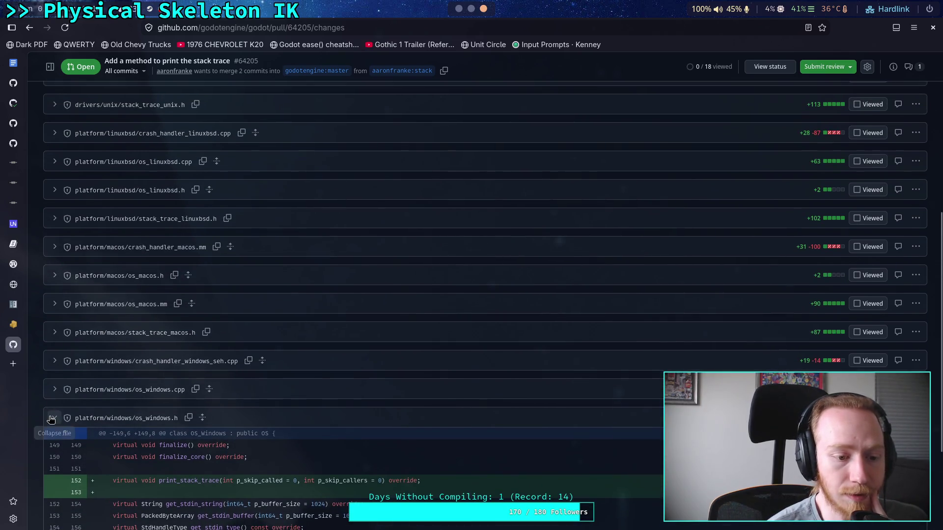
{"action": "left_click", "coordinate": [54, 418]}
{"action": "scroll", "coordinate": [152, 339], "scroll_direction": "up", "scroll_amount": 3}
{"action": "scroll", "coordinate": [160, 329], "scroll_direction": "down", "scroll_amount": 3}
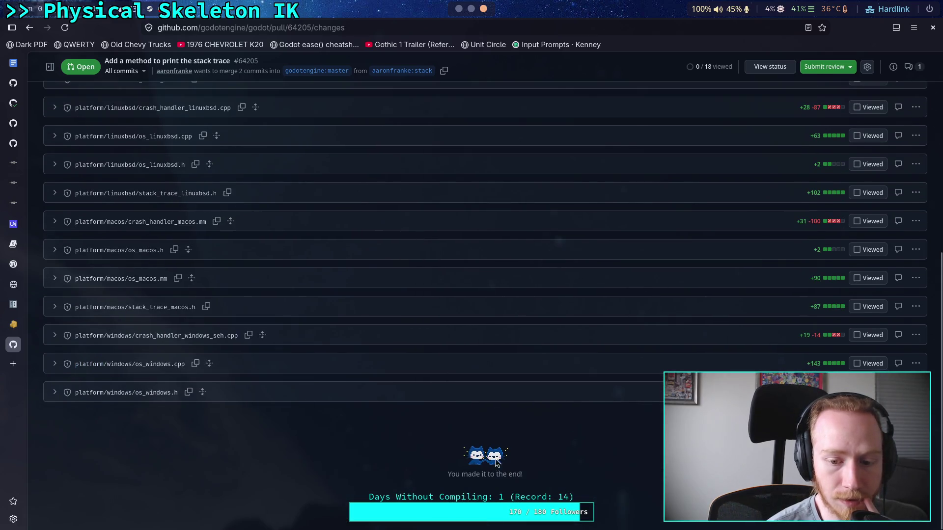
{"action": "scroll", "coordinate": [160, 329], "scroll_direction": "up", "scroll_amount": 4}
{"action": "scroll", "coordinate": [49, 255], "scroll_direction": "up", "scroll_amount": 2}
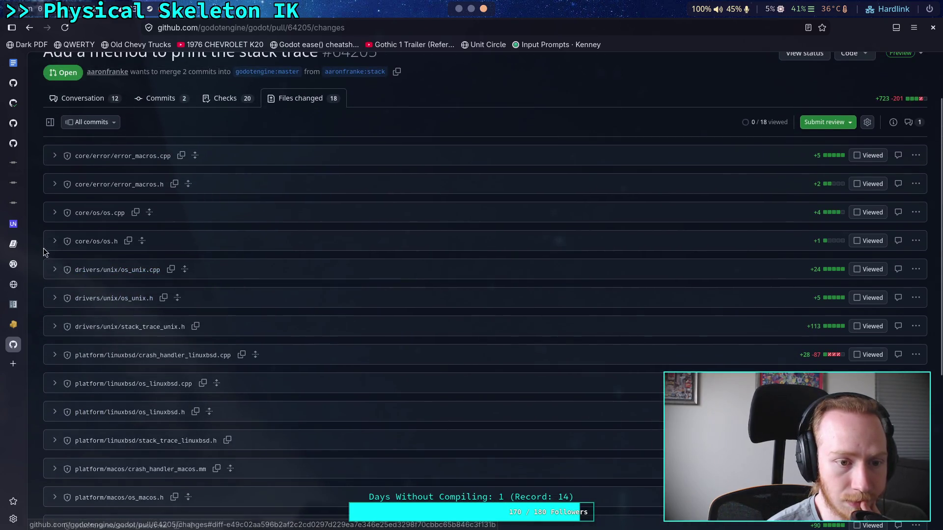
{"action": "left_click", "coordinate": [54, 212]}
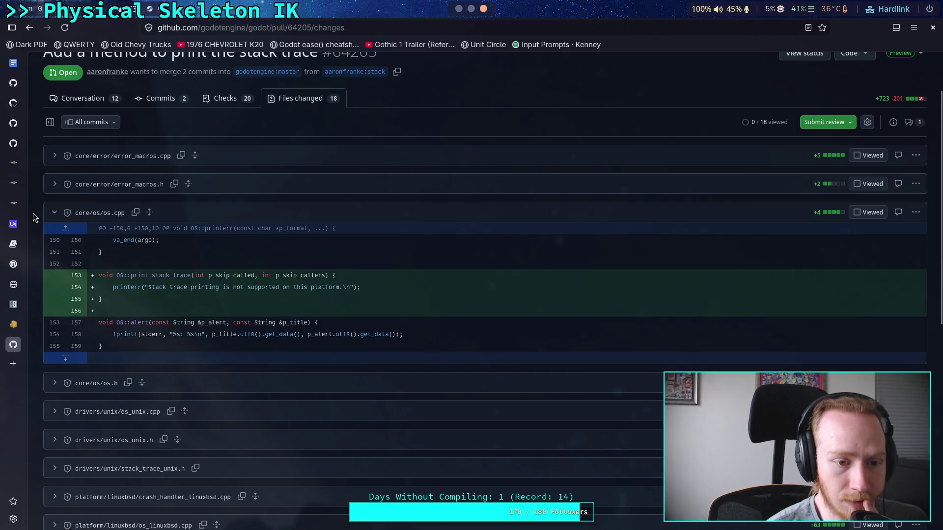
{"action": "left_click", "coordinate": [55, 214]}
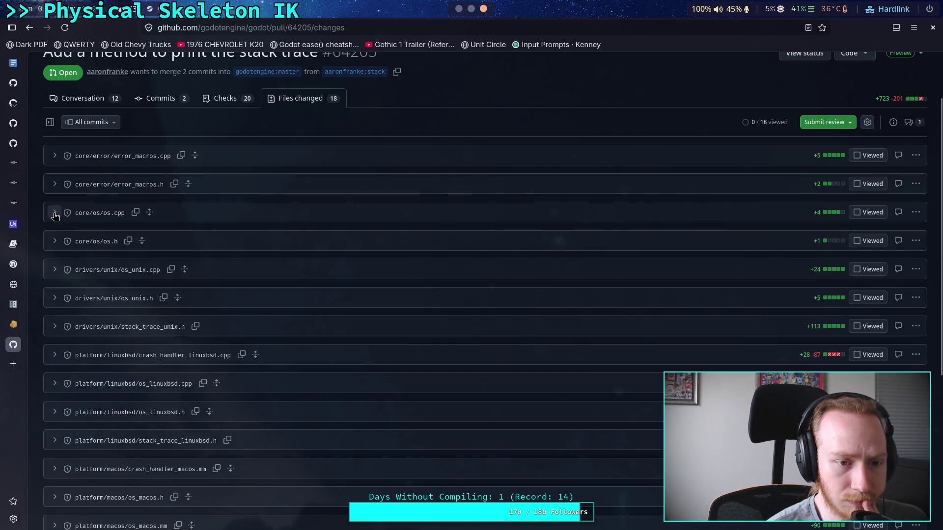
{"action": "left_click", "coordinate": [55, 241]}
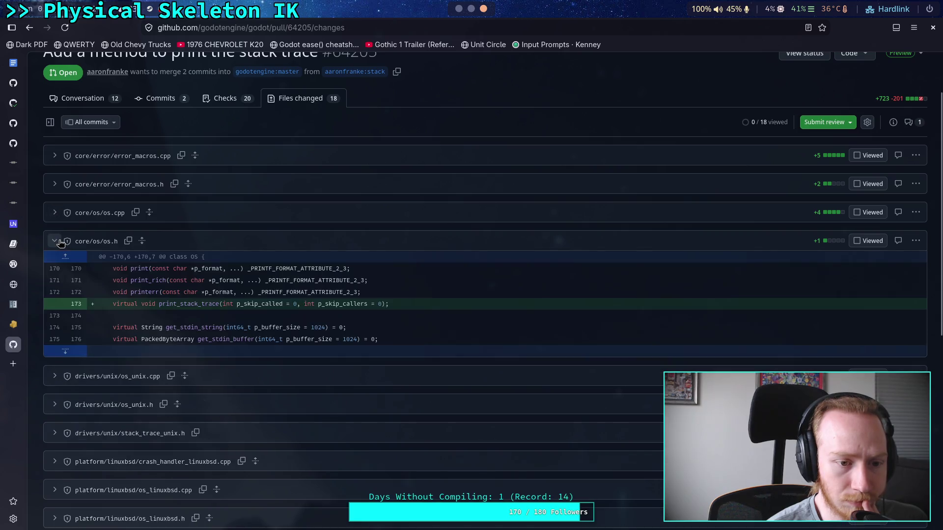
{"action": "left_click", "coordinate": [56, 241]}
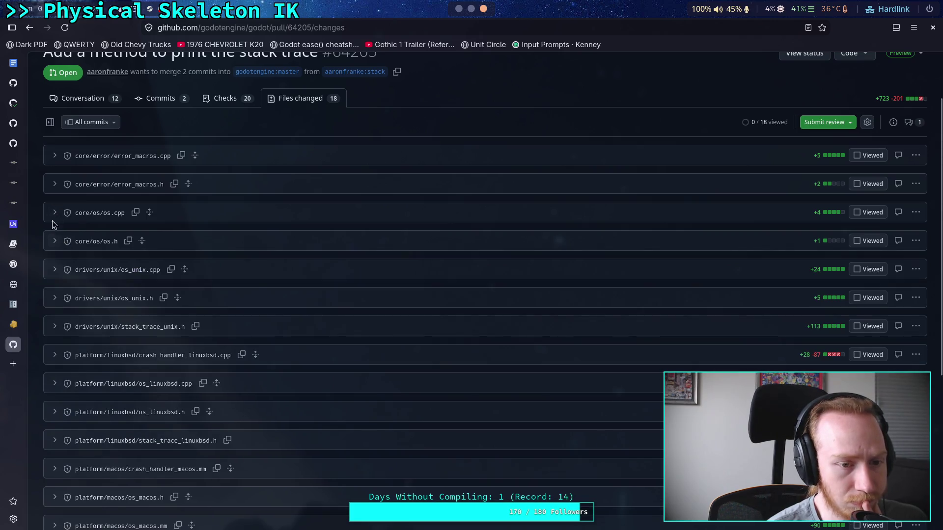
{"action": "left_click", "coordinate": [54, 184]}
{"action": "left_click", "coordinate": [54, 184]}
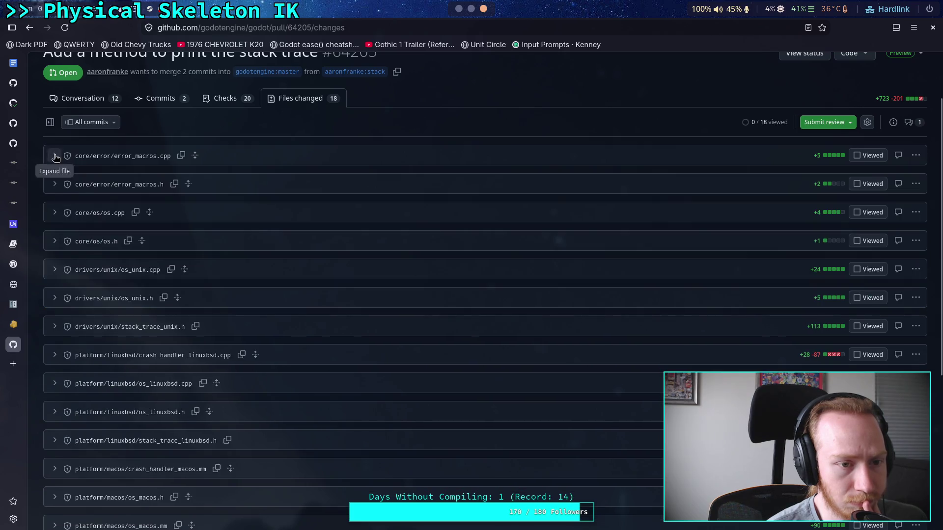
{"action": "left_click", "coordinate": [55, 157]}
{"action": "left_click", "coordinate": [55, 156]}
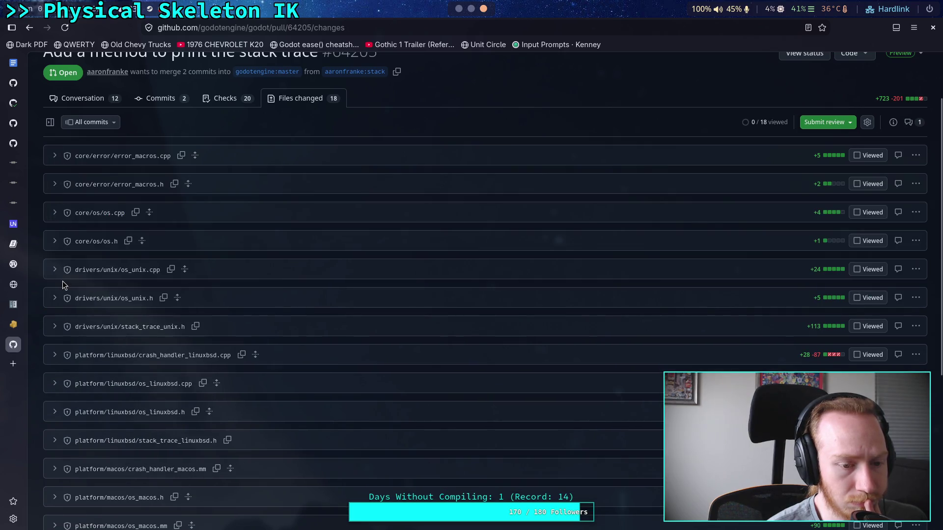
{"action": "scroll", "coordinate": [62, 281], "scroll_direction": "down", "scroll_amount": 2}
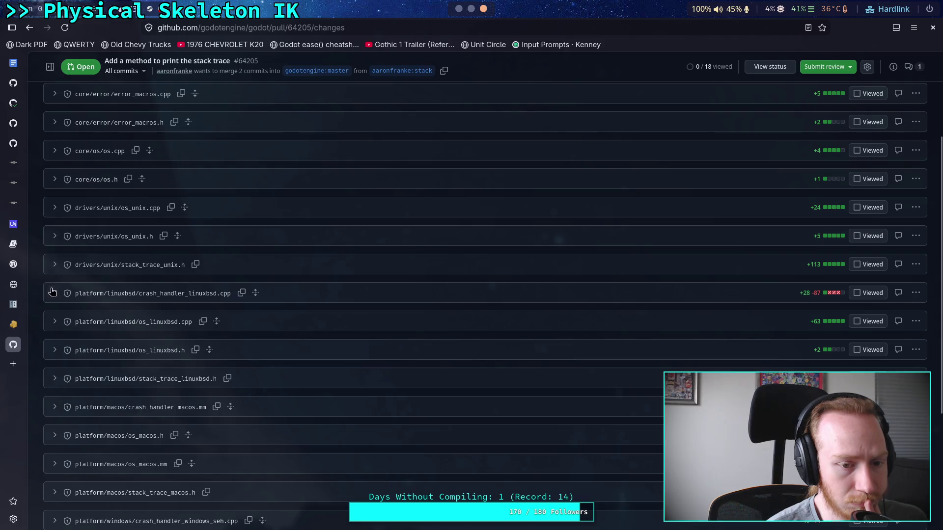
{"action": "left_click", "coordinate": [52, 292]}
{"action": "scroll", "coordinate": [51, 293], "scroll_direction": "down", "scroll_amount": 10}
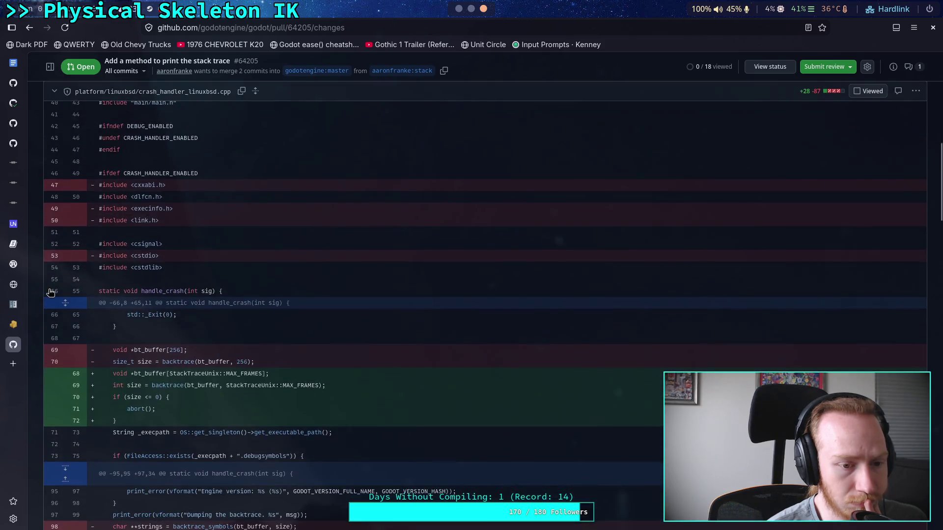
{"action": "scroll", "coordinate": [51, 293], "scroll_direction": "down", "scroll_amount": 4}
{"action": "scroll", "coordinate": [54, 285], "scroll_direction": "up", "scroll_amount": 10}
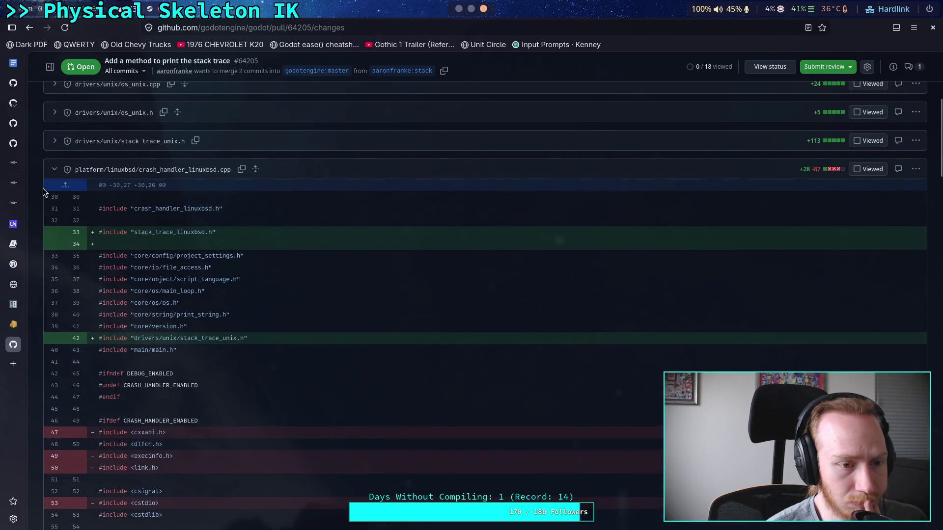
{"action": "left_click", "coordinate": [54, 169]}
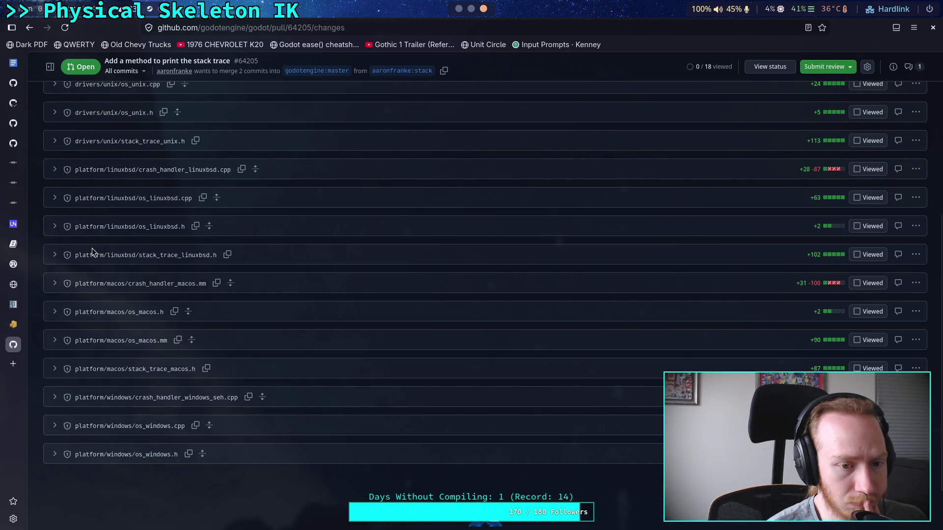
{"action": "mouse_move", "coordinate": [69, 261]}
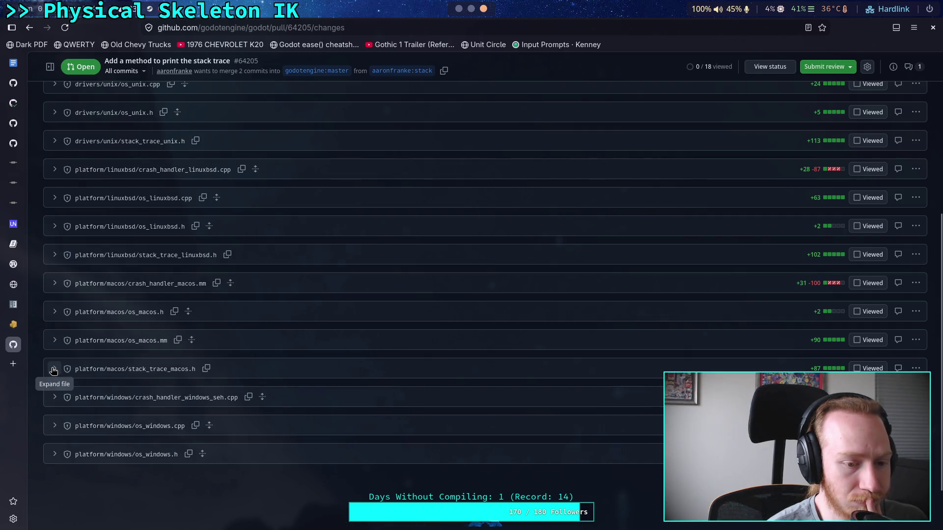
{"action": "scroll", "coordinate": [139, 326], "scroll_direction": "up", "scroll_amount": 3}
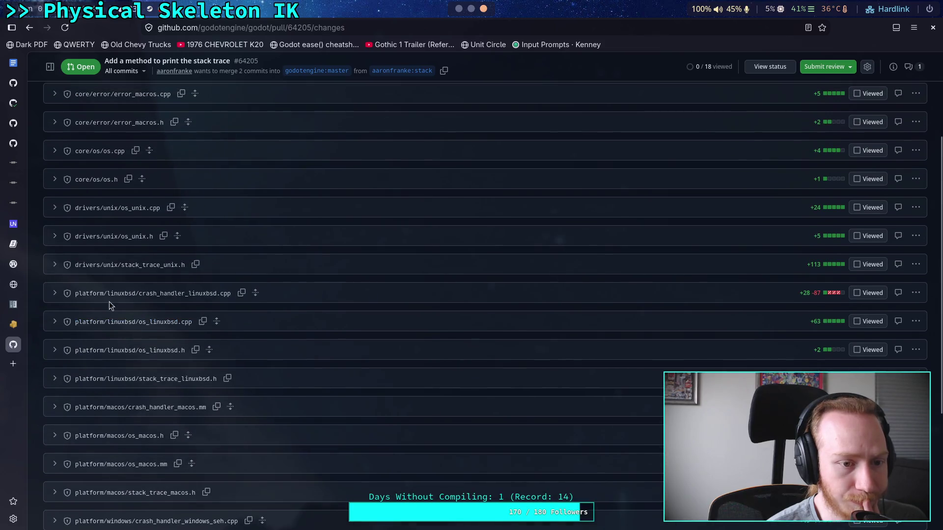
{"action": "scroll", "coordinate": [46, 269], "scroll_direction": "up", "scroll_amount": 2}
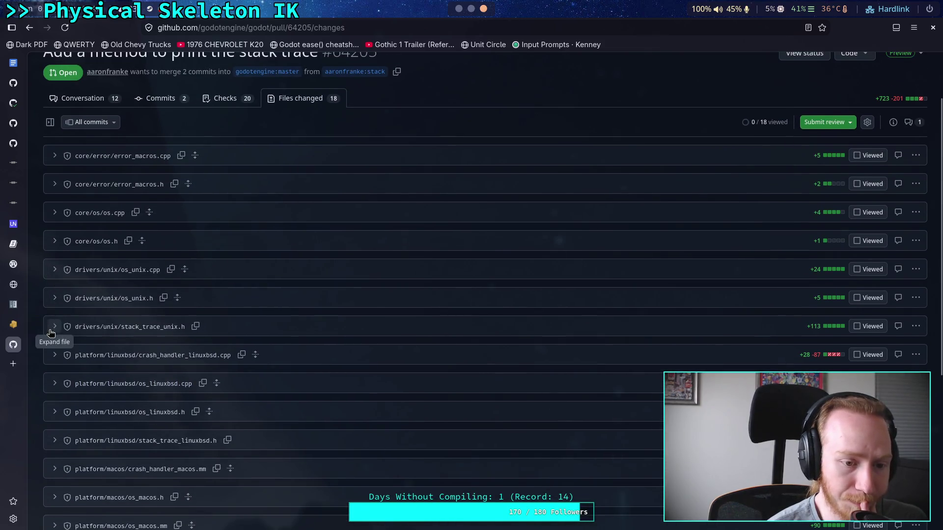
{"action": "left_click", "coordinate": [55, 329]}
{"action": "scroll", "coordinate": [54, 333], "scroll_direction": "down", "scroll_amount": 8}
{"action": "scroll", "coordinate": [54, 334], "scroll_direction": "up", "scroll_amount": 8}
{"action": "left_click", "coordinate": [55, 328]}
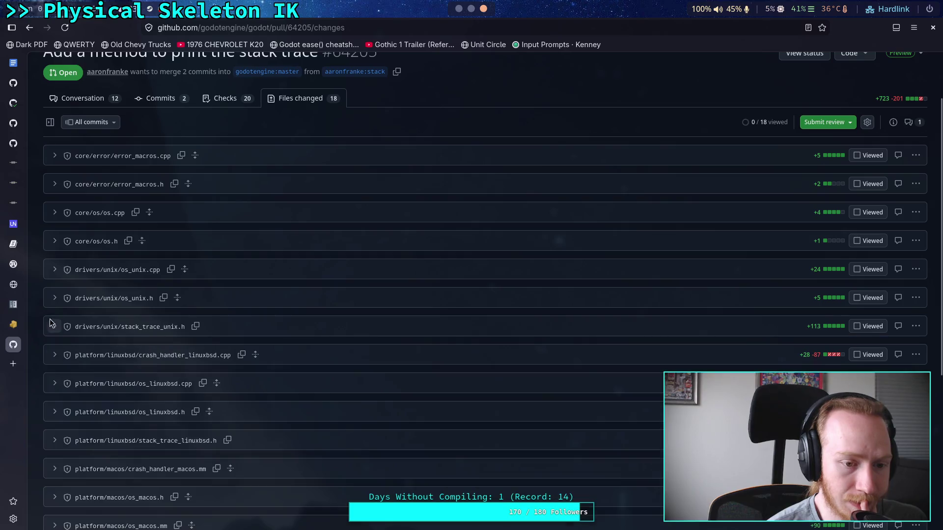
{"action": "left_click", "coordinate": [55, 297]}
{"action": "left_click", "coordinate": [55, 298]}
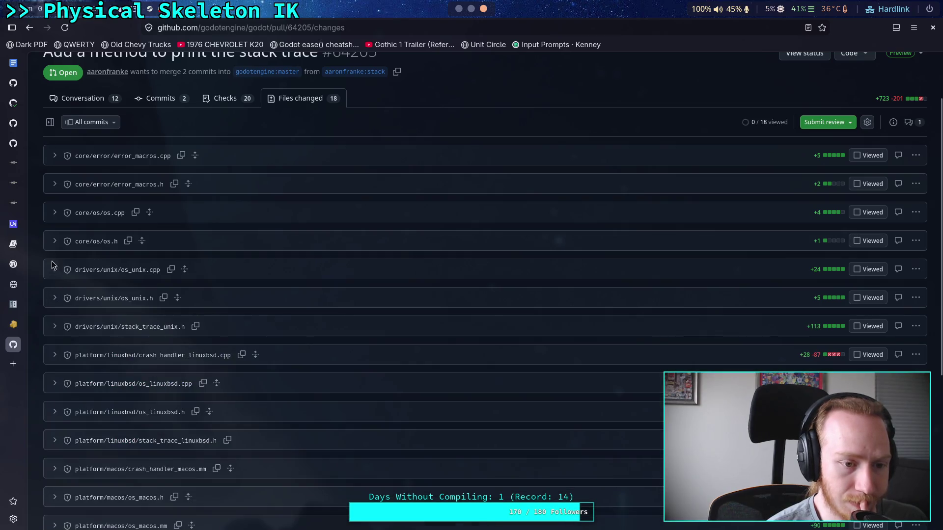
{"action": "left_click", "coordinate": [54, 269]}
{"action": "scroll", "coordinate": [55, 269], "scroll_direction": "down", "scroll_amount": 8}
{"action": "scroll", "coordinate": [54, 269], "scroll_direction": "up", "scroll_amount": 6}
{"action": "left_click", "coordinate": [54, 146]}
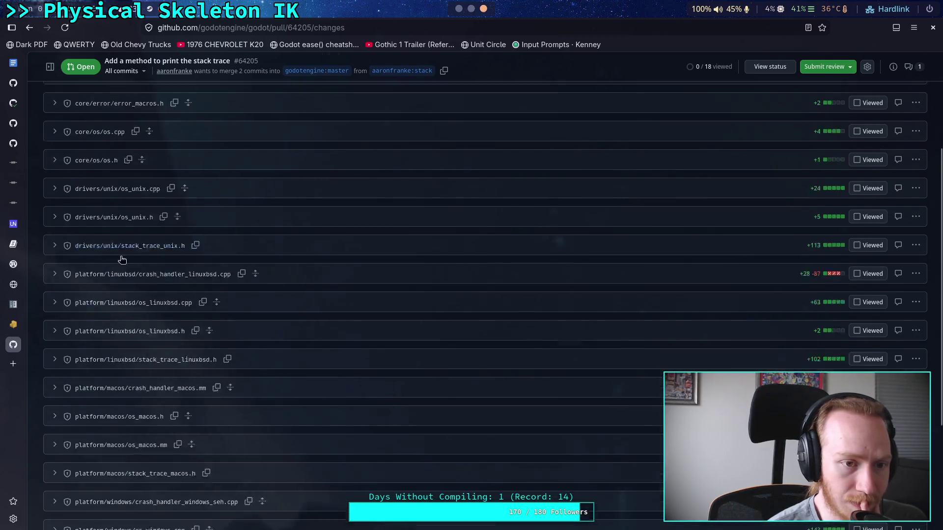
{"action": "scroll", "coordinate": [121, 260], "scroll_direction": "up", "scroll_amount": 5}
{"action": "left_click", "coordinate": [83, 160]}
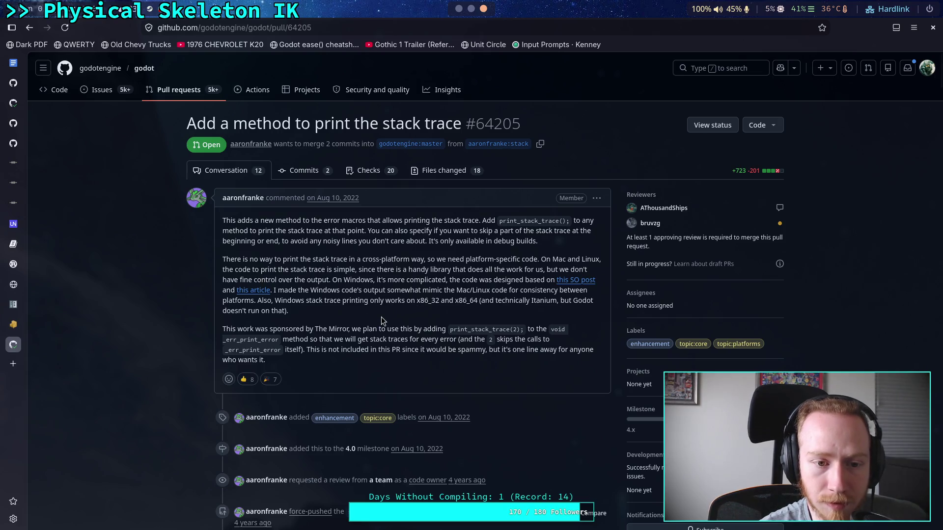
{"action": "scroll", "coordinate": [383, 320], "scroll_direction": "down", "scroll_amount": 10}
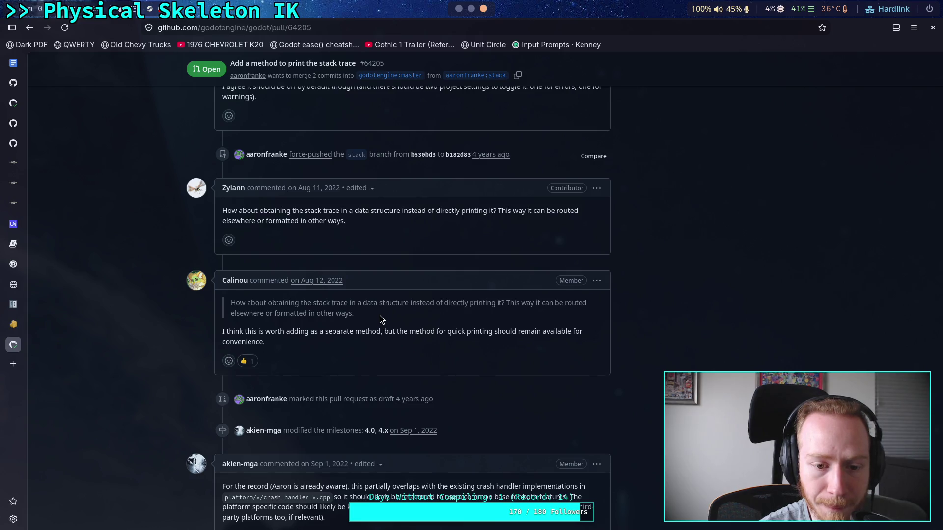
{"action": "scroll", "coordinate": [381, 317], "scroll_direction": "up", "scroll_amount": 5}
{"action": "scroll", "coordinate": [378, 315], "scroll_direction": "down", "scroll_amount": 5}
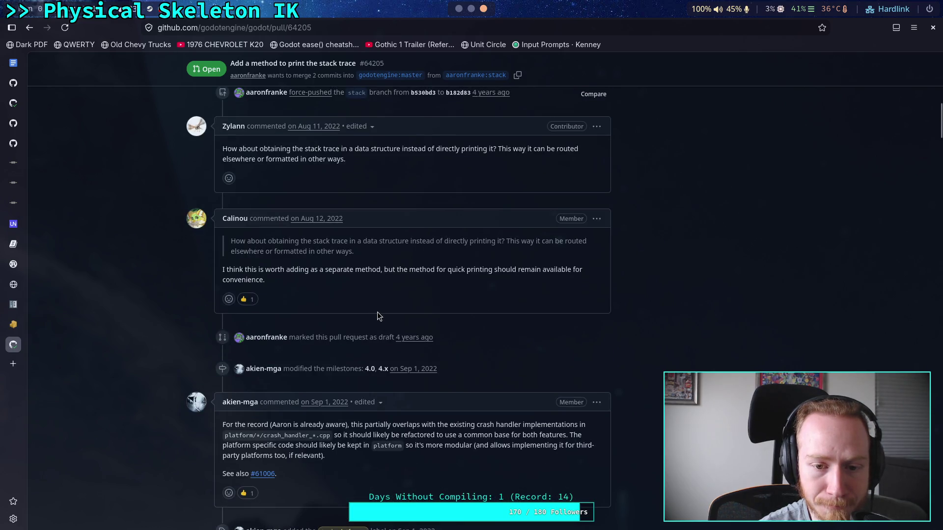
{"action": "scroll", "coordinate": [377, 312], "scroll_direction": "down", "scroll_amount": 5}
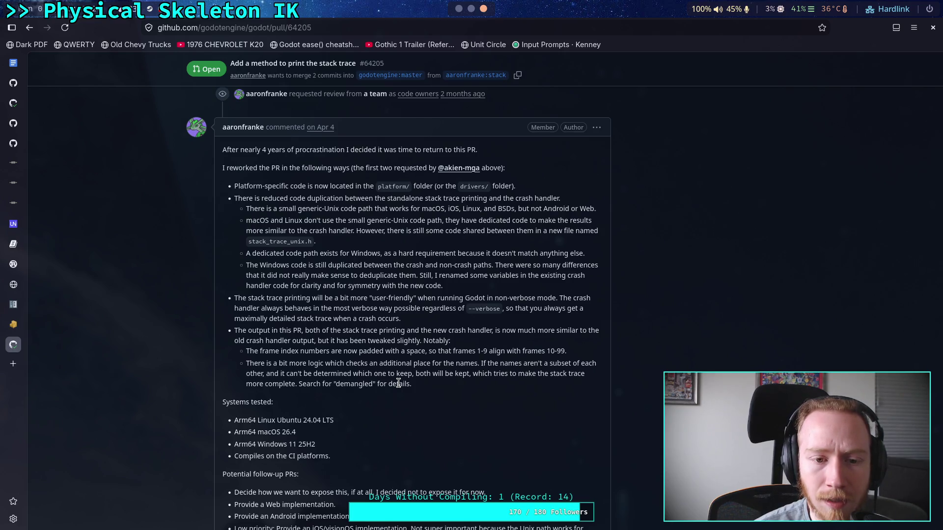
{"action": "scroll", "coordinate": [389, 366], "scroll_direction": "down", "scroll_amount": 4}
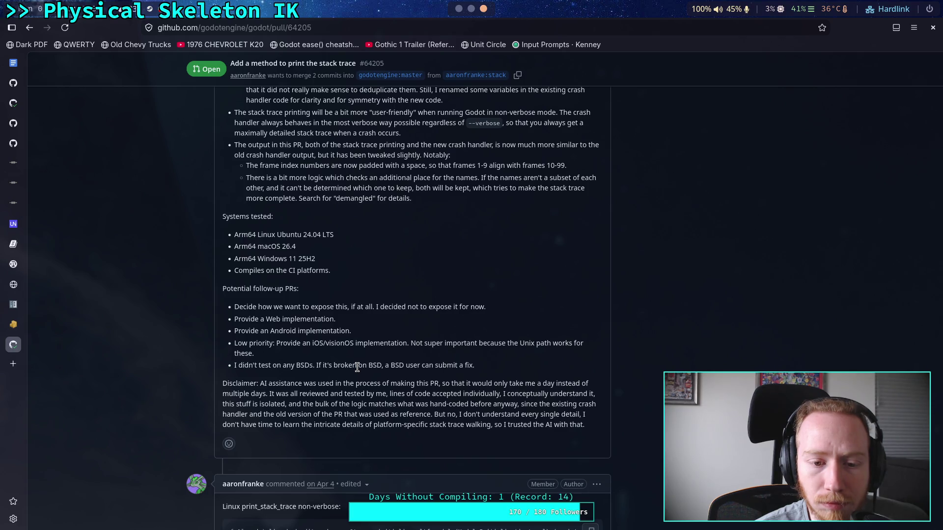
{"action": "scroll", "coordinate": [357, 367], "scroll_direction": "down", "scroll_amount": 20}
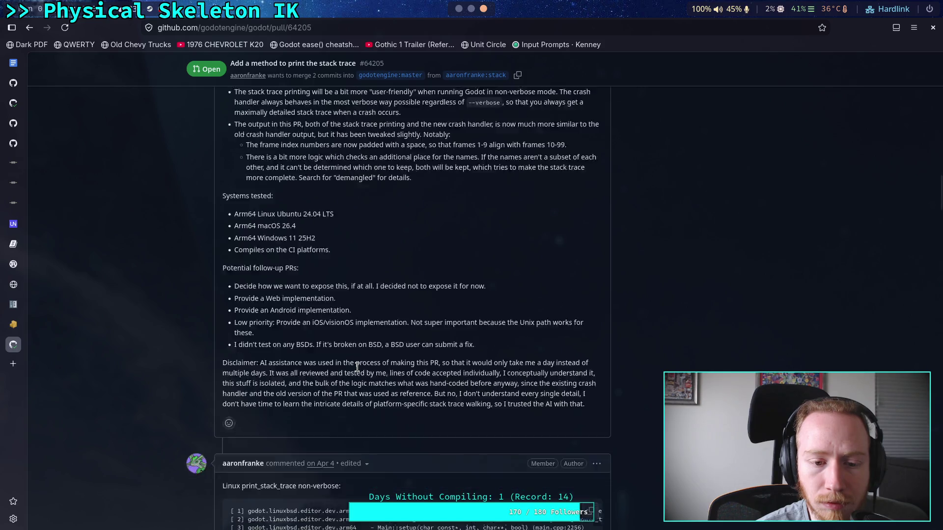
{"action": "scroll", "coordinate": [383, 358], "scroll_direction": "down", "scroll_amount": 20}
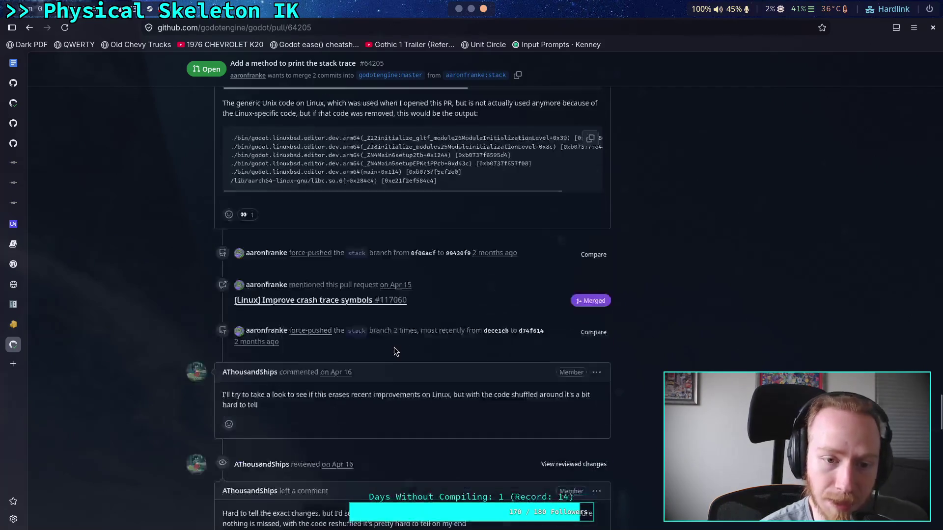
- Start a PR comment saying the node is transforming unrealistically, suspecting physics server interference
{"action": "left_click", "coordinate": [488, 381]}
{"action": "type", "text": "I'm actually loox"}
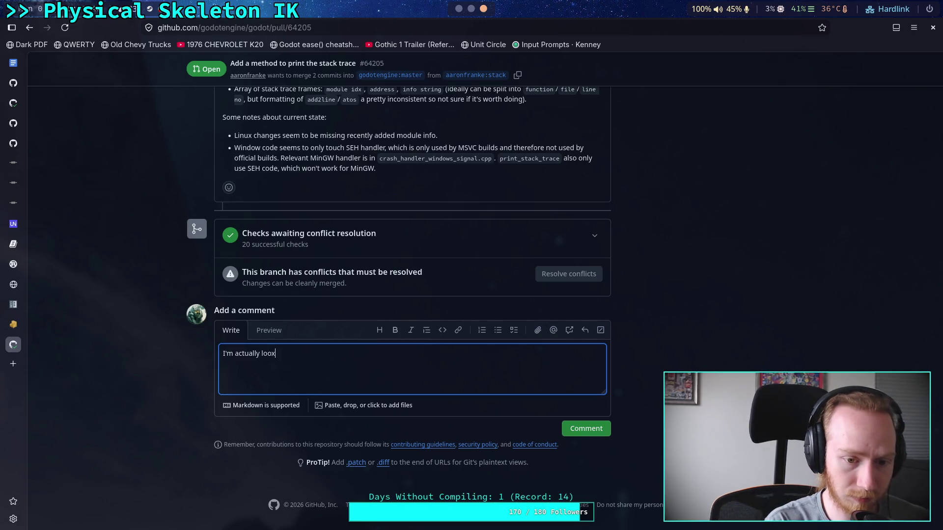
{"action": "key", "text": "BackSpace"}
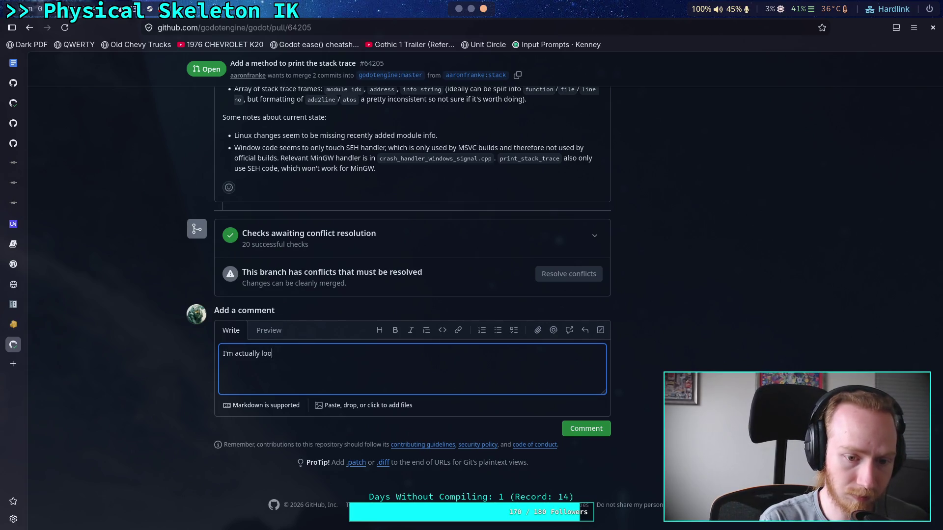
{"action": "key", "text": "BackSpace"}
{"action": "key", "text": "BackSpace"}
{"action": "key", "text": "BackSpace"}
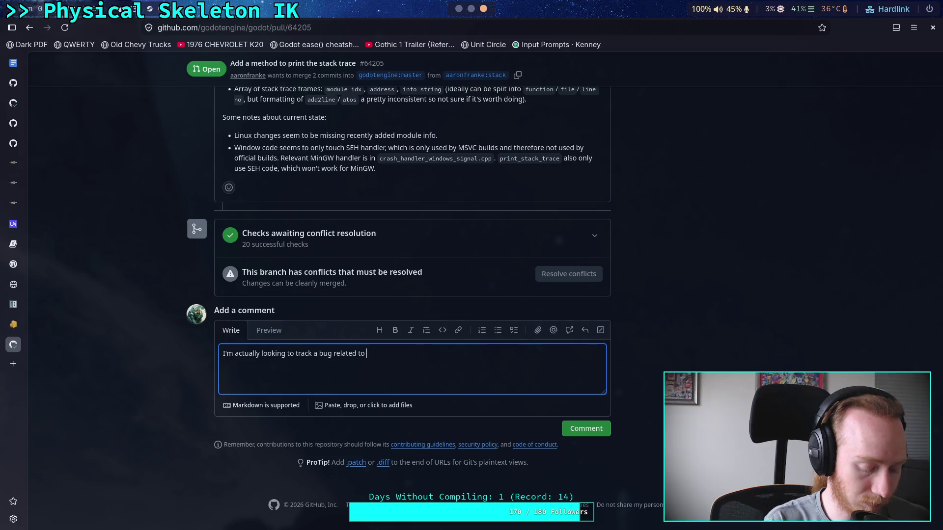
{"action": "type", "text": "node position"}
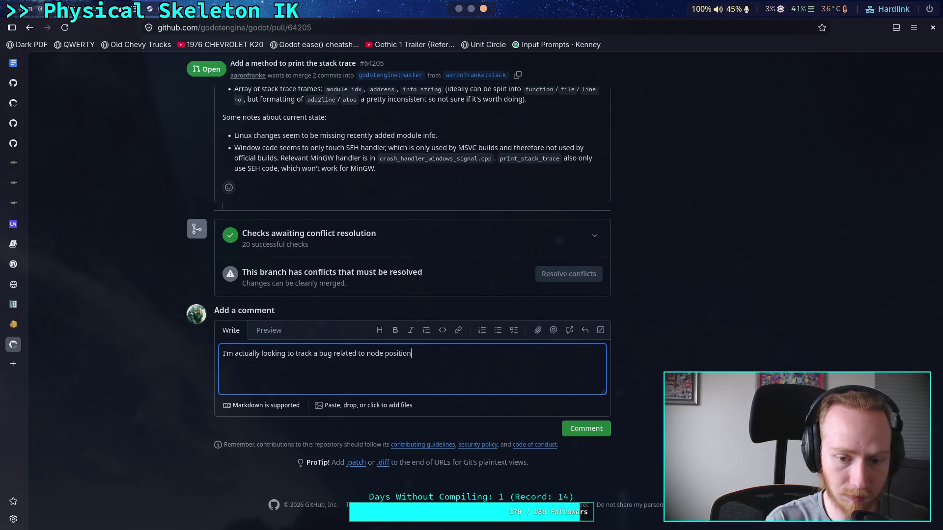
{"action": "type", "text": "s transforming in "}
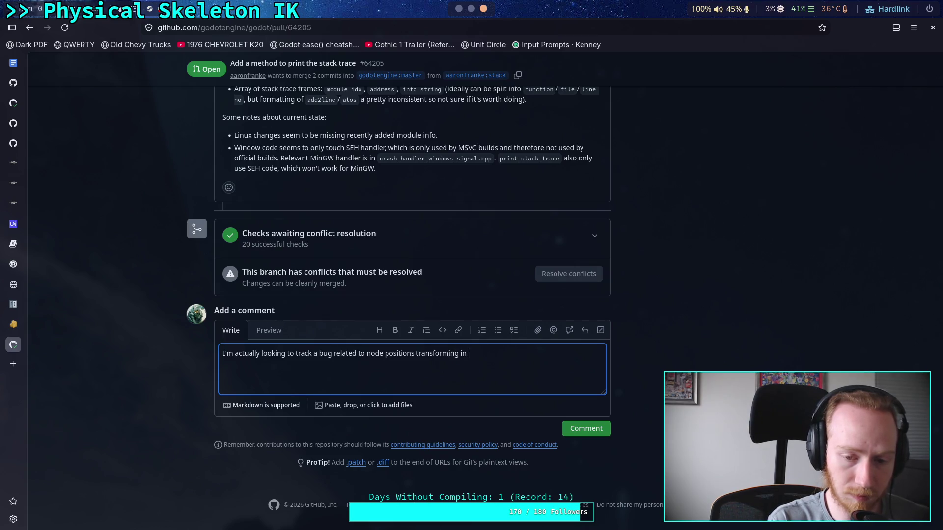
{"action": "type", "text": "unreali"}
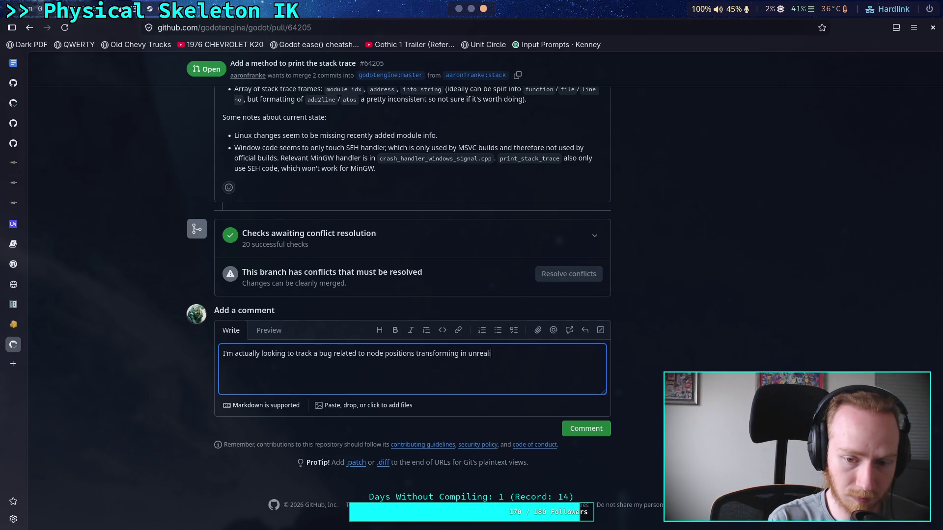
{"action": "type", "text": "stic ways"}
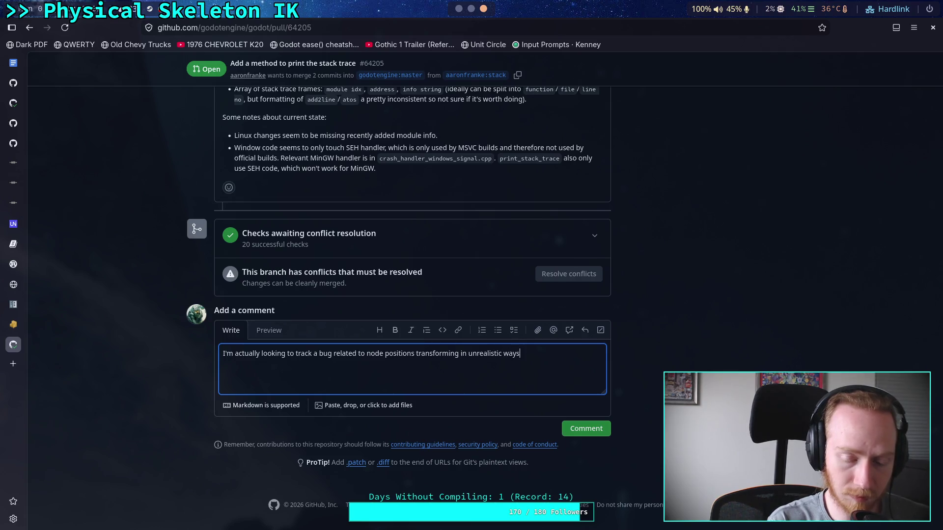
{"action": "type", "text": ". I'm mostly suspic"}
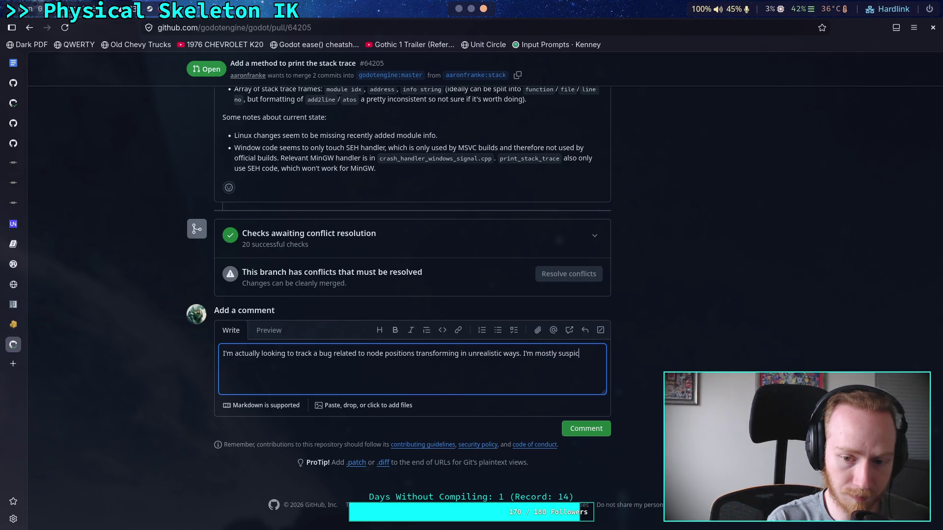
{"action": "type", "text": "ious of"}
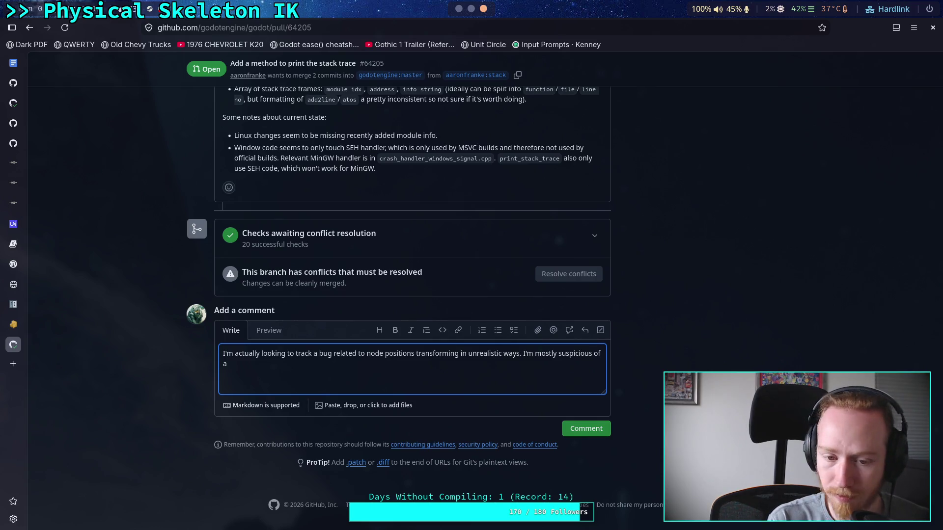
{"action": "type", "text": "interference from the physics "}
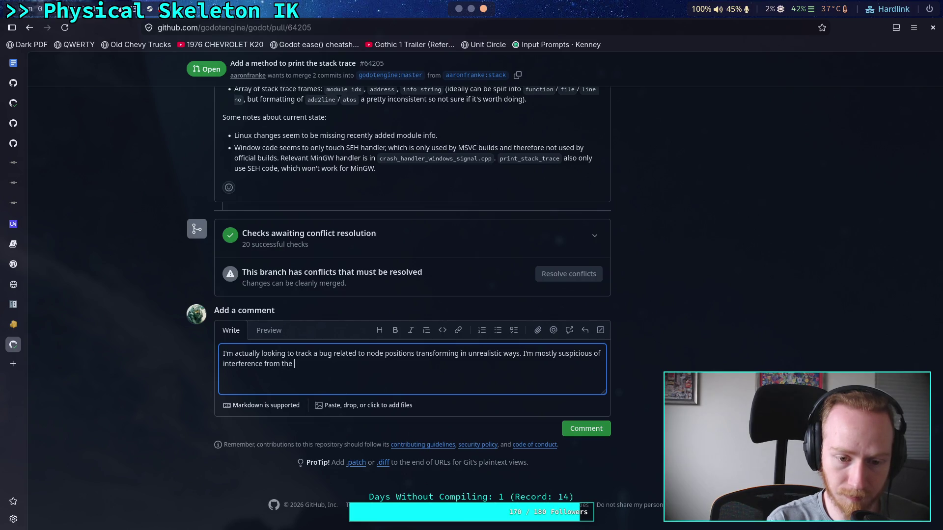
{"action": "type", "text": "sere"}
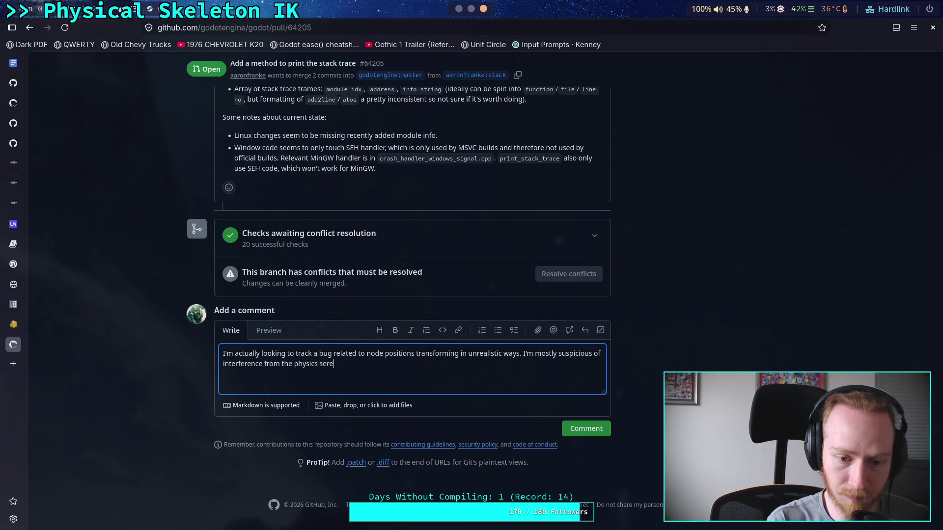
{"action": "key", "text": "BackSpace"}
{"action": "type", "text": "ver, "}
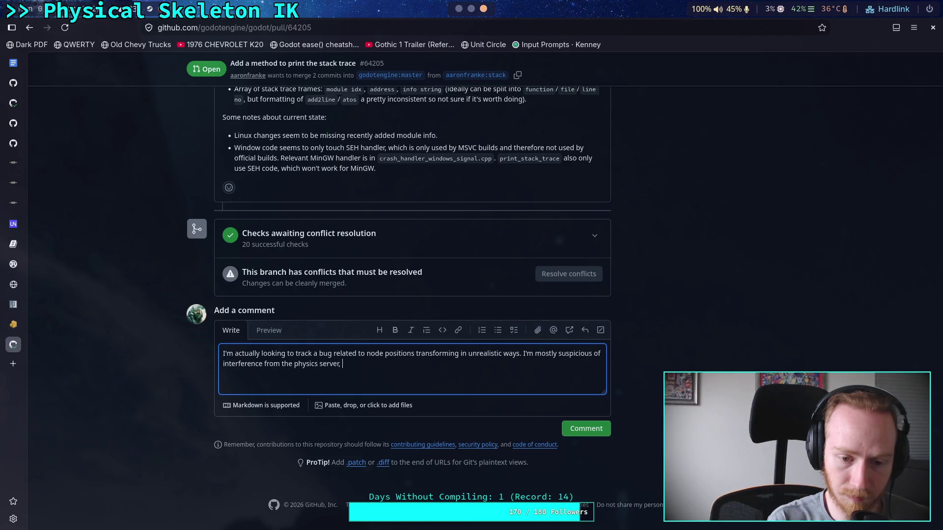
{"action": "type", "text": "but the best "}
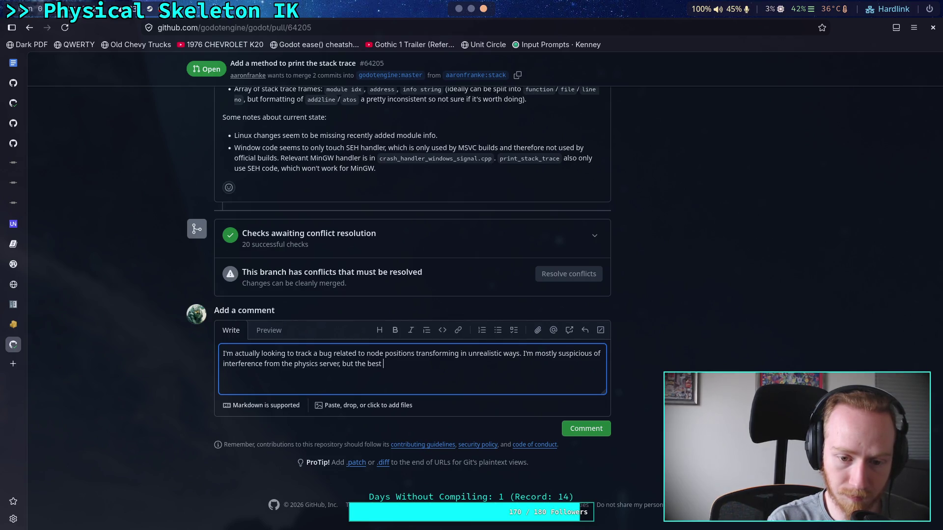
{"action": "type", "text": "I can do is track the moment that"}
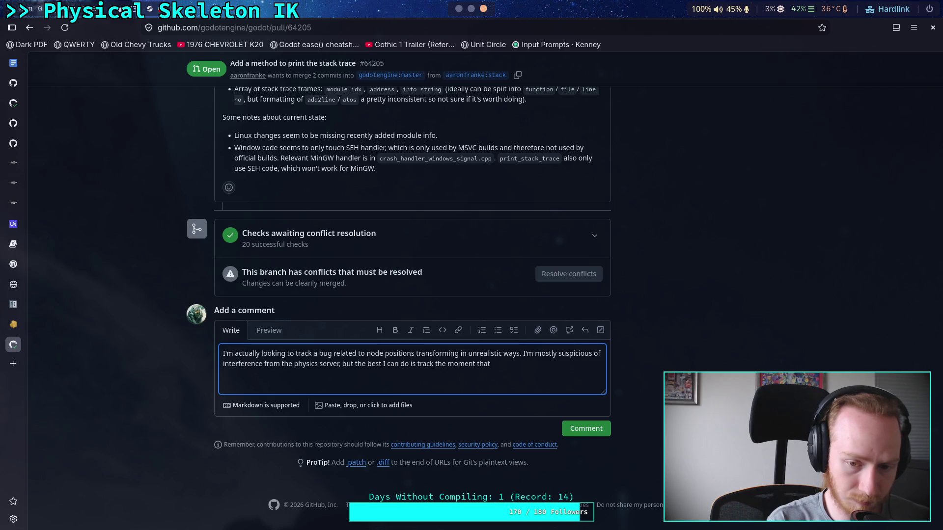
{"action": "key", "text": "BackSpace"}
{"action": "key", "text": "BackSpace"}
{"action": "key", "text": "BackSpace"}
{"action": "type", "text": "no"}
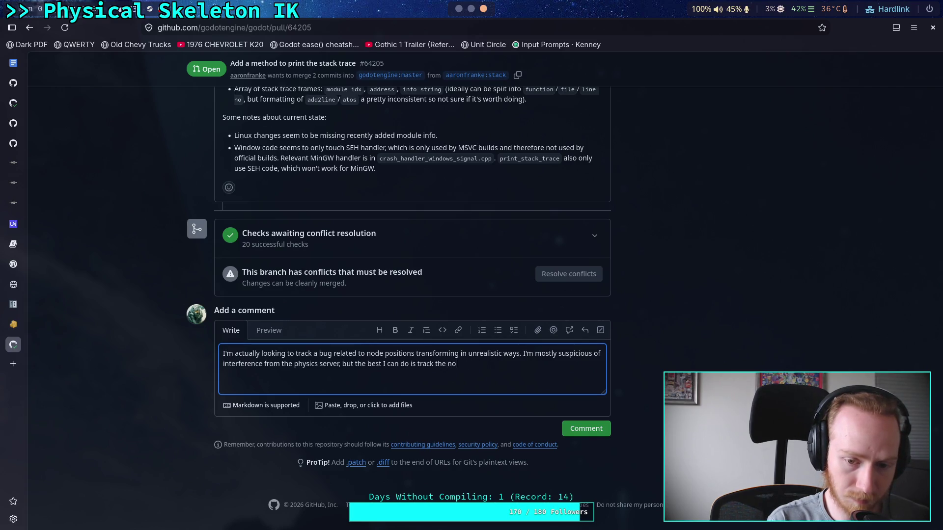
{"action": "type", "text": "tification call `"}
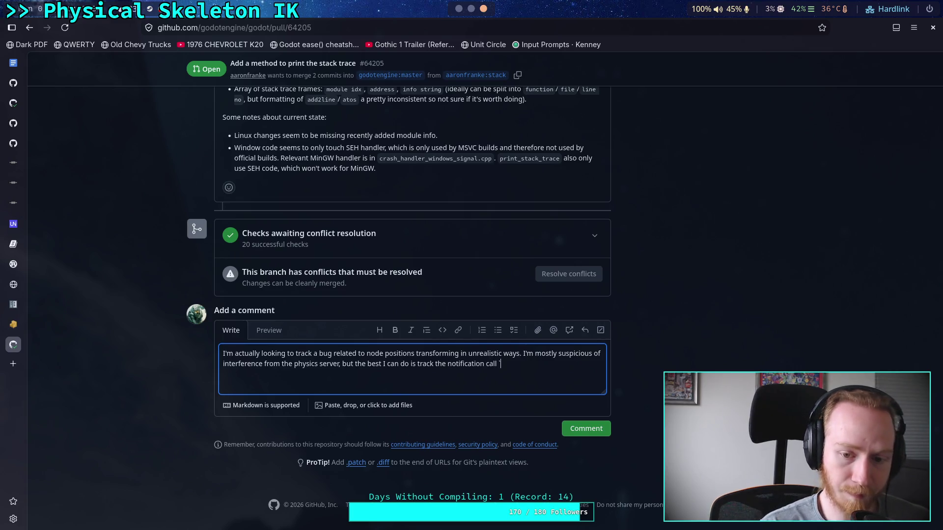
{"action": "scroll", "coordinate": [459, 14], "scroll_direction": "down", "scroll_amount": 1}
- Copy NOTIFICATION_LOCAL_TRANSFORM_CHANGED from bl_tarsus_body.gd and paste it, backtick-quoted, into the comment
{"action": "scroll", "coordinate": [459, 14], "scroll_direction": "down", "scroll_amount": 1}
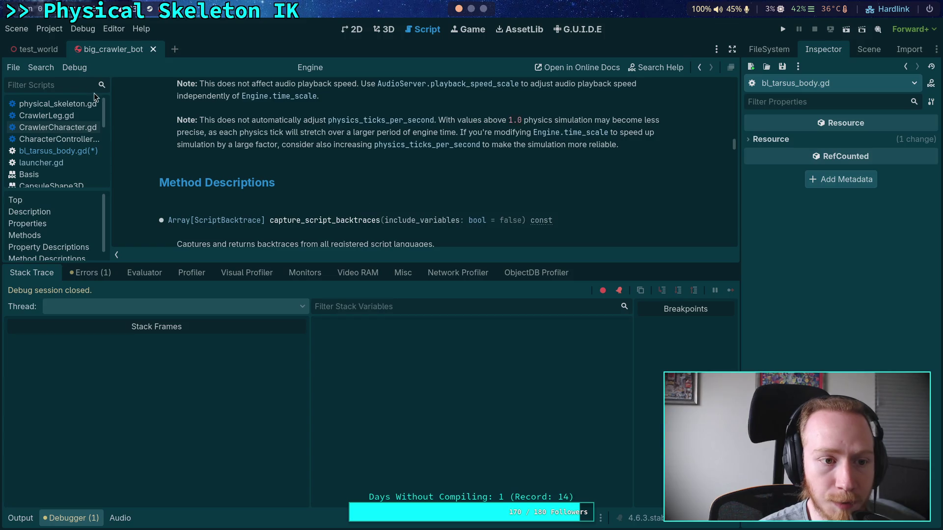
{"action": "left_click", "coordinate": [81, 511]}
{"action": "scroll", "coordinate": [255, 204], "scroll_direction": "up", "scroll_amount": 3}
{"action": "left_click_drag", "start_coordinate": [259, 210], "coordinate": [449, 215]}
{"action": "right_click", "coordinate": [426, 212]}
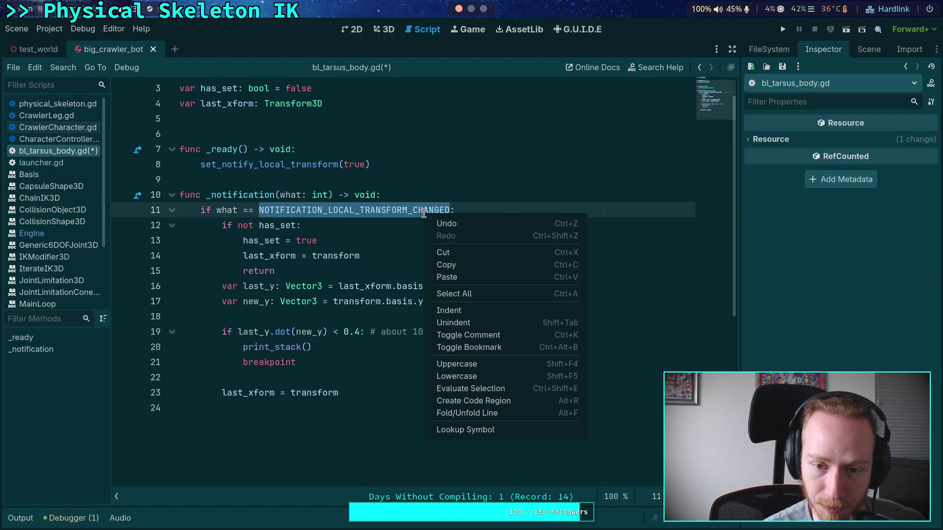
{"action": "left_click", "coordinate": [454, 258]}
{"action": "left_click", "coordinate": [471, 9]}
{"action": "left_click", "coordinate": [485, 8]}
{"action": "type", "text": "`"}
{"action": "key", "text": "ctrl+v"}
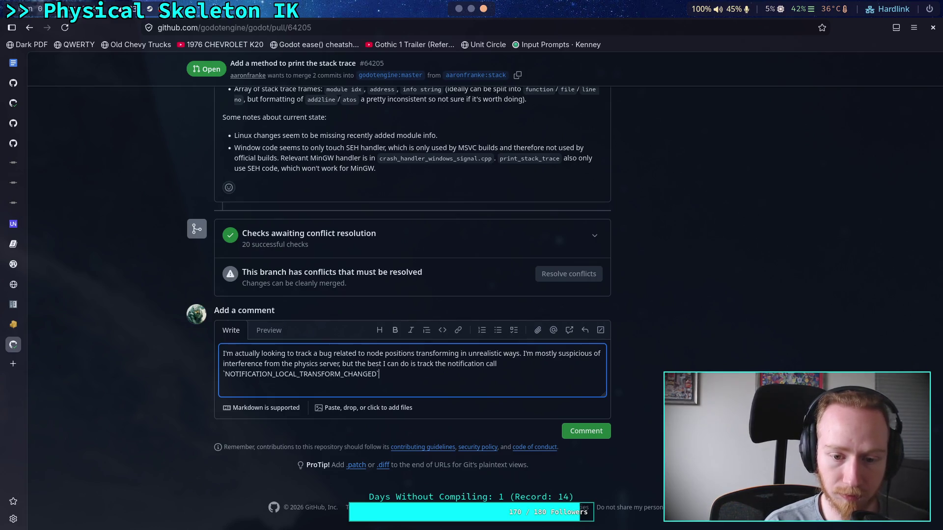
- Add that there's no script backtrace and the code's transform changes are always a fraction of a degree
{"action": "type", "text": " at the moment "}
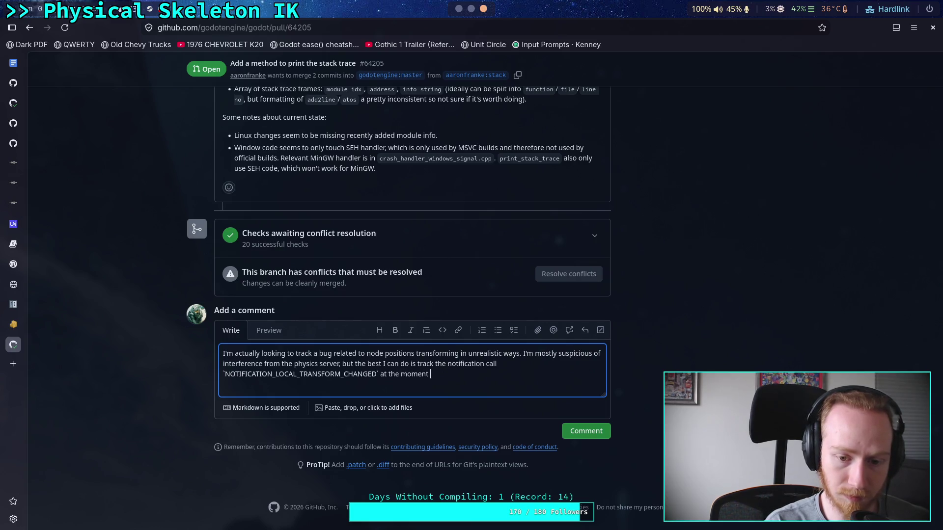
{"action": "type", "text": "it happen"}
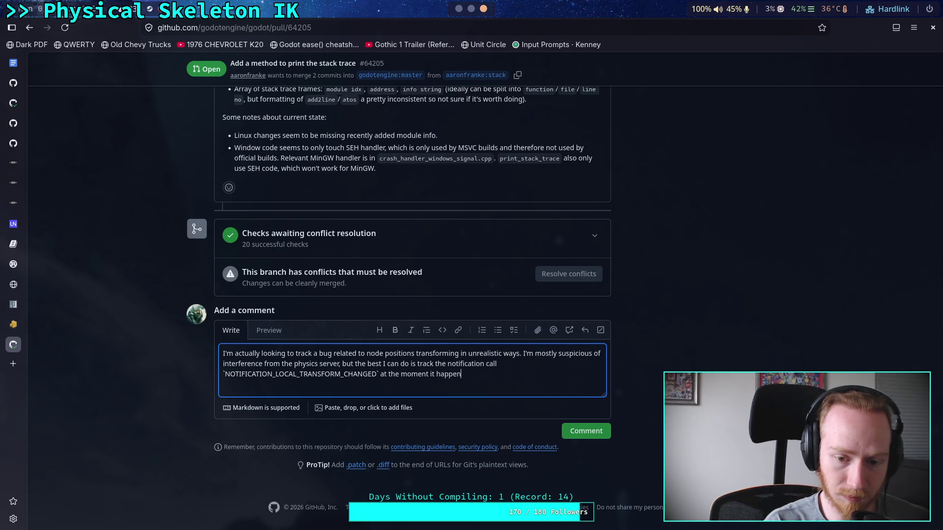
{"action": "type", "text": "s... but it's useless because they"}
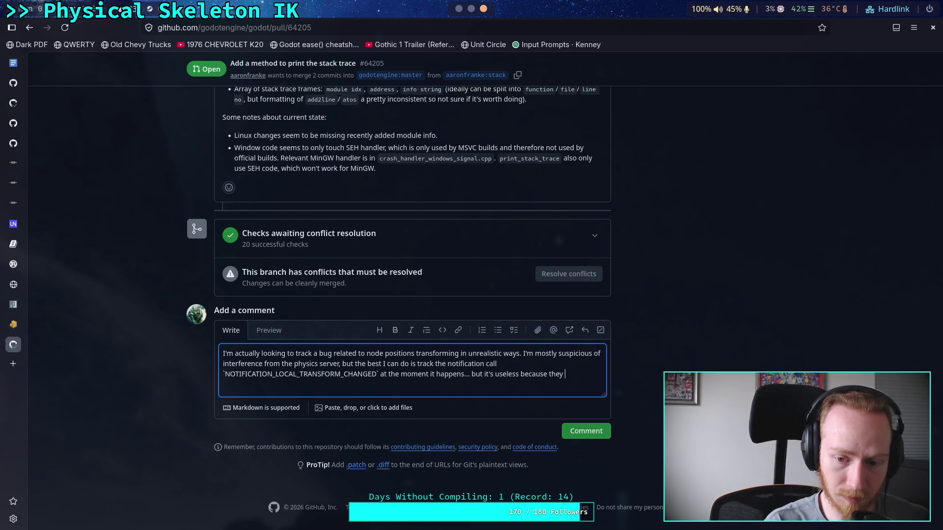
{"action": "type", "text": "ot"}
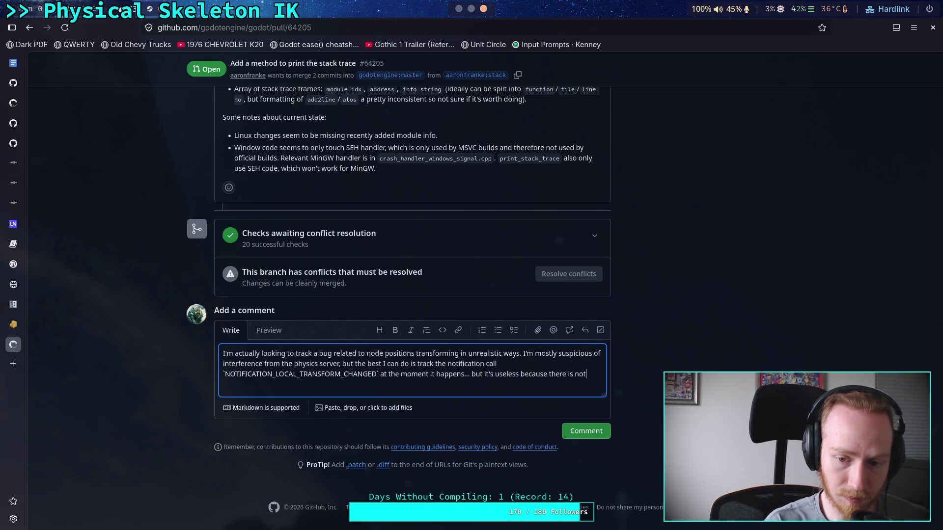
{"action": "type", "text": "scrpt backt"}
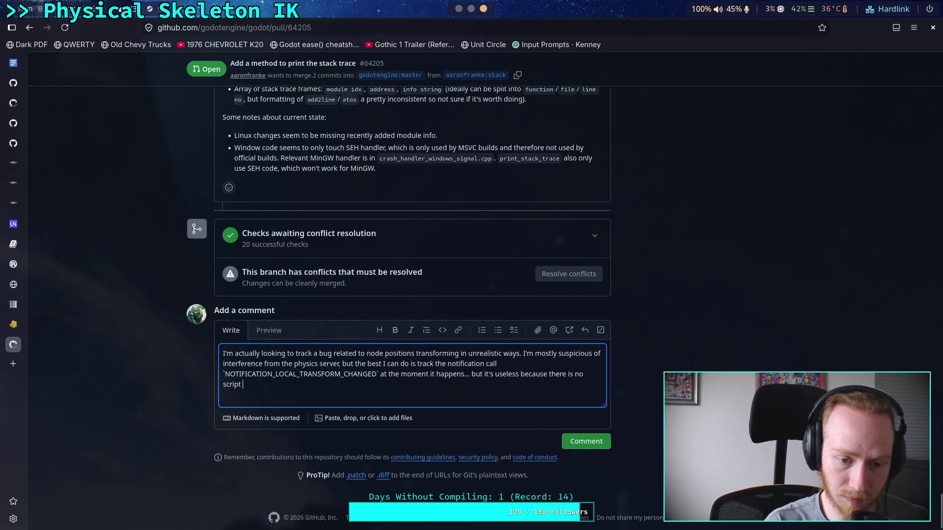
{"action": "type", "text": "race"}
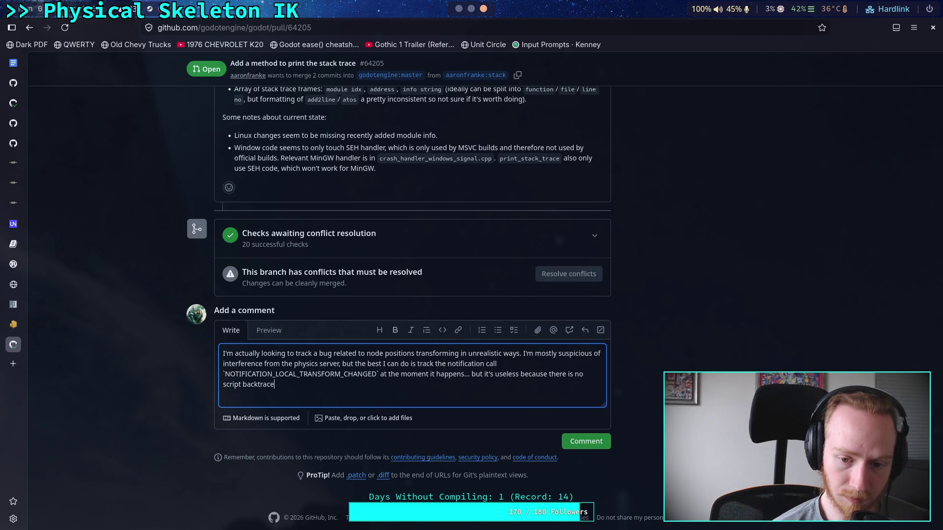
{"action": "type", "text": ". "}
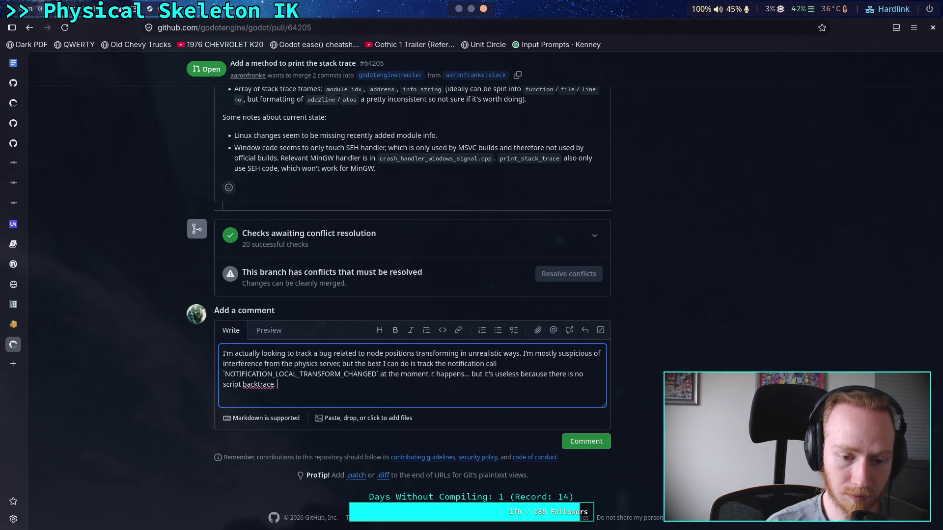
{"action": "type", "text": "I set the tran"}
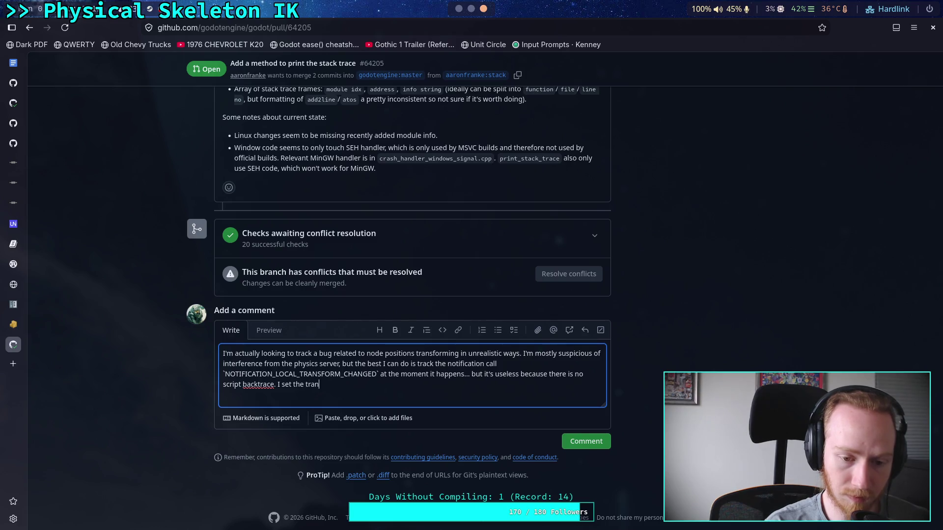
{"action": "type", "text": "sform in a singl"}
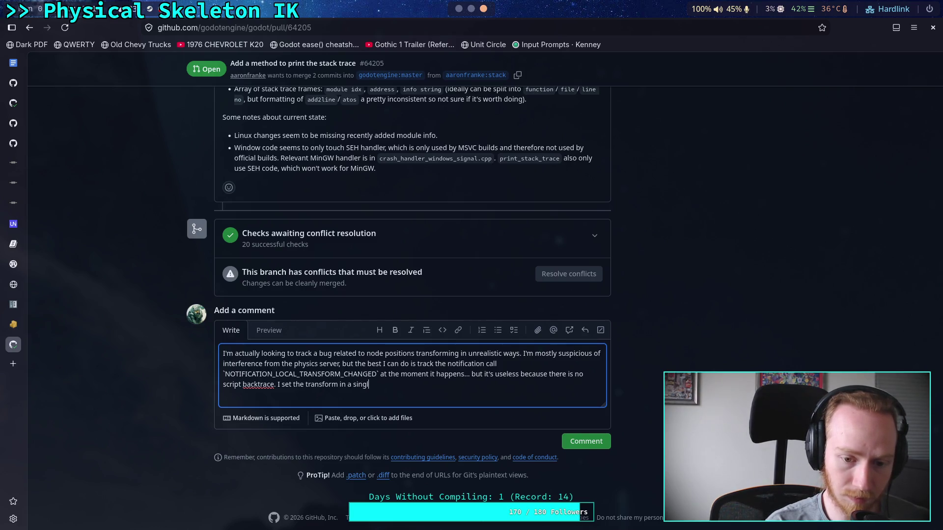
{"action": "type", "text": "e place "}
{"action": "type", "text": "in my code "}
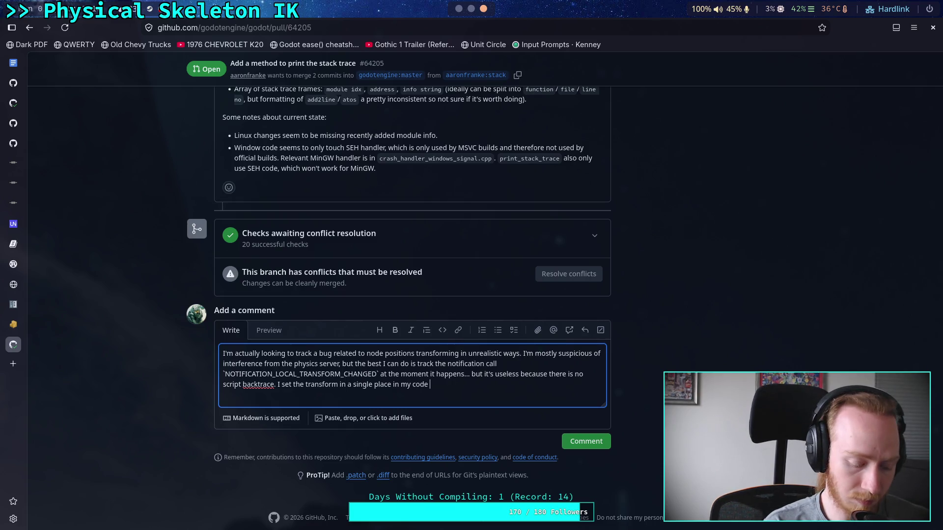
{"action": "type", "text": ", "}
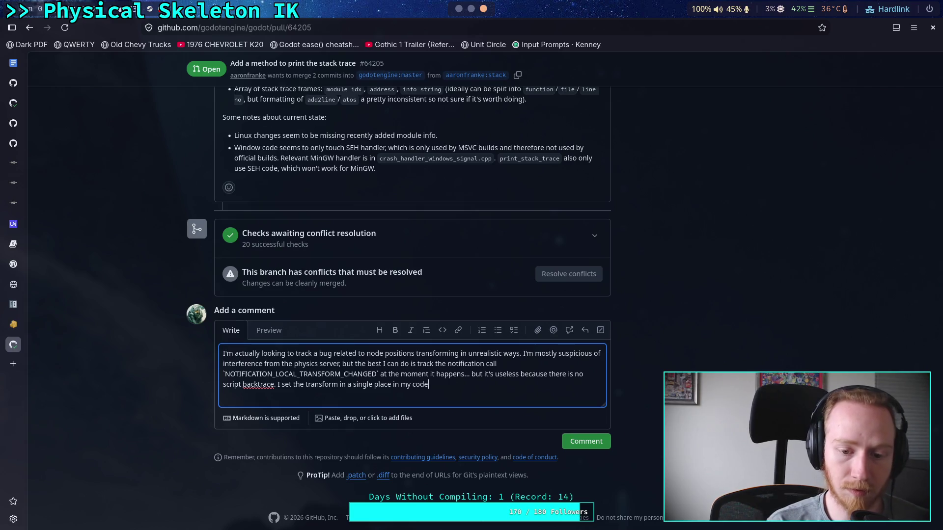
{"action": "type", "text": "and that"}
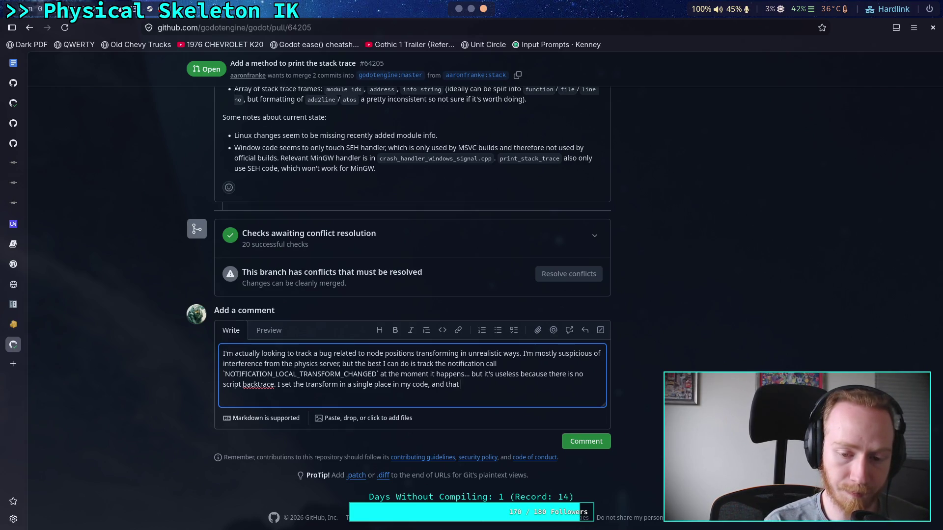
{"action": "type", "text": "in"}
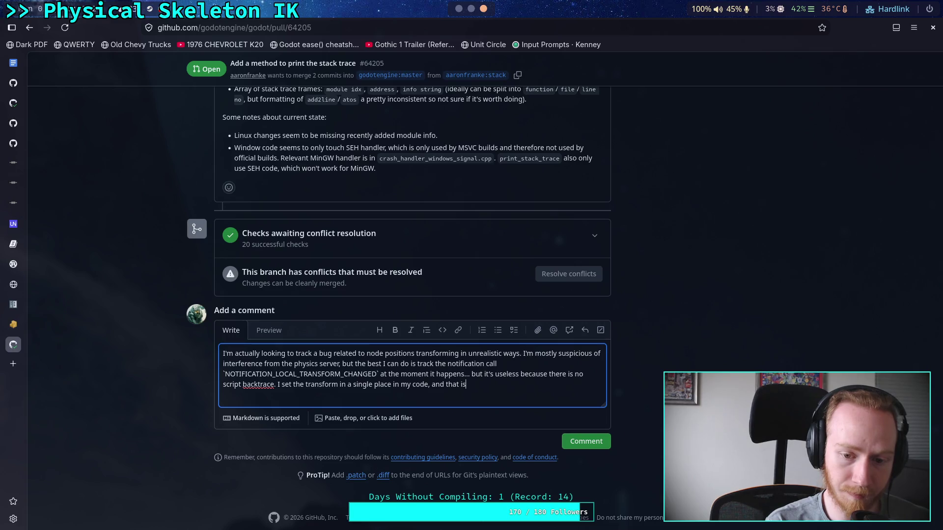
{"action": "type", "text": "'tripping "}
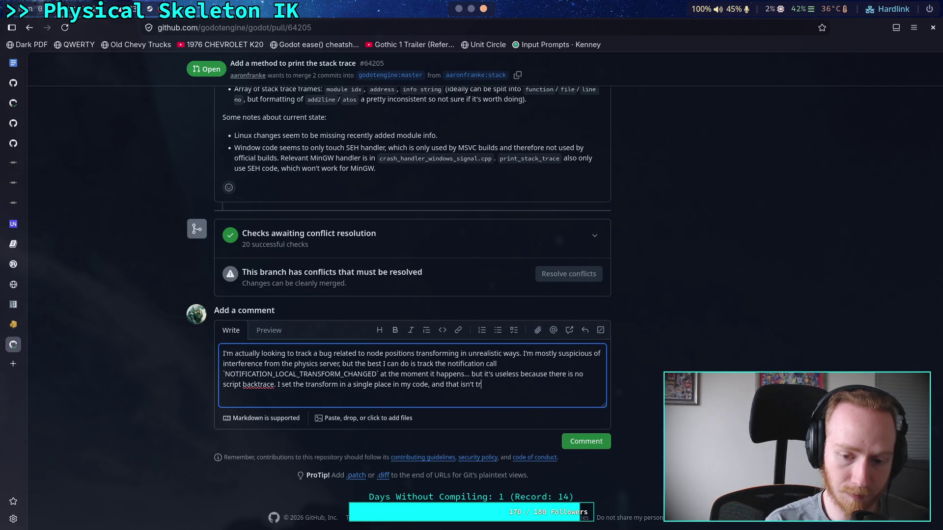
{"action": "type", "text": "b"}
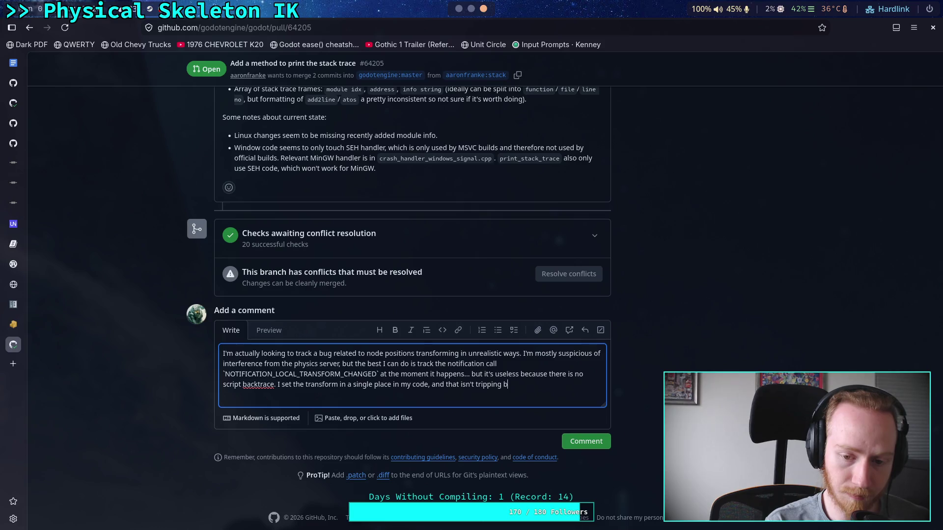
{"action": "type", "text": "ecause know thetrans"}
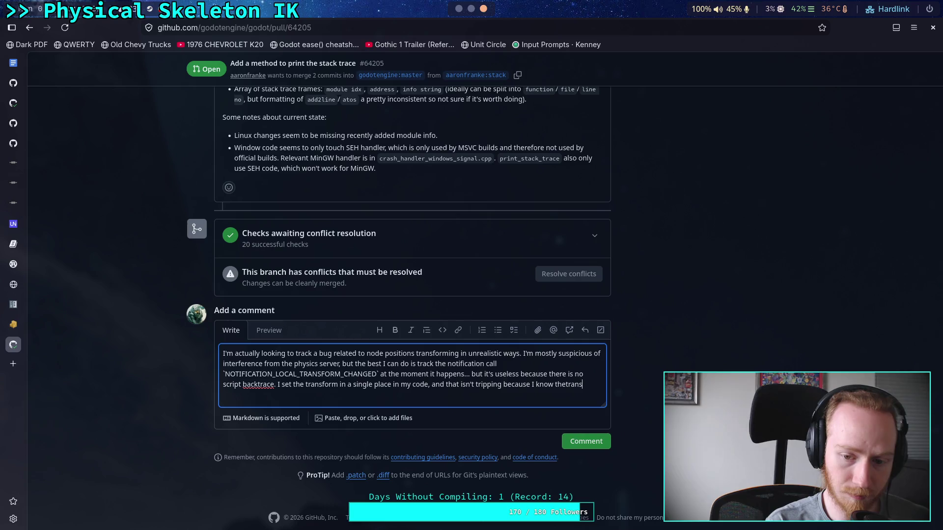
{"action": "key", "text": "BackSpace"}
{"action": "key", "text": "BackSpace"}
{"action": "key", "text": "BackSpace"}
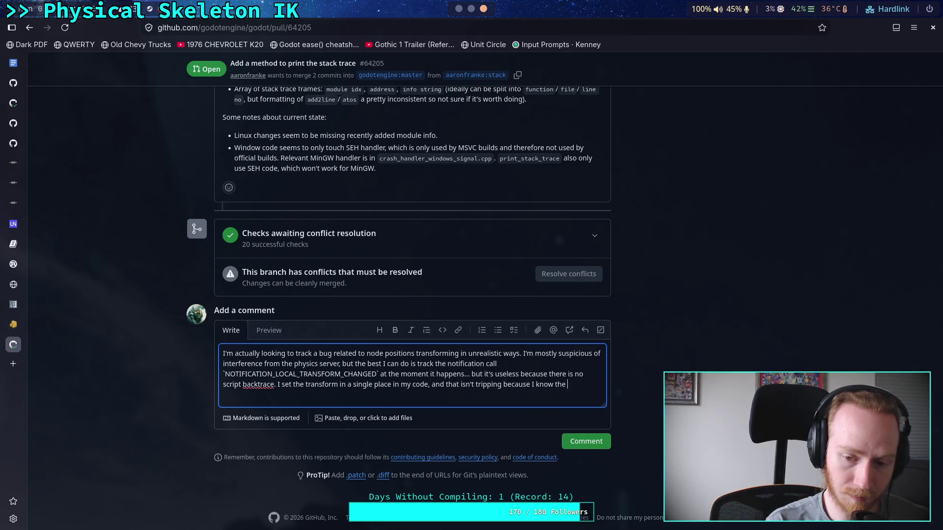
{"action": "type", "text": "modification"}
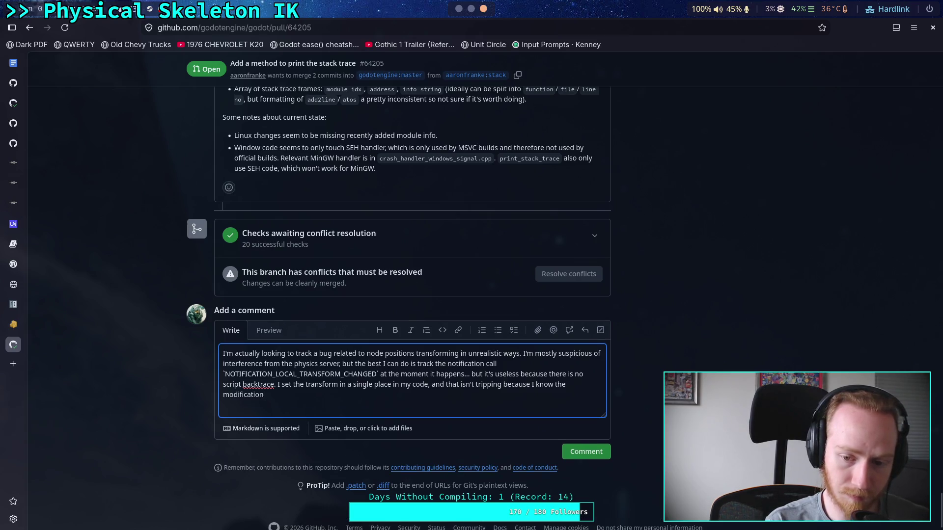
{"action": "type", "text": "s are always o"}
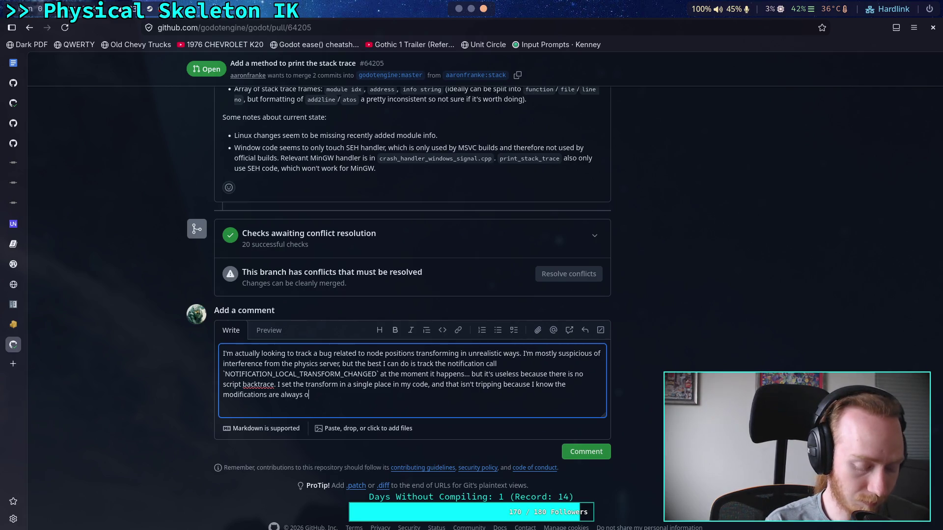
{"action": "key", "text": "BackSpace"}
{"action": "type", "text": "a fraction ofa"}
{"action": "key", "text": "BackSpace"}
{"action": "key", "text": "BackSpace"}
{"action": "type", "text": "degree."}
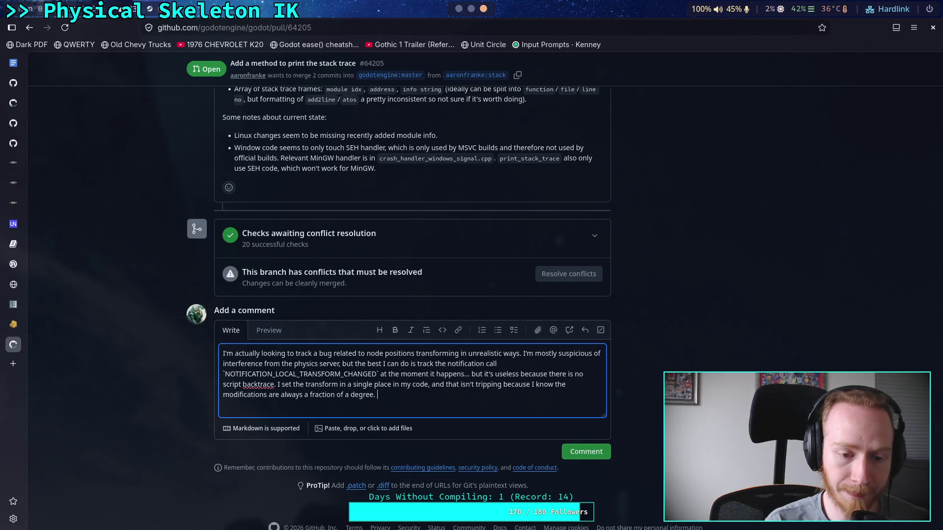
{"action": "key", "text": "Return"}
{"action": "key", "text": "Return"}
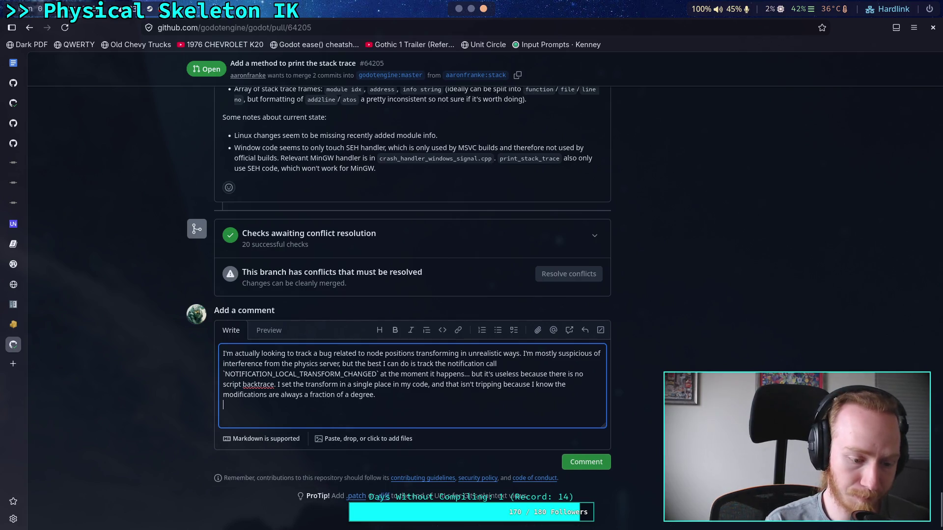
- Begin a paragraph: 'Basically, would LOVE to have this available in GDscript' to confirm suspicions
{"action": "type", "text": "Basica"}
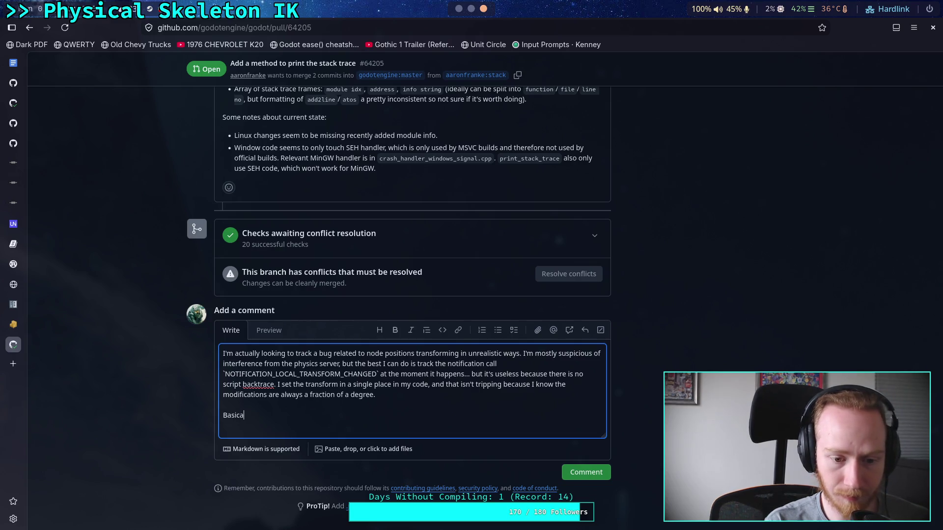
{"action": "type", "text": "lly,would LOVE "}
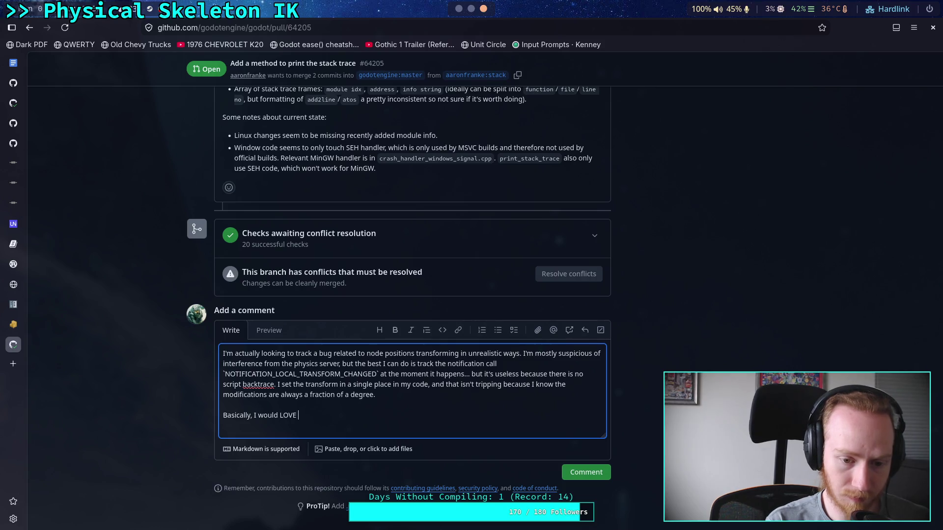
{"action": "type", "text": "have this"}
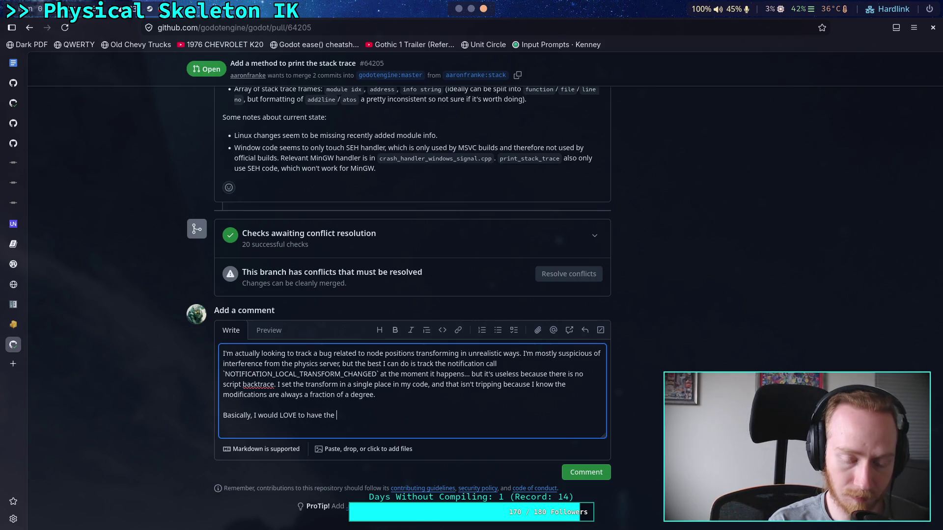
{"action": "type", "text": "available in"}
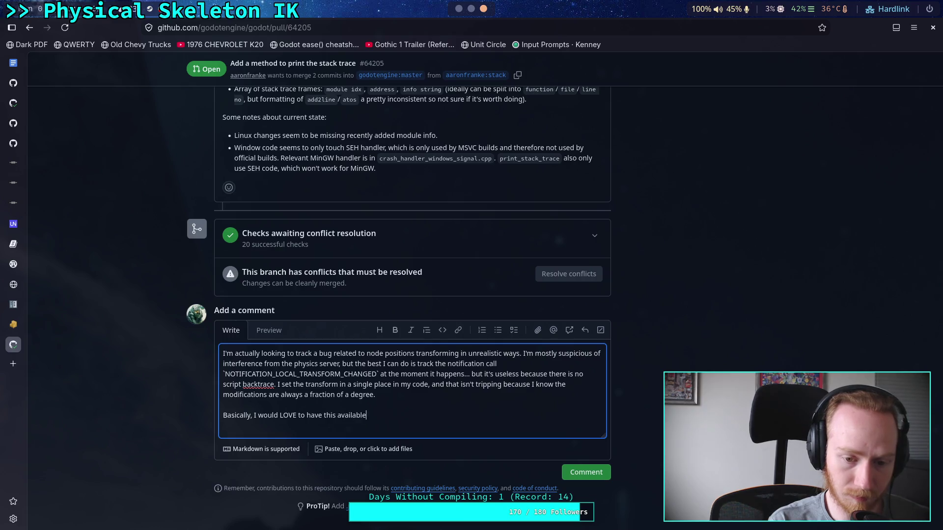
{"action": "type", "text": "3.x"}
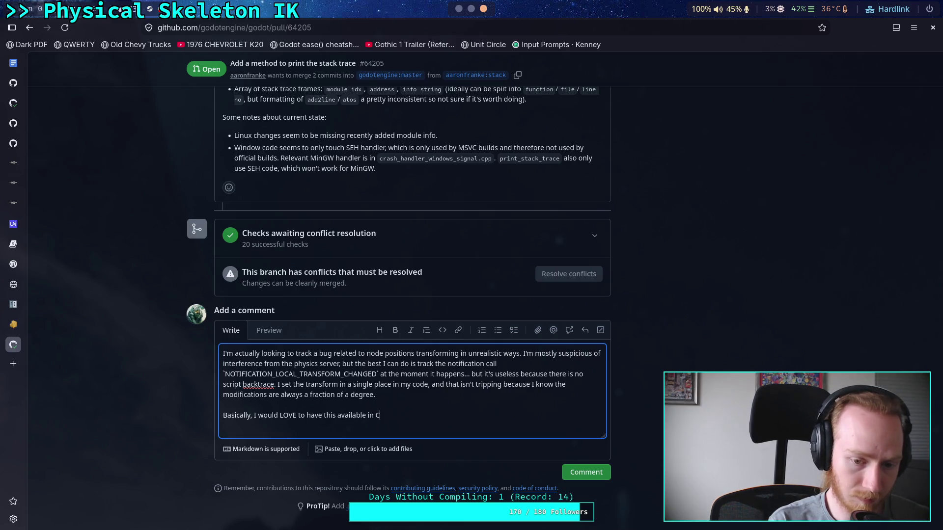
{"action": "key", "text": "BackSpace"}
{"action": "key", "text": "BackSpace"}
{"action": "key", "text": "BackSpace"}
{"action": "type", "text": "GD"}
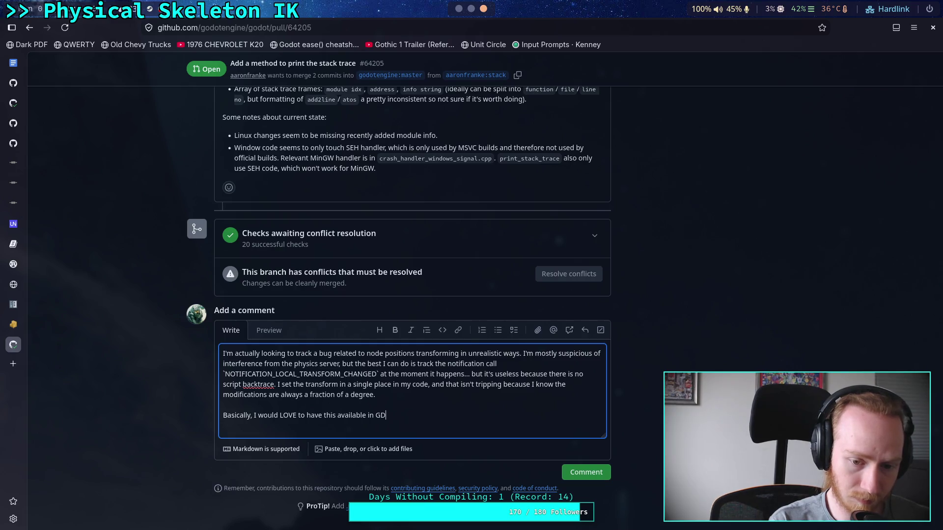
{"action": "type", "text": "script"}
{"action": "key", "text": "BackSpace"}
{"action": "type", "text": "pu"}
{"action": "type", "text": "rely to "}
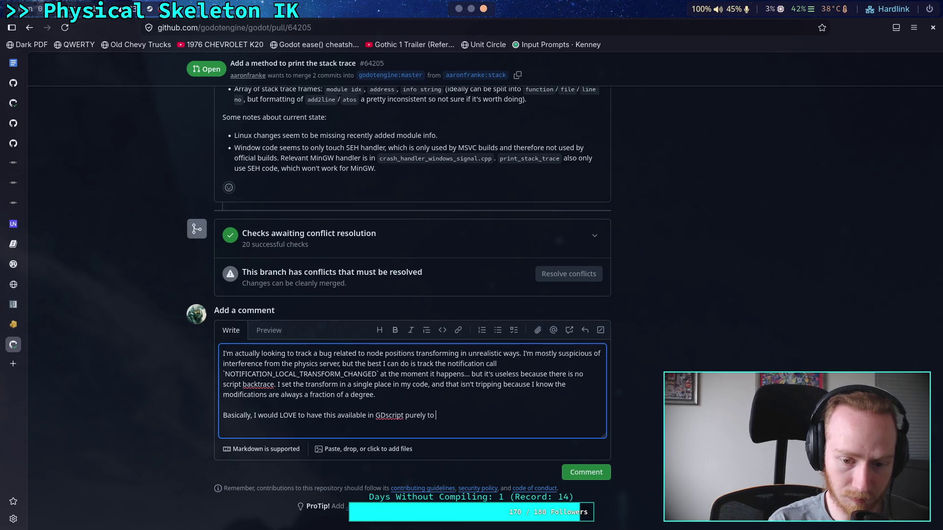
{"action": "type", "text": "help con"}
{"action": "type", "text": "fir"}
{"action": "type", "text": "rm my"}
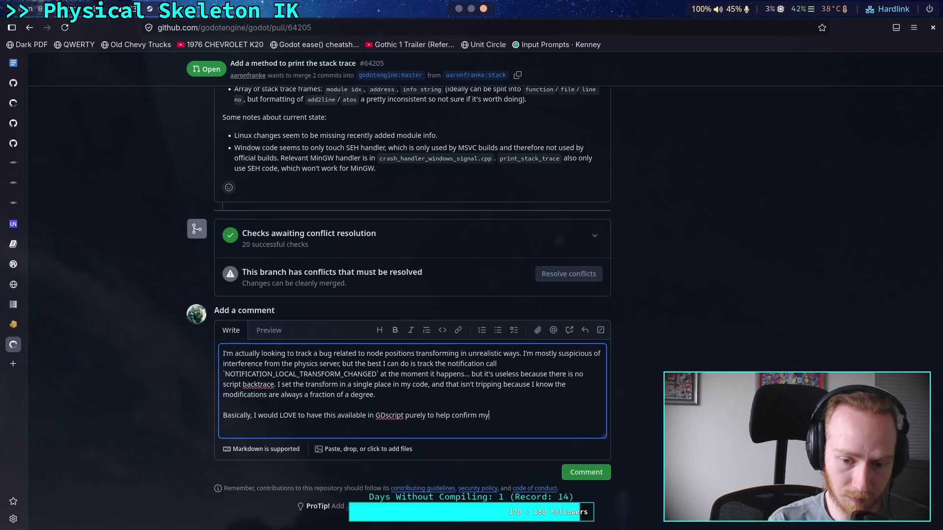
{"action": "type", "text": " speicions"}
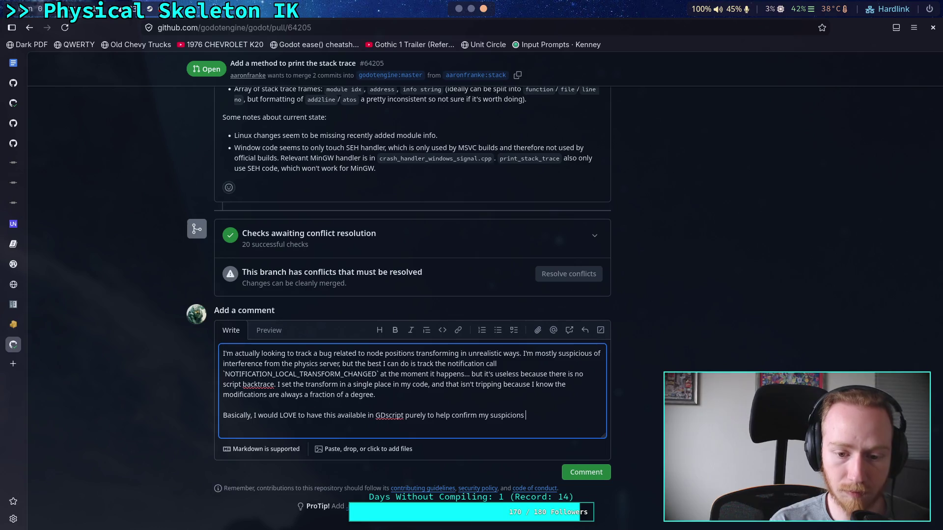
{"action": "type", "text": "and loca"}
- Finish it: follow the thread into engine code and track backwards to confirm physics interference
{"action": "key", "text": "BackSpace"}
{"action": "key", "text": "BackSpace"}
{"action": "key", "text": "BackSpace"}
{"action": "type", "text": "start "}
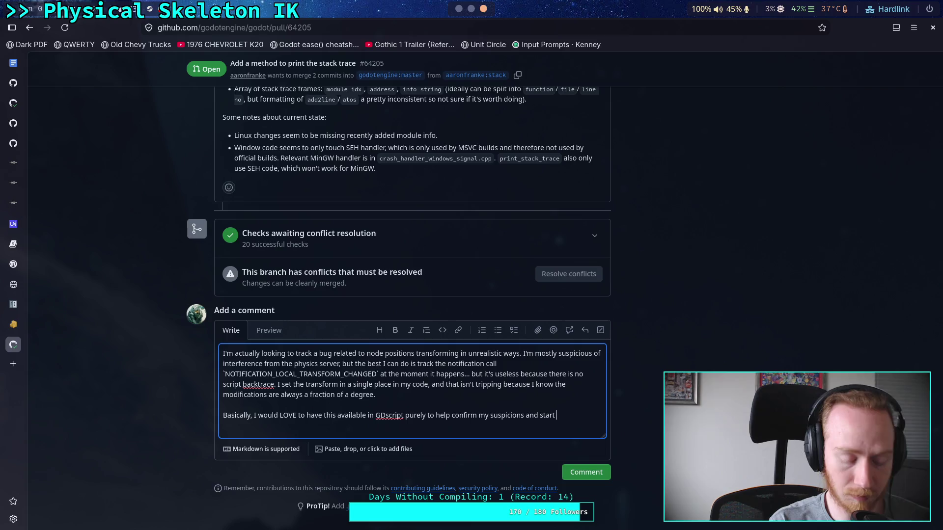
{"action": "type", "text": "following "}
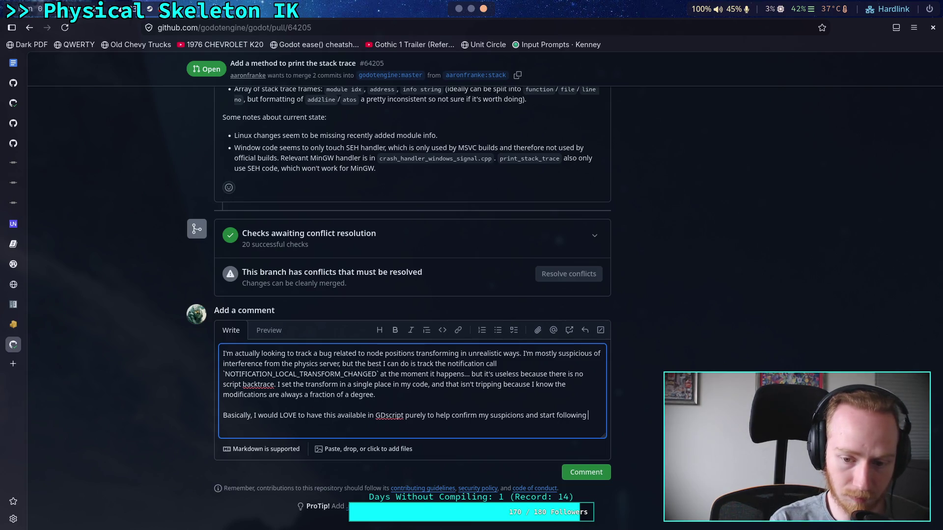
{"action": "type", "text": "the thread "}
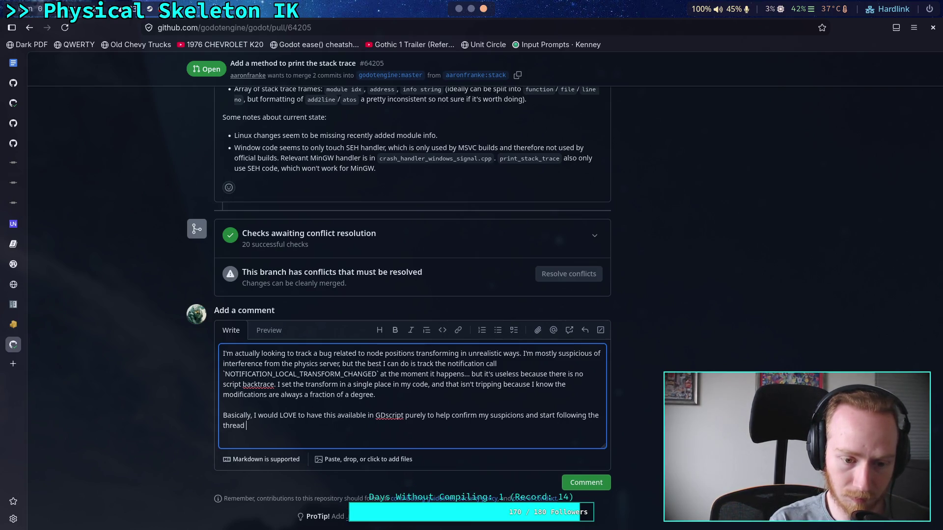
{"action": "type", "text": "back int"}
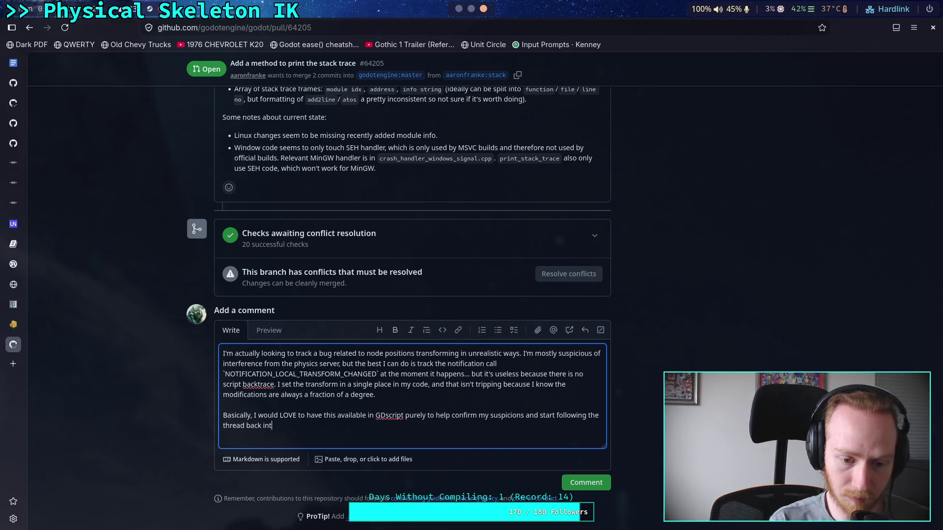
{"action": "type", "text": "o the engine code. "}
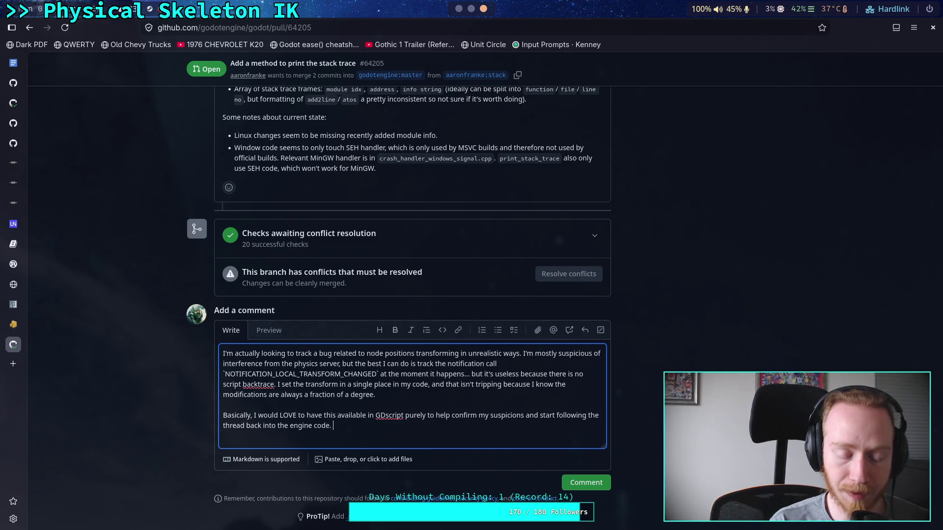
{"action": "type", "text": "If I had this now, I "}
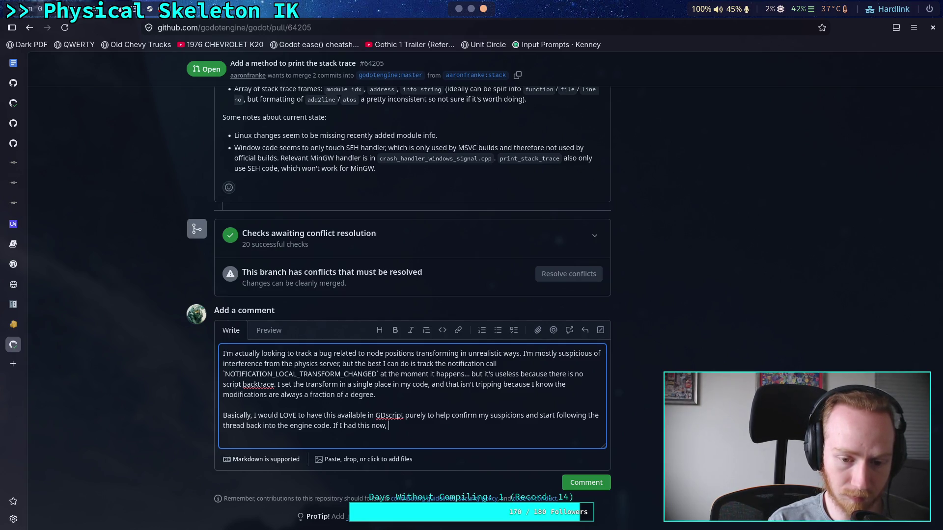
{"action": "type", "text": "would "}
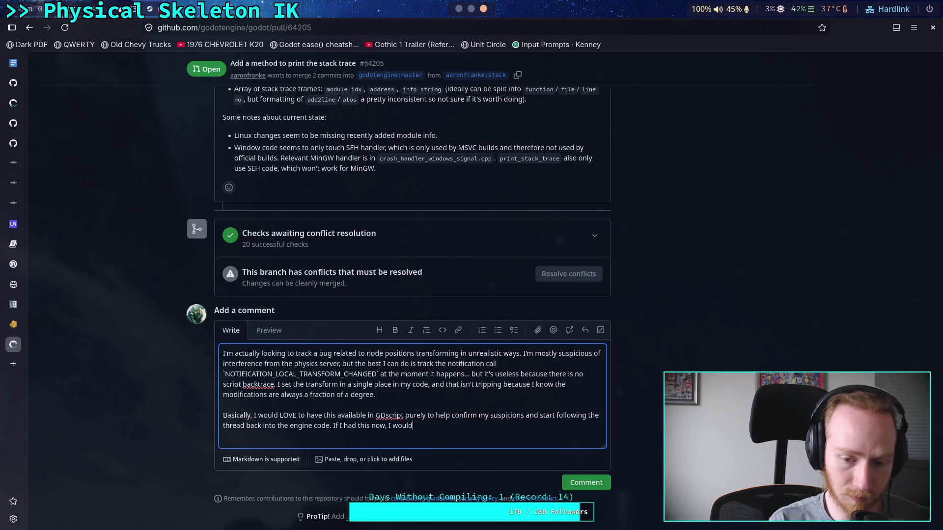
{"action": "type", "text": "have a "}
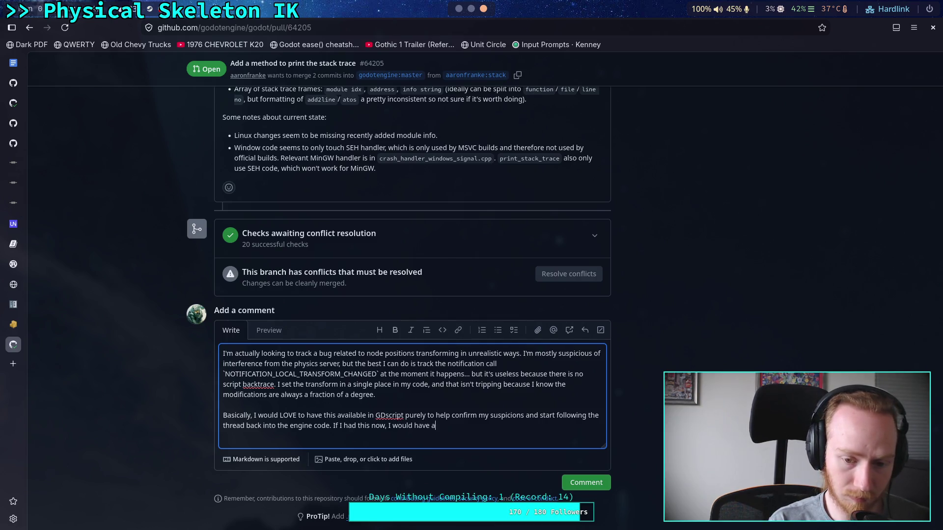
{"action": "type", "text": "quick star"}
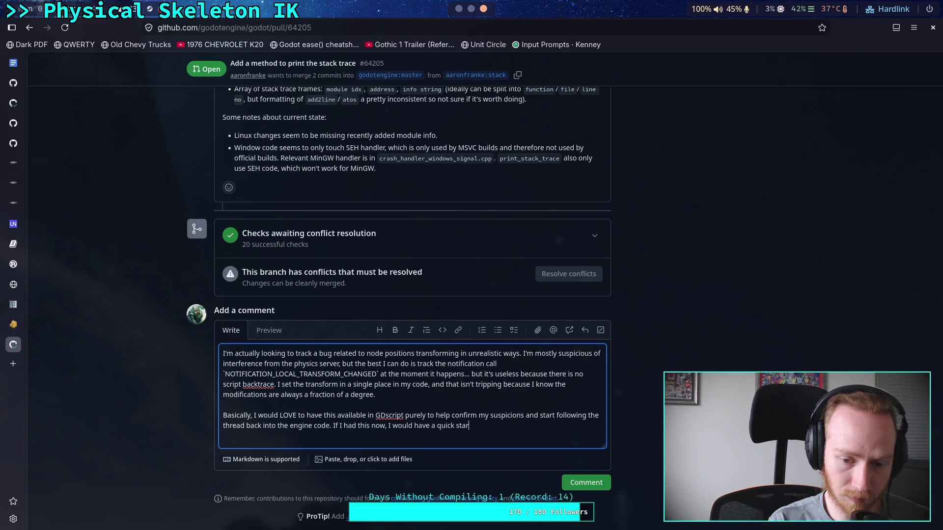
{"action": "type", "text": "ting place "}
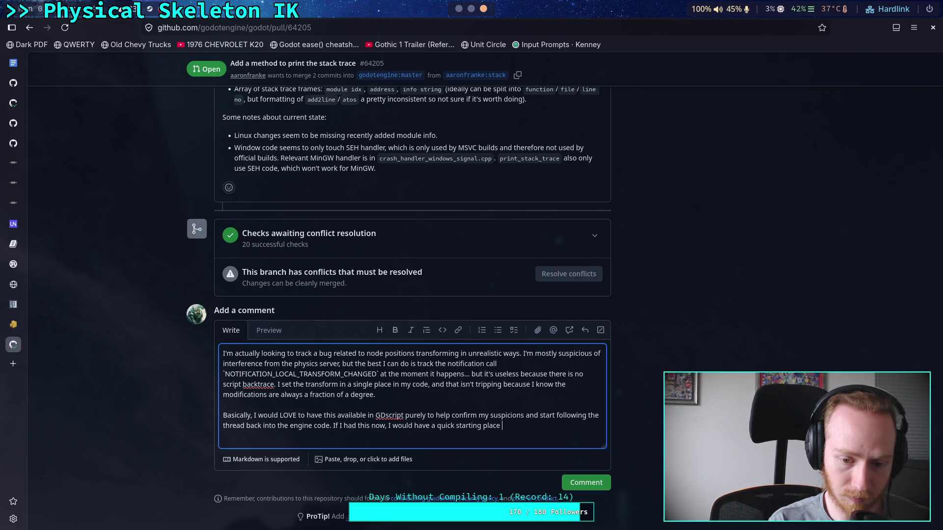
{"action": "type", "text": "to see"}
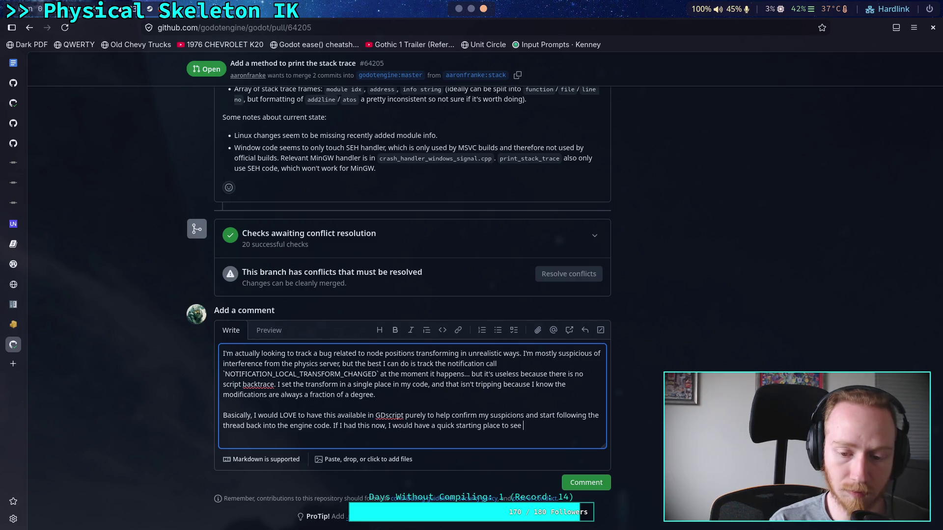
{"action": "key", "text": "BackSpace"}
{"action": "key", "text": "BackSpace"}
{"action": "key", "text": "BackSpace"}
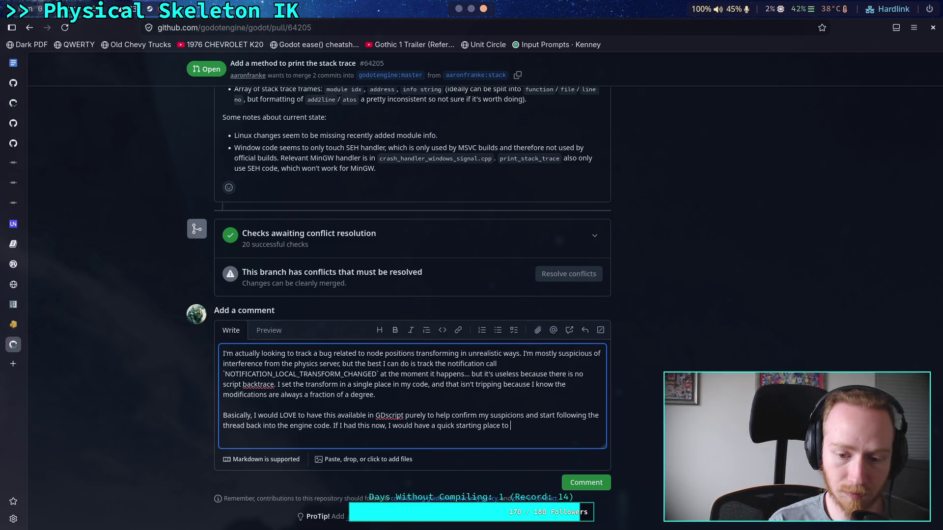
{"action": "type", "text": "track backwards and see"}
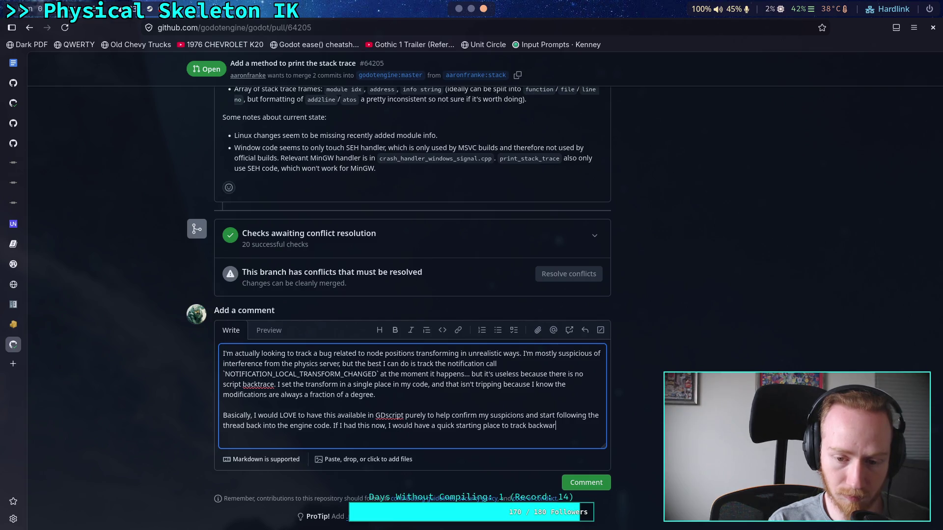
{"action": "type", "text": " if "}
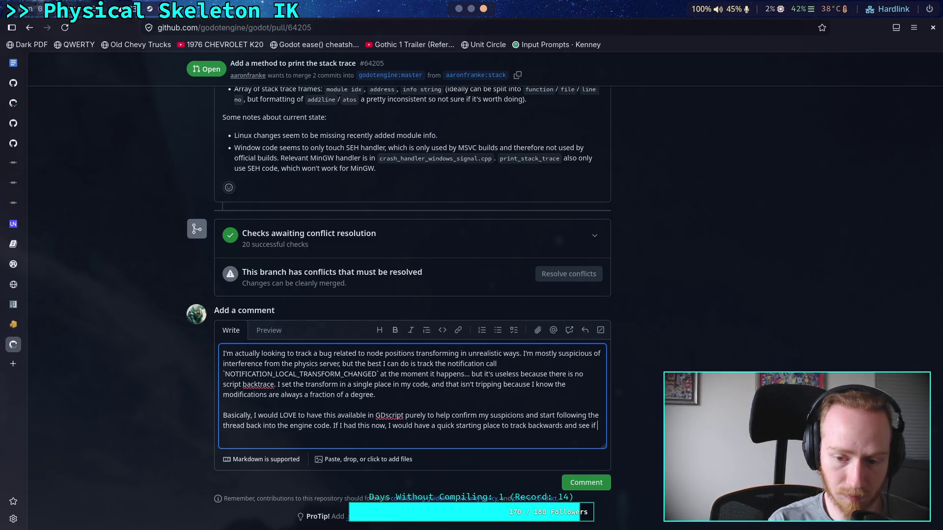
{"action": "type", "text": "it really is "}
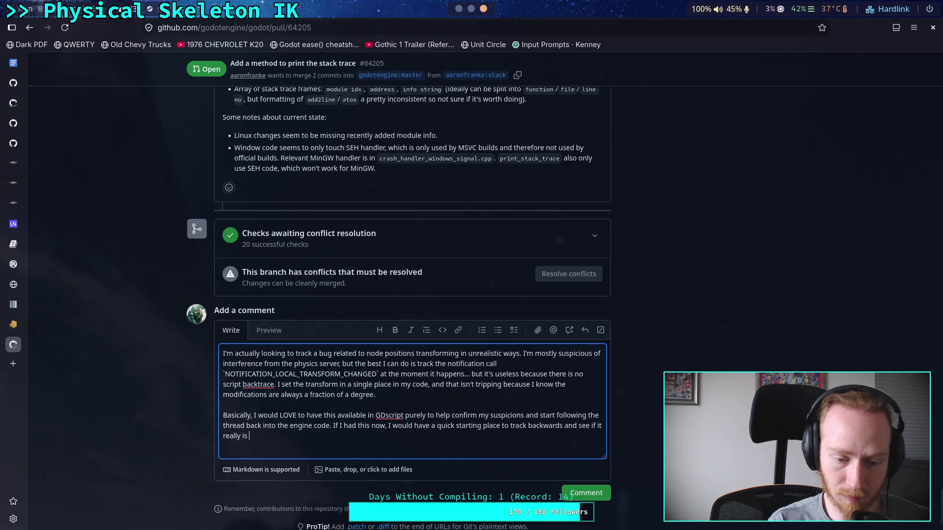
{"action": "type", "text": "interference "}
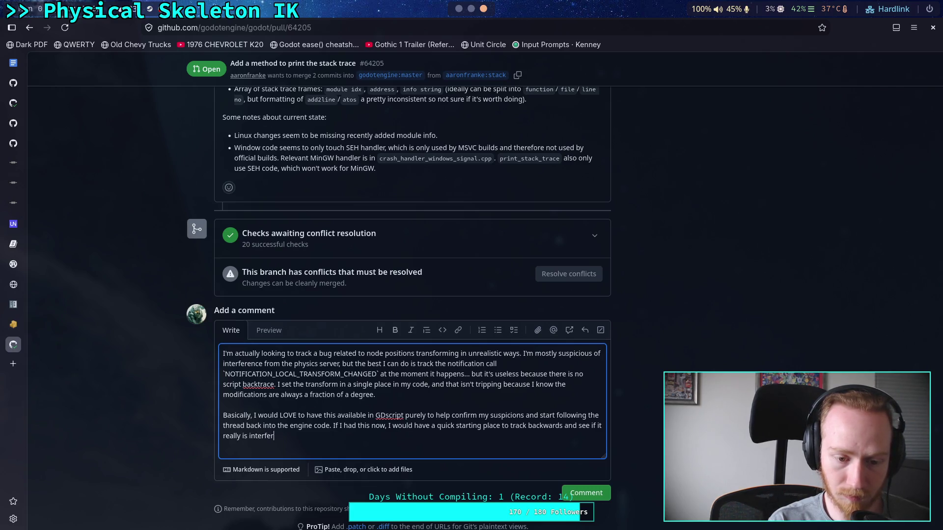
{"action": "type", "text": "from physics."}
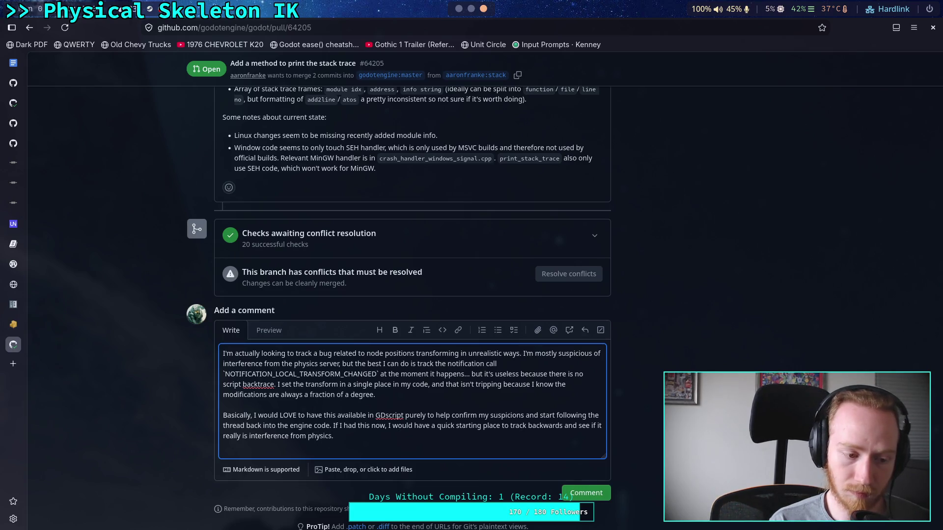
{"action": "key", "text": "Return"}
{"action": "key", "text": "Return"}
- Add a parenthetical note that no debugging help is needed, just a desired scripting-side feature, and post
{"action": "type", "text": "I don't nee"}
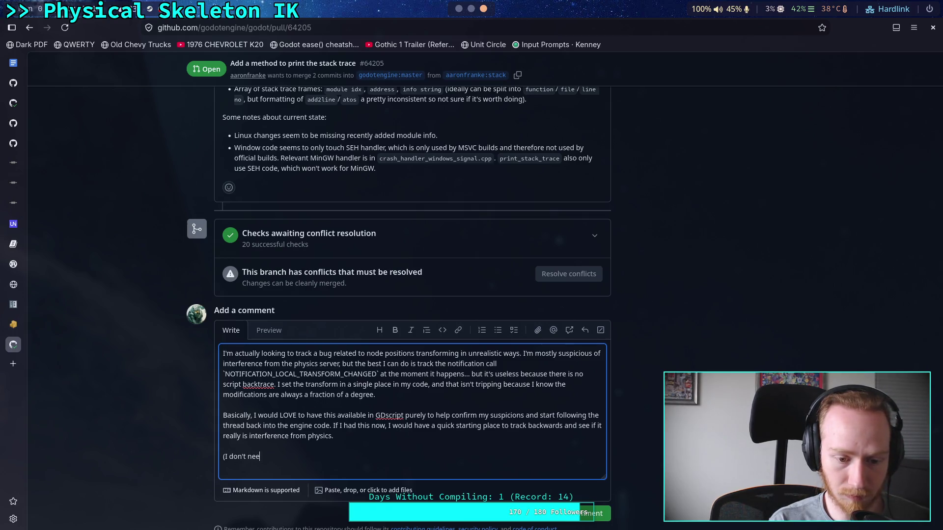
{"action": "type", "text": "d debugging "}
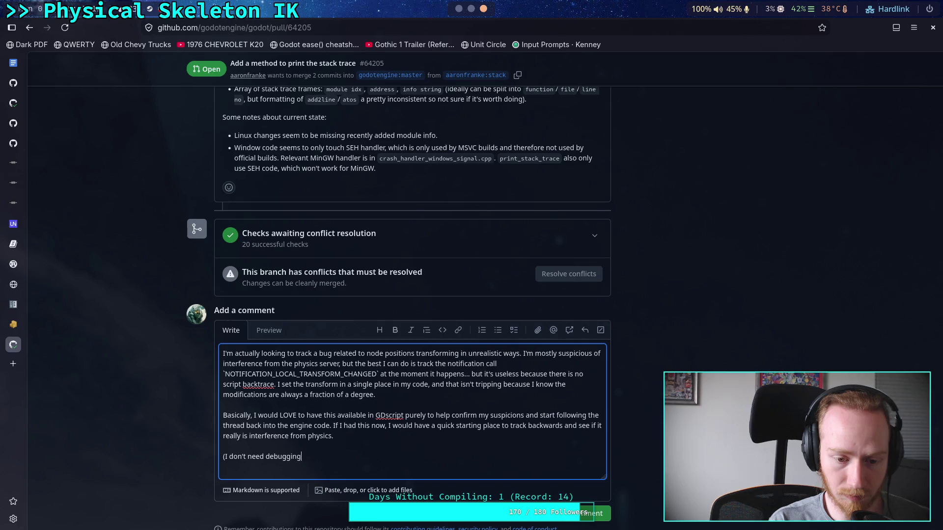
{"action": "type", "text": "help"}
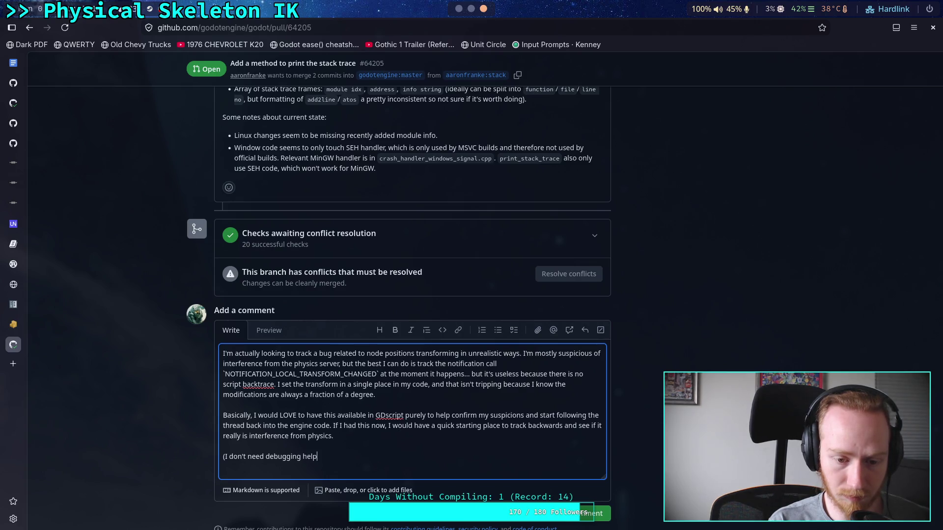
{"action": "type", "text": ", and "}
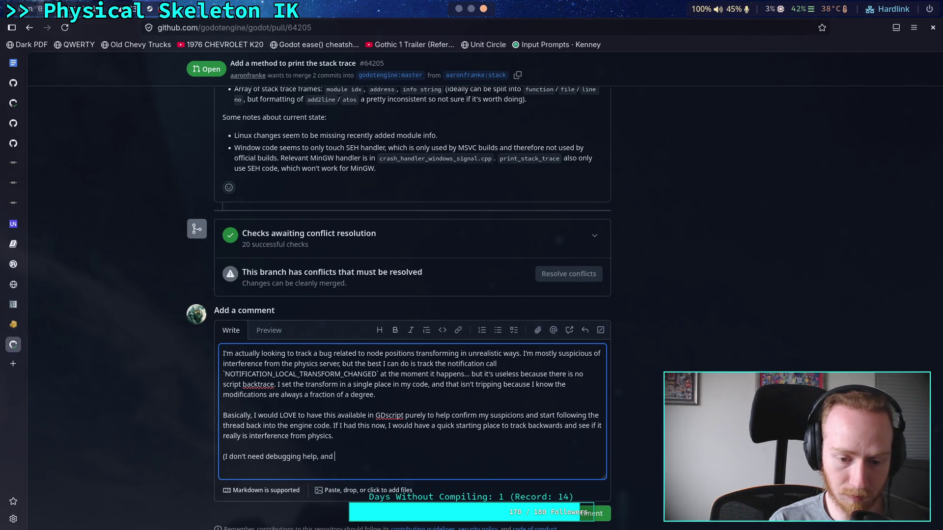
{"action": "type", "text": "I already kno"}
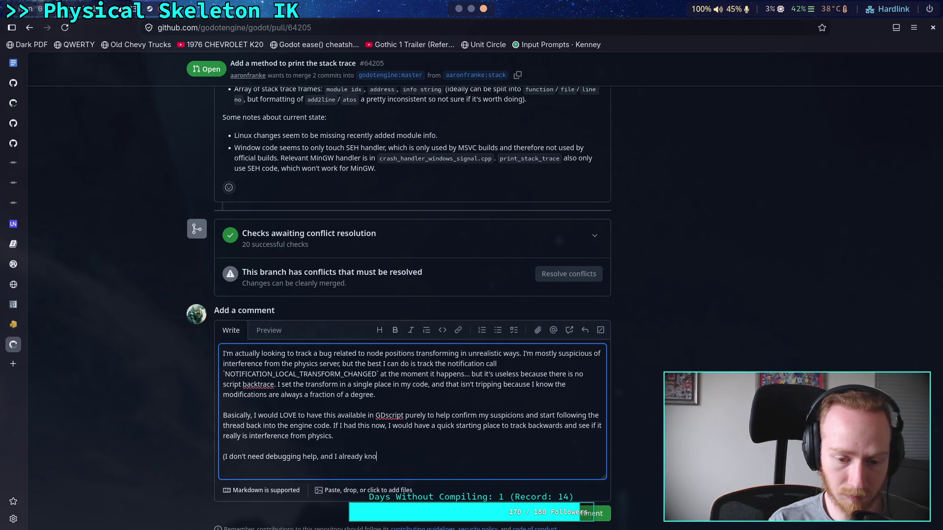
{"action": "type", "text": "w for a fact I "}
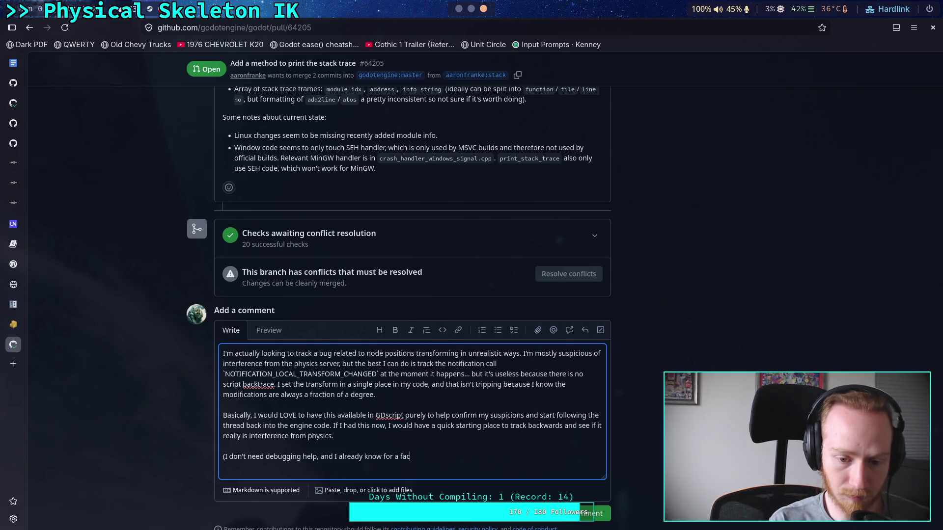
{"action": "type", "text": "don't "}
{"action": "type", "text": "cause the e"}
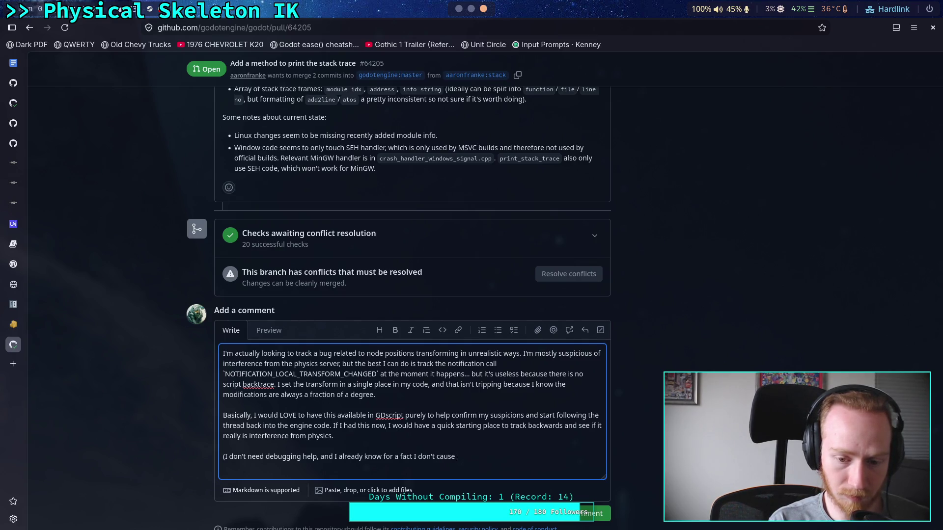
{"action": "key", "text": "BackSpace"}
{"action": "type", "text": "unsta"}
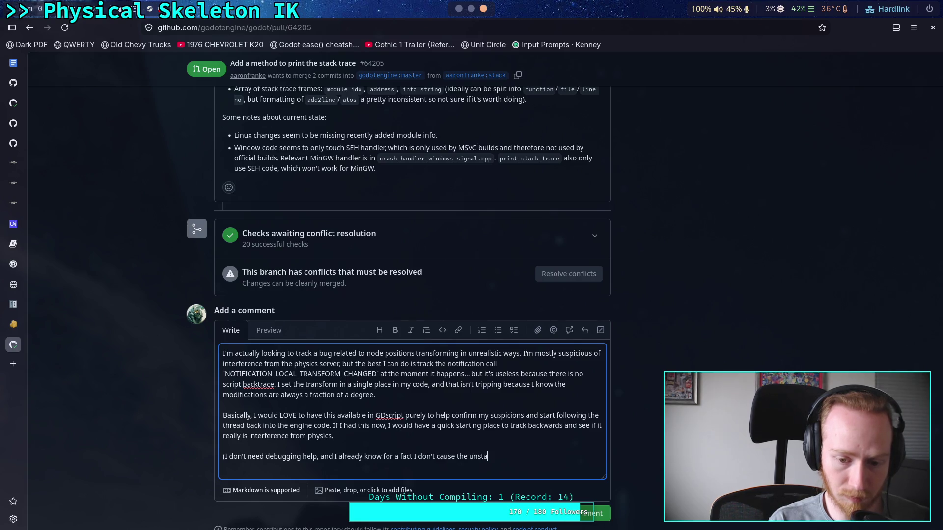
{"action": "type", "text": "ble behavior,"}
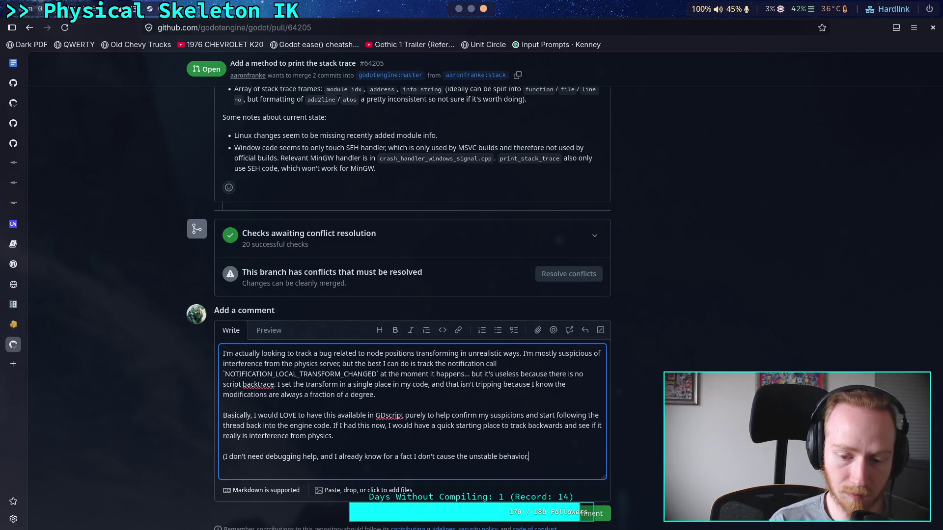
{"action": "type", "text": " I'm just saying "}
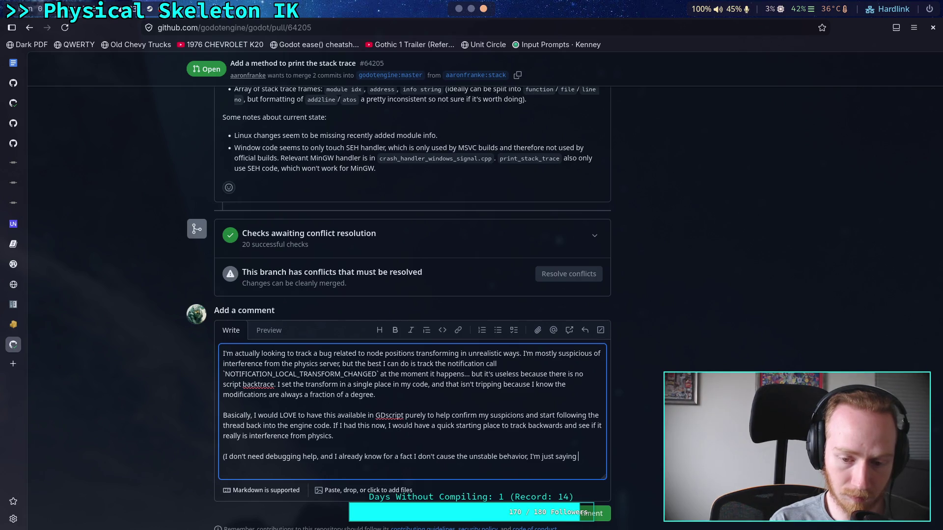
{"action": "type", "text": "this is "}
{"action": "type", "text": "defi"}
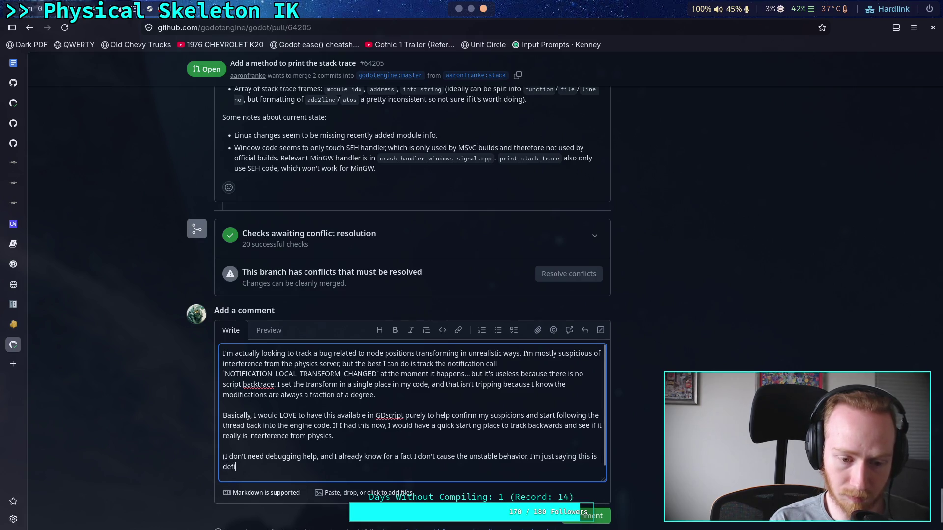
{"action": "type", "text": "nitely a desir"}
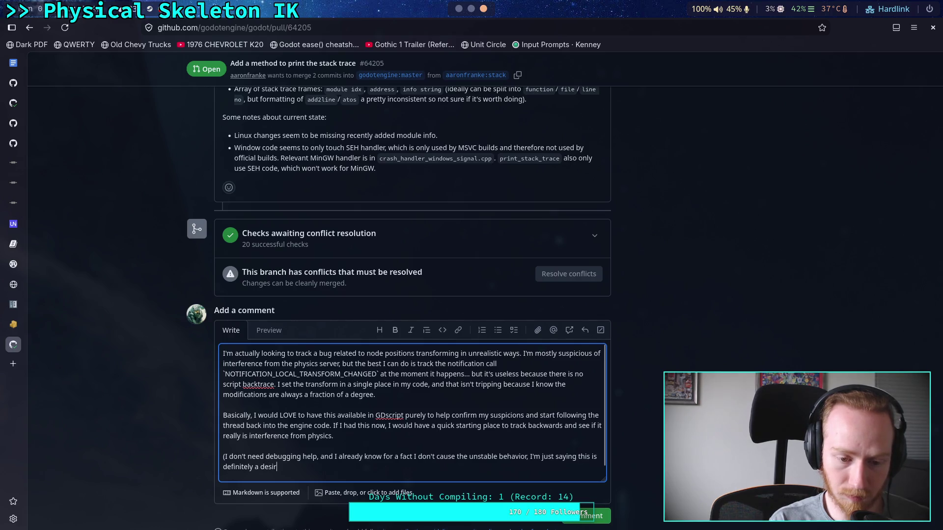
{"action": "type", "text": "ed featur"}
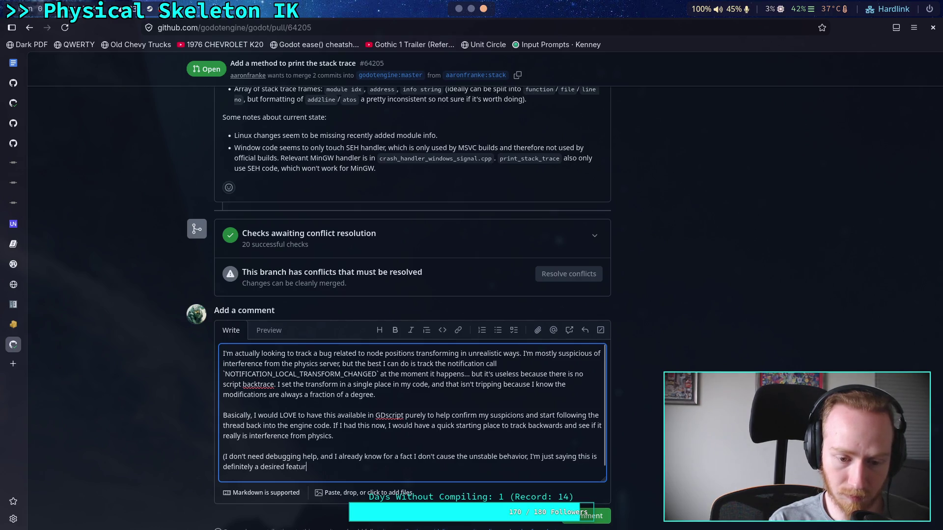
{"action": "type", "text": "e from "}
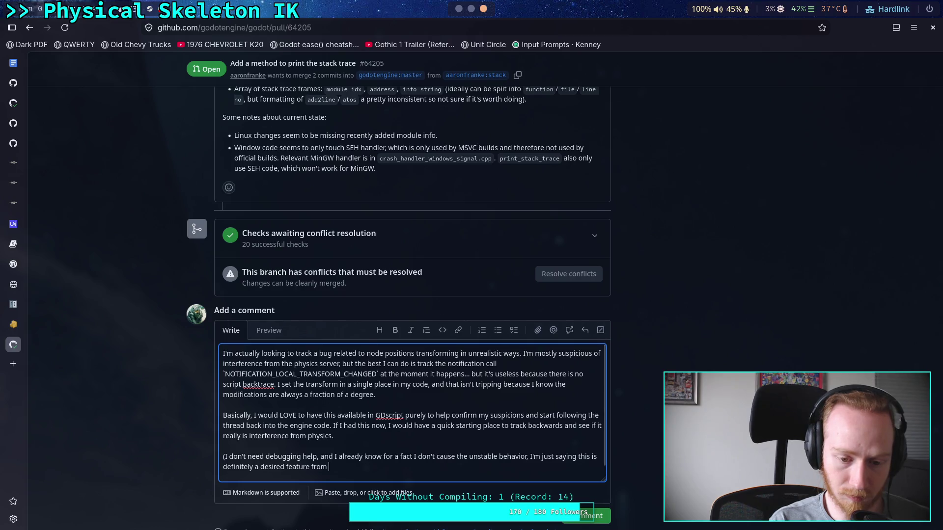
{"action": "type", "text": "the scr"}
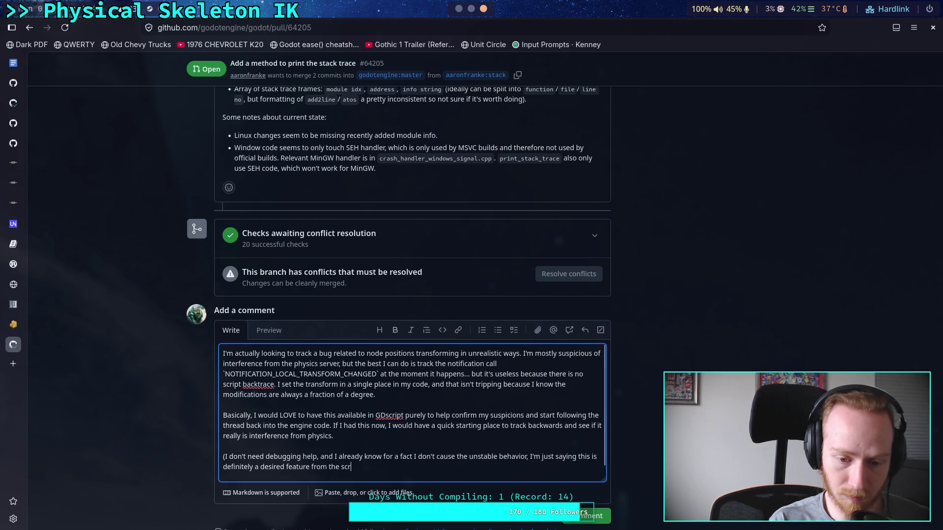
{"action": "type", "text": "ipting side)"}
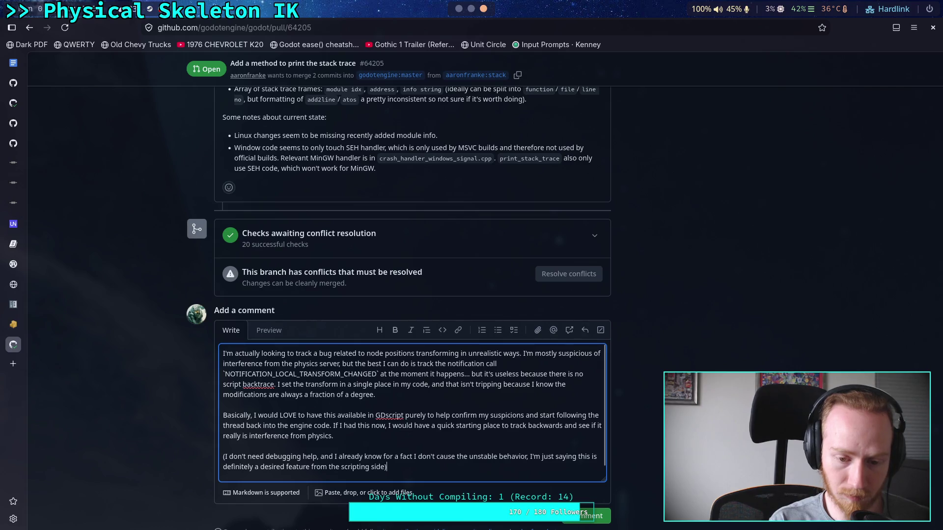
{"action": "left_click", "coordinate": [591, 513]}
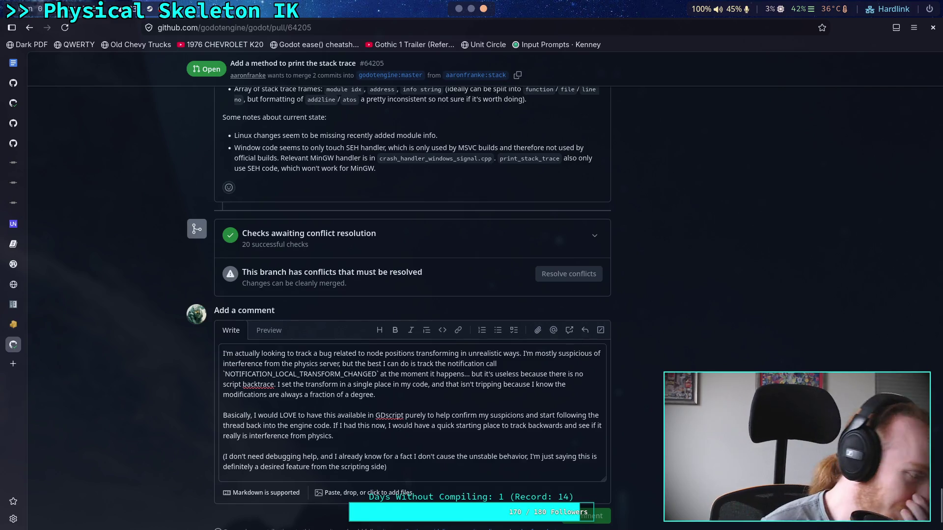
- Scroll through PR #64205's conversation to confirm the new comment, then return to the top
{"action": "scroll", "coordinate": [709, 355], "scroll_direction": "up", "scroll_amount": 10}
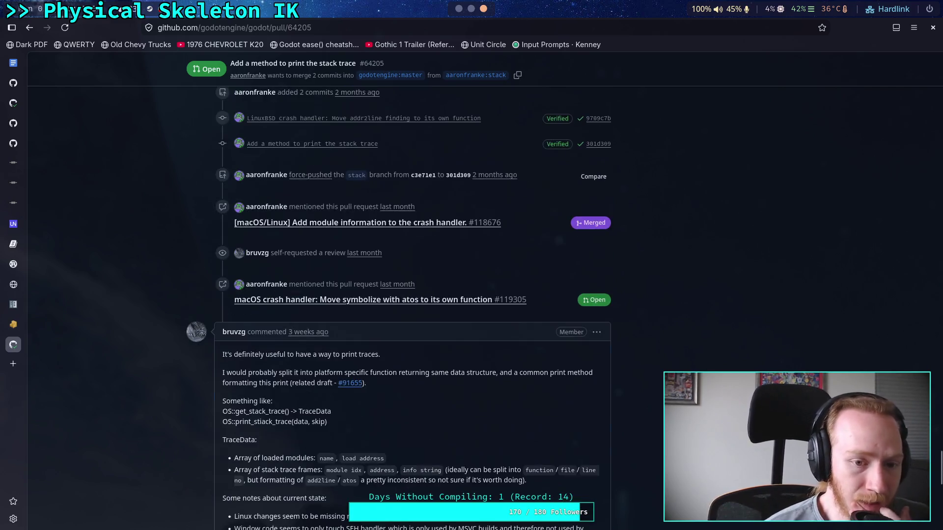
{"action": "scroll", "coordinate": [413, 308], "scroll_direction": "down", "scroll_amount": 5}
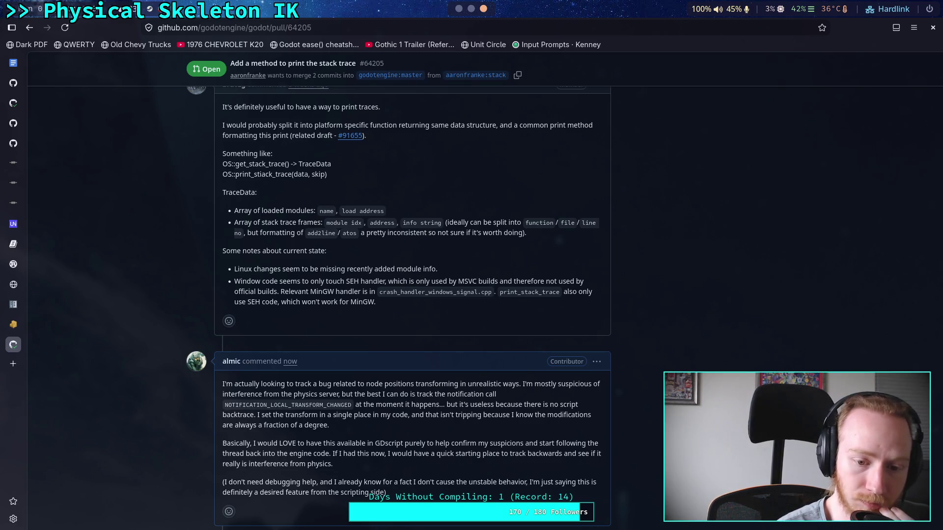
{"action": "scroll", "coordinate": [398, 308], "scroll_direction": "down", "scroll_amount": 2}
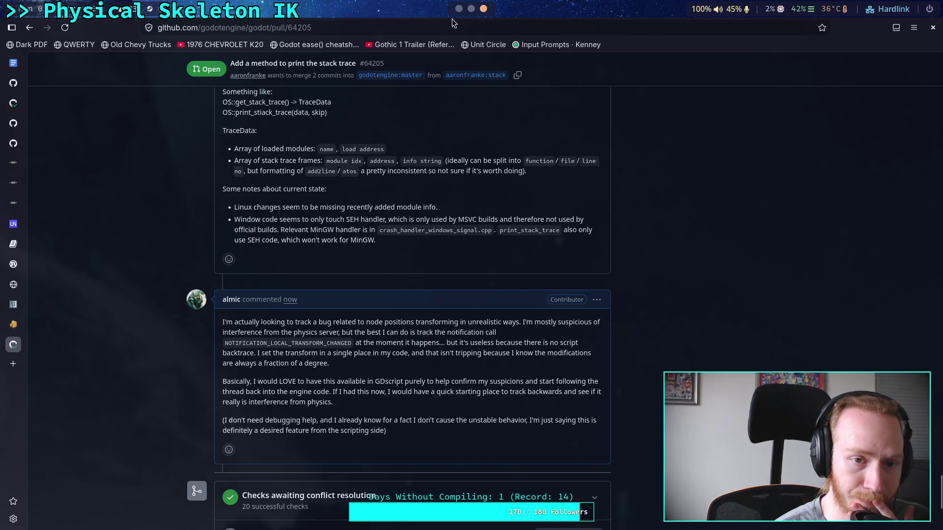
{"action": "scroll", "coordinate": [444, 282], "scroll_direction": "down", "scroll_amount": 15}
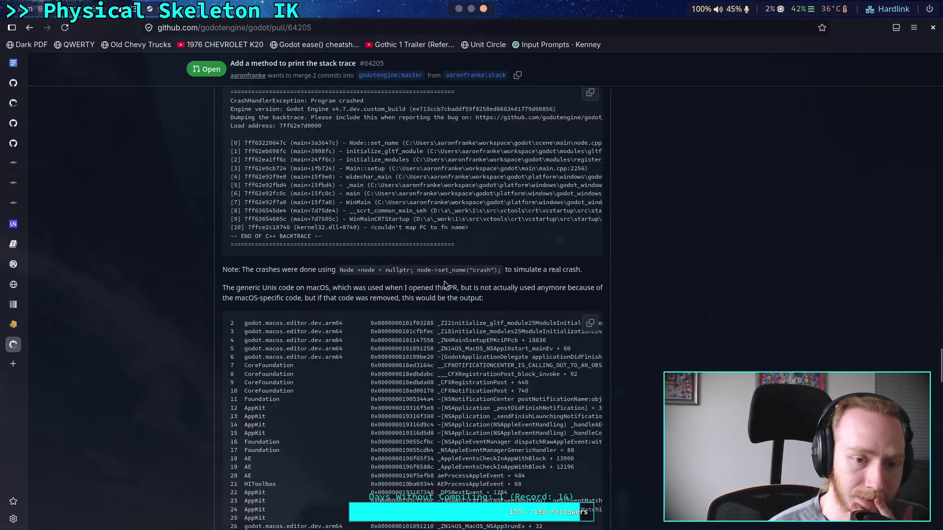
{"action": "scroll", "coordinate": [444, 284], "scroll_direction": "up", "scroll_amount": 20}
{"action": "scroll", "coordinate": [385, 260], "scroll_direction": "up", "scroll_amount": 20}
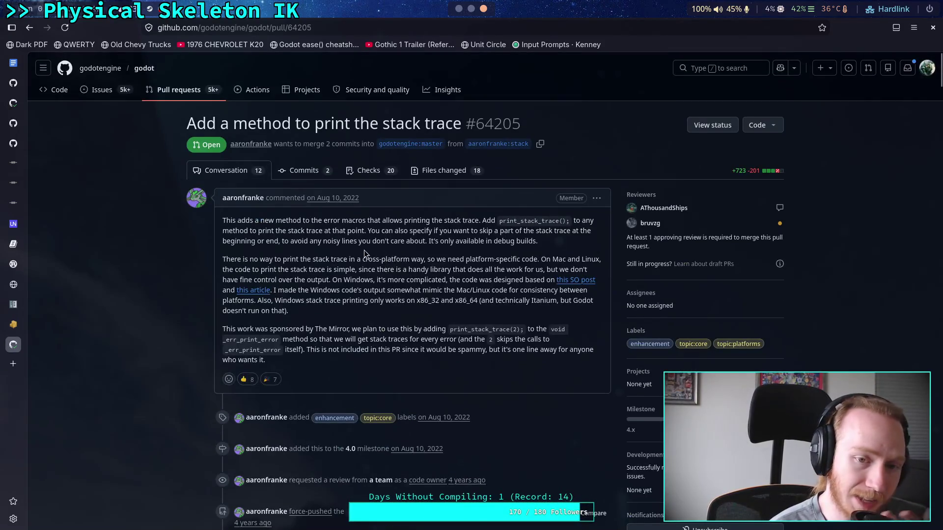
- Open Files changed and collapse the error_macros.cpp/.h and os.cpp/os.h diffs
{"action": "left_click", "coordinate": [447, 171]}
{"action": "scroll", "coordinate": [387, 281], "scroll_direction": "down", "scroll_amount": 3}
{"action": "scroll", "coordinate": [88, 209], "scroll_direction": "up", "scroll_amount": 3}
{"action": "left_click", "coordinate": [55, 217]}
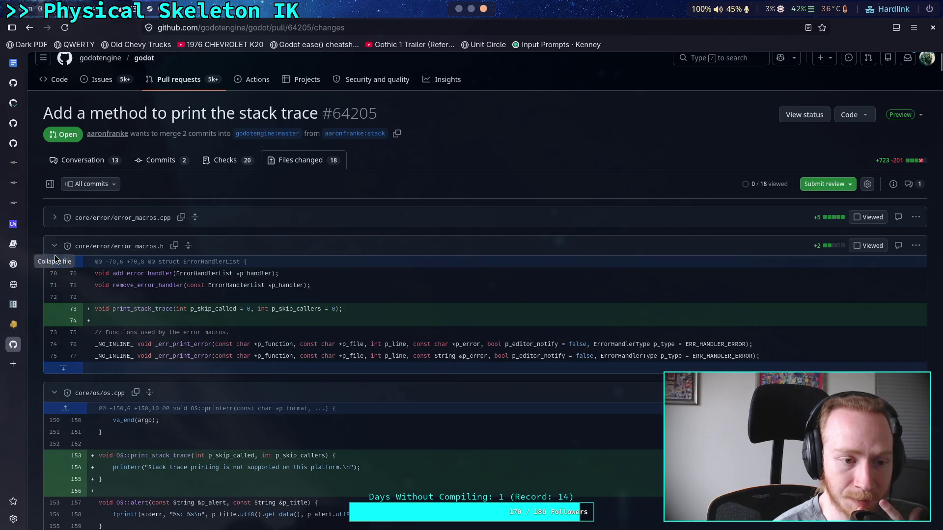
{"action": "left_click", "coordinate": [55, 245]}
{"action": "left_click", "coordinate": [55, 274]}
{"action": "left_click", "coordinate": [54, 302]}
- Collapse the Unix and Linux diffs, from os_unix.cpp through stack_trace_linuxbsd.h
{"action": "left_click", "coordinate": [54, 331]}
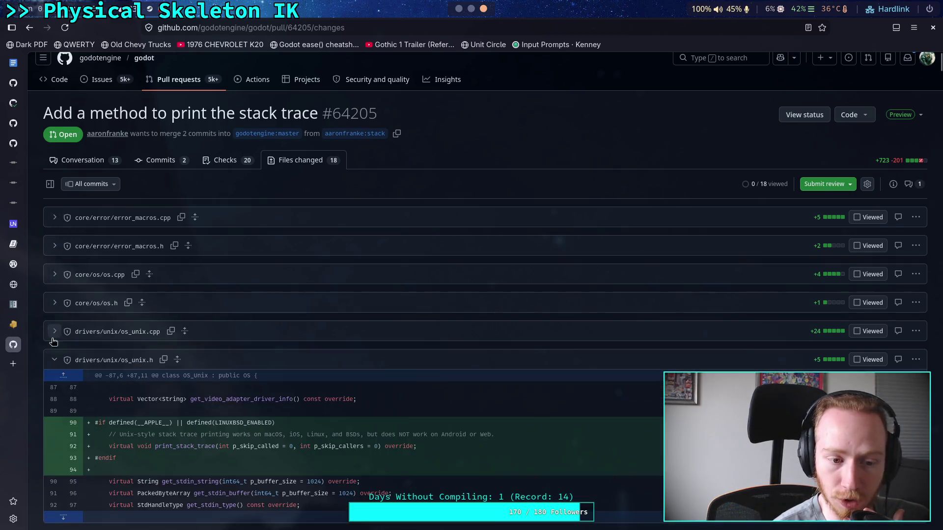
{"action": "left_click", "coordinate": [55, 360]}
{"action": "left_click", "coordinate": [54, 389]}
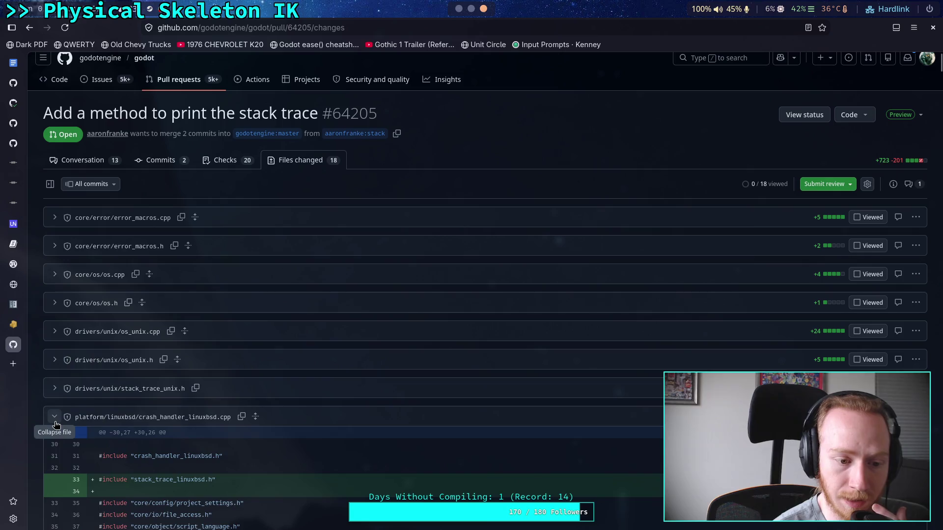
{"action": "left_click", "coordinate": [54, 417]}
{"action": "left_click", "coordinate": [54, 445]}
{"action": "scroll", "coordinate": [82, 424], "scroll_direction": "down", "scroll_amount": 3}
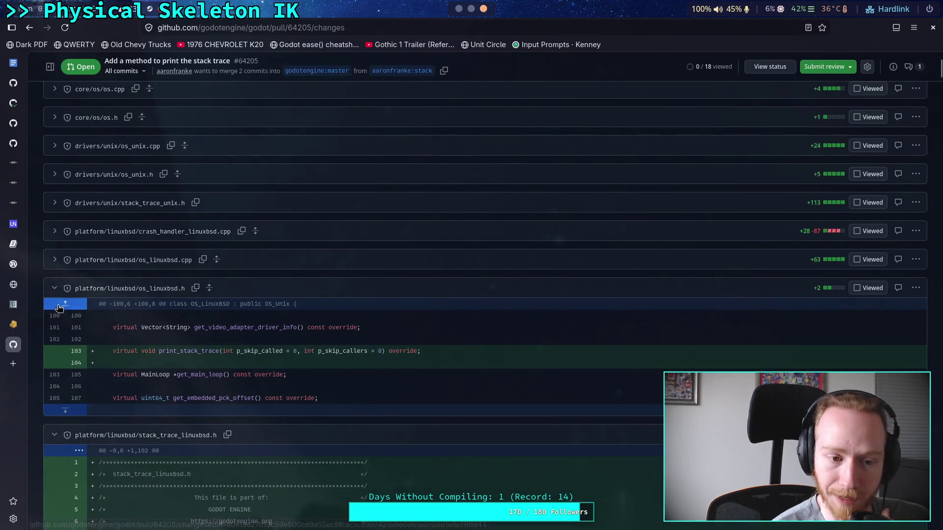
{"action": "left_click", "coordinate": [55, 289]}
{"action": "left_click", "coordinate": [54, 317]}
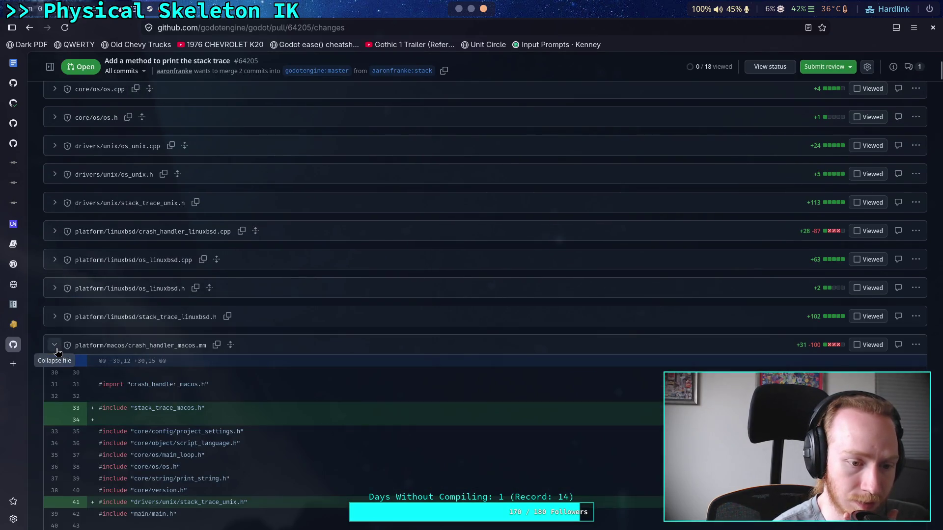
- Collapse the macOS diffs: crash_handler_macos.mm, os_macos.h, os_macos.mm and stack_trace_macos.h
{"action": "left_click", "coordinate": [55, 344]}
{"action": "left_click", "coordinate": [54, 373]}
{"action": "left_click", "coordinate": [49, 403]}
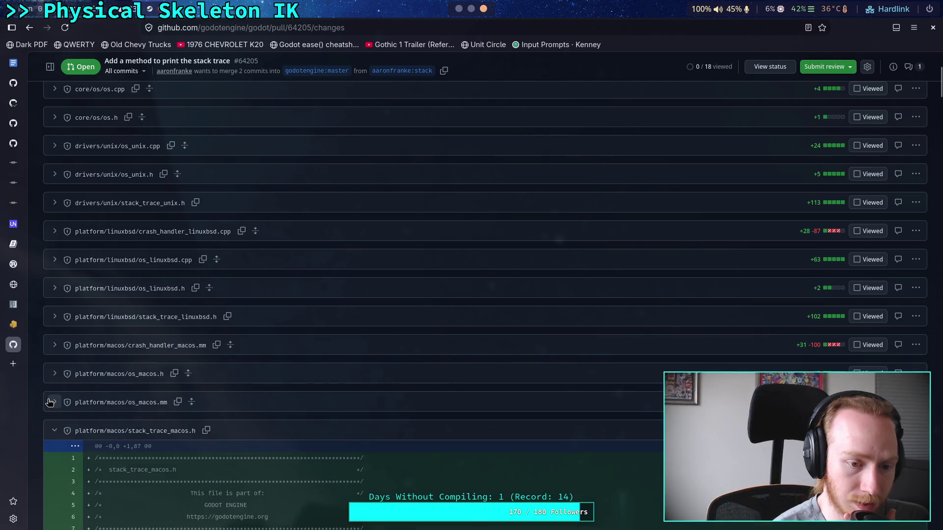
{"action": "scroll", "coordinate": [48, 379], "scroll_direction": "down", "scroll_amount": 1}
{"action": "left_click", "coordinate": [51, 369]}
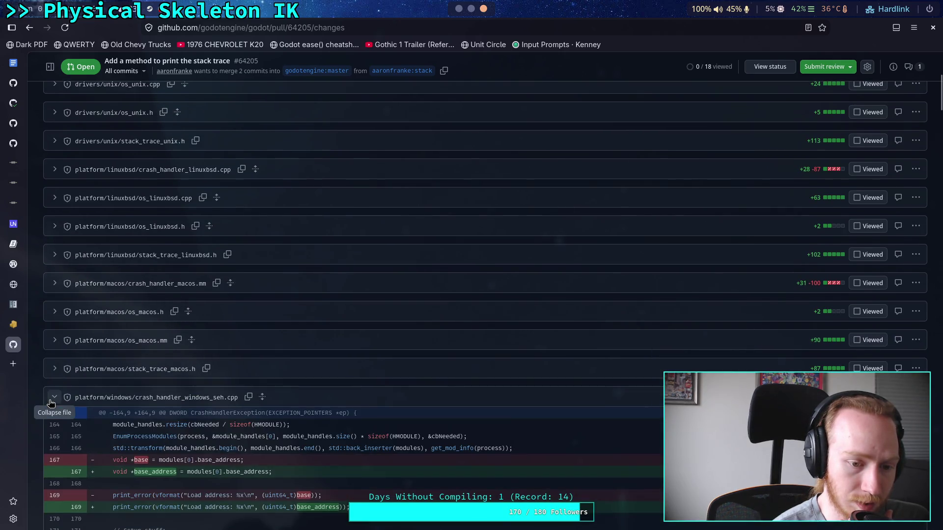
- Skim the Windows crash-handler diff, then collapse crash_handler_windows_seh.cpp
{"action": "scroll", "coordinate": [100, 404], "scroll_direction": "down", "scroll_amount": 3}
{"action": "scroll", "coordinate": [100, 404], "scroll_direction": "down", "scroll_amount": 3}
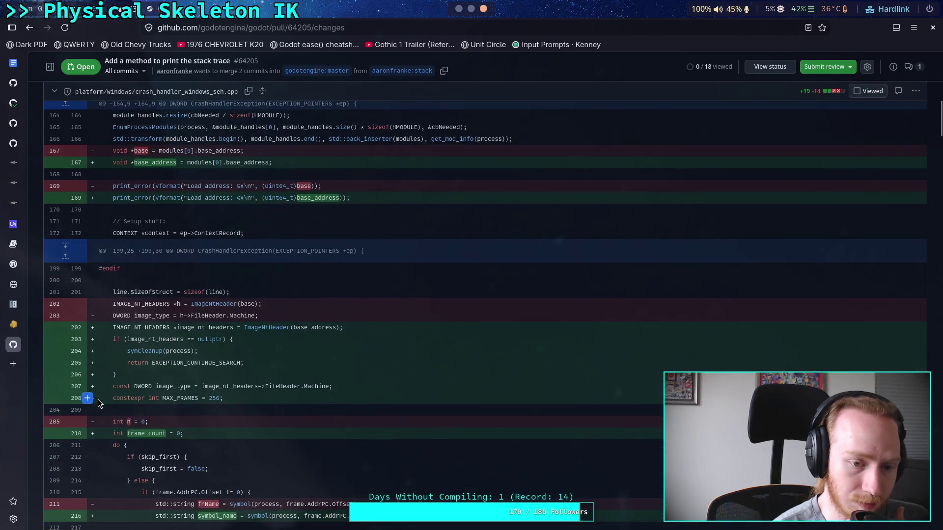
{"action": "scroll", "coordinate": [99, 395], "scroll_direction": "down", "scroll_amount": 2}
{"action": "scroll", "coordinate": [98, 389], "scroll_direction": "down", "scroll_amount": 3}
{"action": "scroll", "coordinate": [99, 392], "scroll_direction": "down", "scroll_amount": 3}
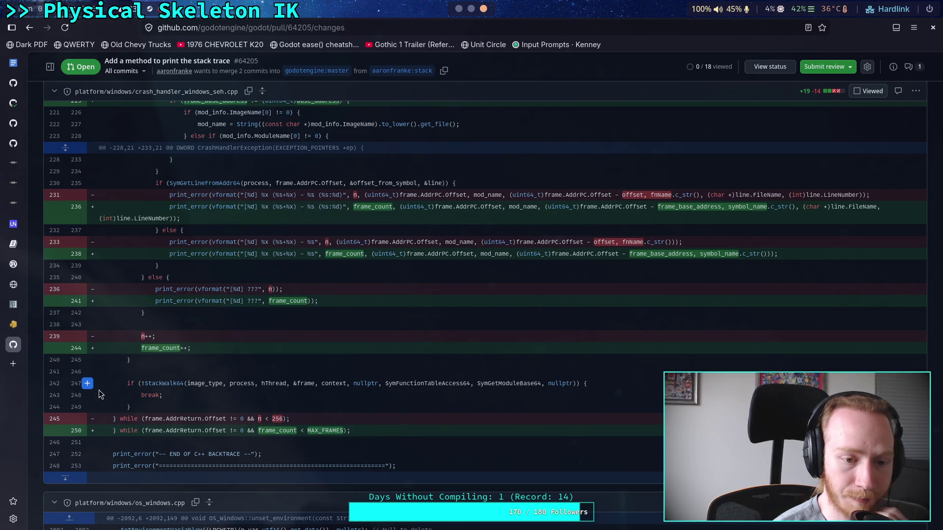
{"action": "scroll", "coordinate": [99, 392], "scroll_direction": "up", "scroll_amount": 8}
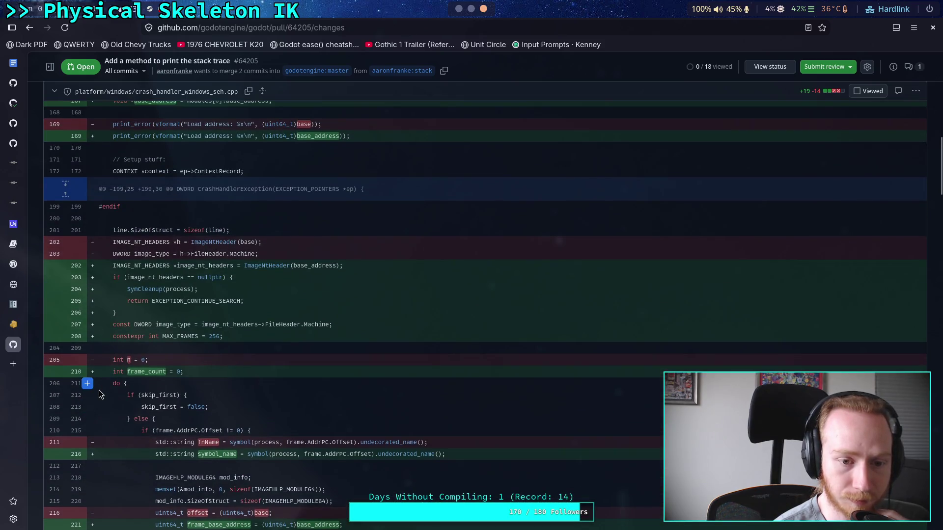
{"action": "scroll", "coordinate": [99, 395], "scroll_direction": "up", "scroll_amount": 2}
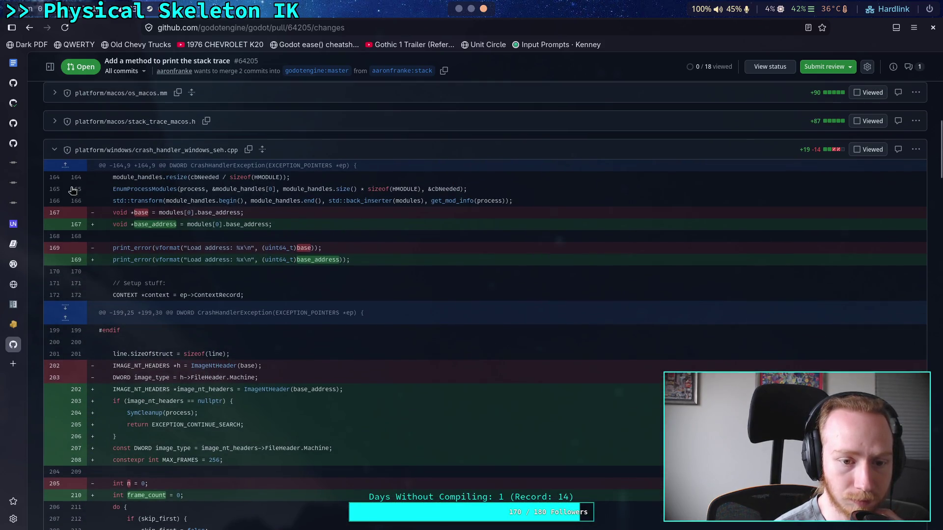
{"action": "left_click", "coordinate": [57, 154]}
- Read os_windows.cpp's stack-trace code to the end, then collapse os_windows.cpp and os_windows.h
{"action": "scroll", "coordinate": [165, 346], "scroll_direction": "down", "scroll_amount": 1}
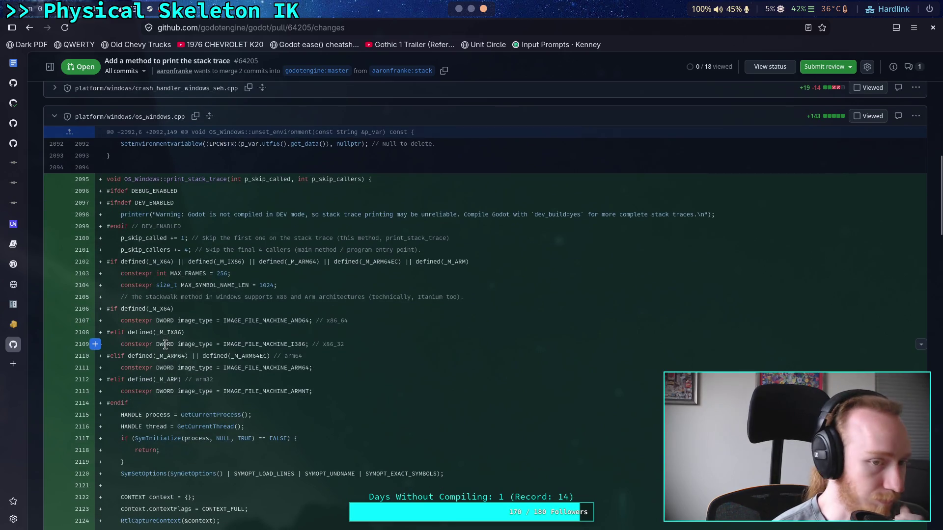
{"action": "scroll", "coordinate": [166, 345], "scroll_direction": "down", "scroll_amount": 2}
{"action": "scroll", "coordinate": [166, 346], "scroll_direction": "down", "scroll_amount": 18}
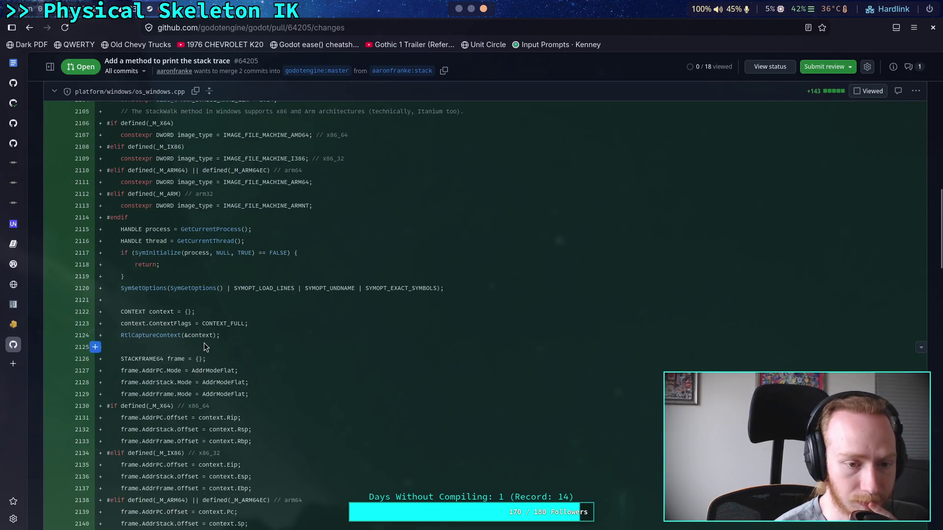
{"action": "scroll", "coordinate": [204, 342], "scroll_direction": "down", "scroll_amount": 11}
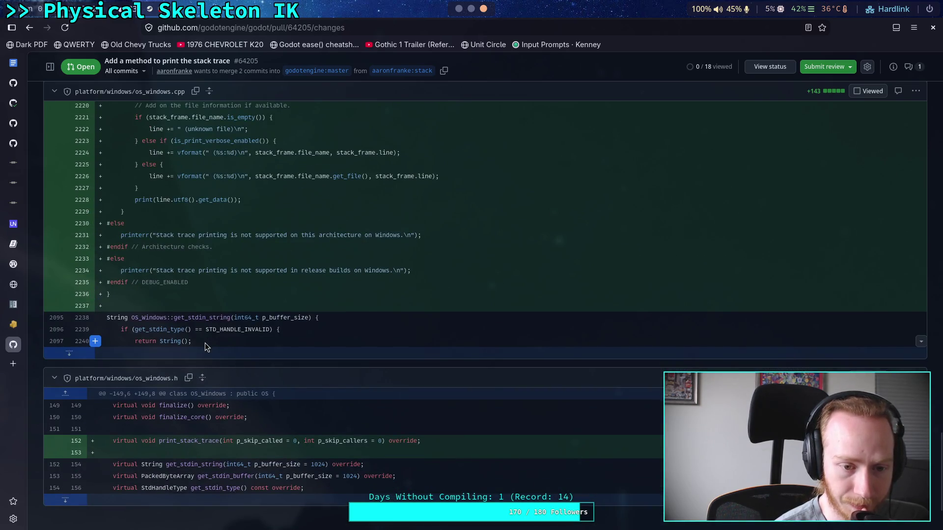
{"action": "scroll", "coordinate": [205, 343], "scroll_direction": "up", "scroll_amount": 20}
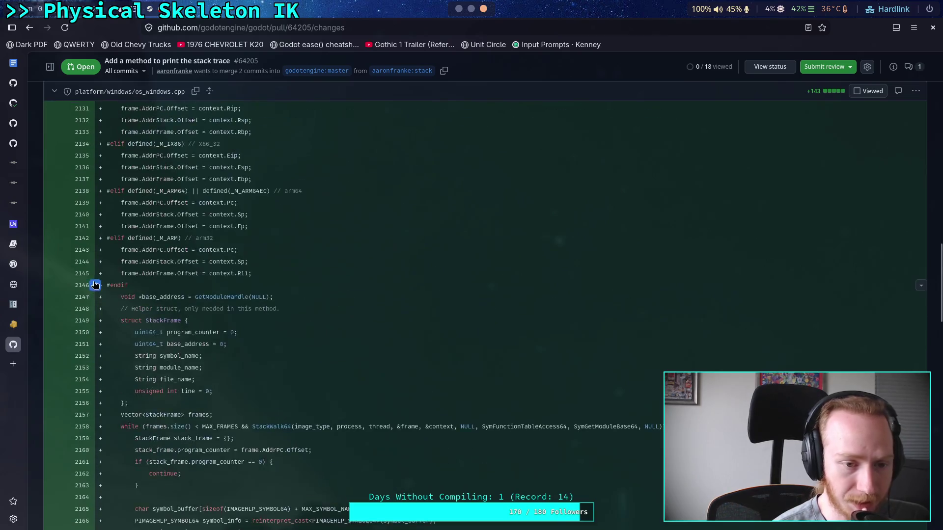
{"action": "left_click", "coordinate": [55, 92]}
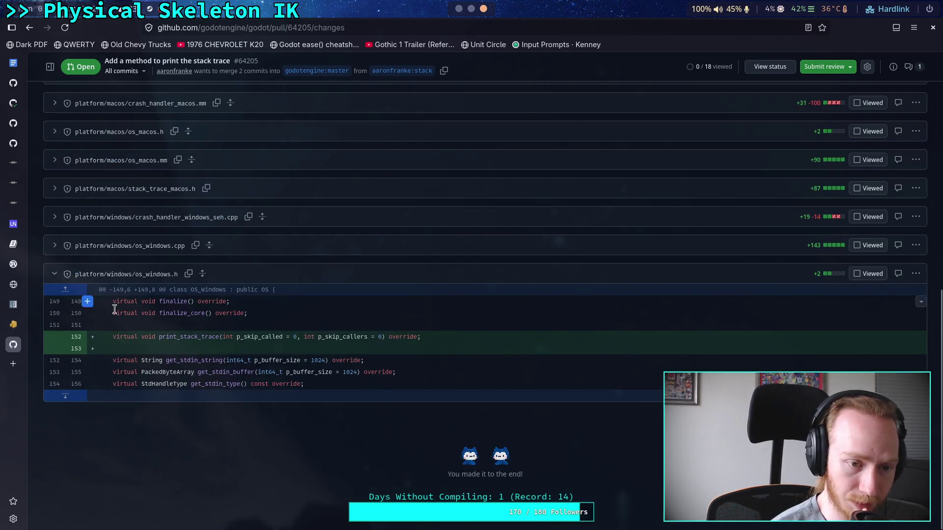
{"action": "left_click", "coordinate": [63, 279]}
{"action": "scroll", "coordinate": [150, 289], "scroll_direction": "up", "scroll_amount": 10}
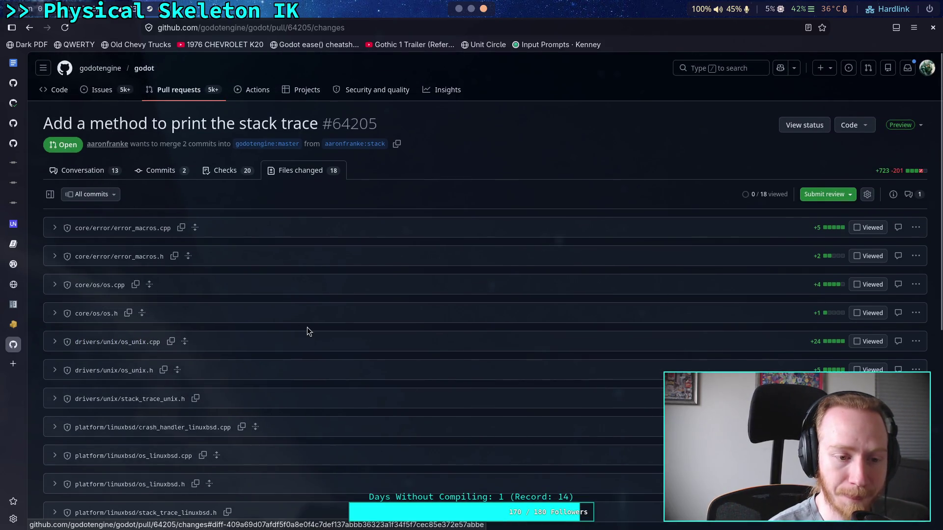
- Briefly expand and re-collapse the error_macros.h and error_macros.cpp diffs
{"action": "left_click", "coordinate": [55, 257]}
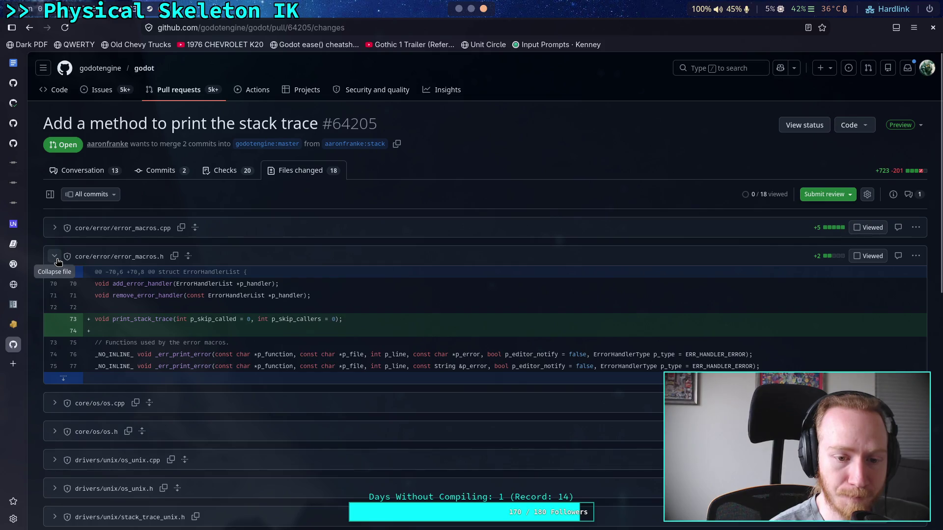
{"action": "left_click", "coordinate": [56, 257]}
{"action": "left_click", "coordinate": [55, 228]}
{"action": "left_click", "coordinate": [55, 228]}
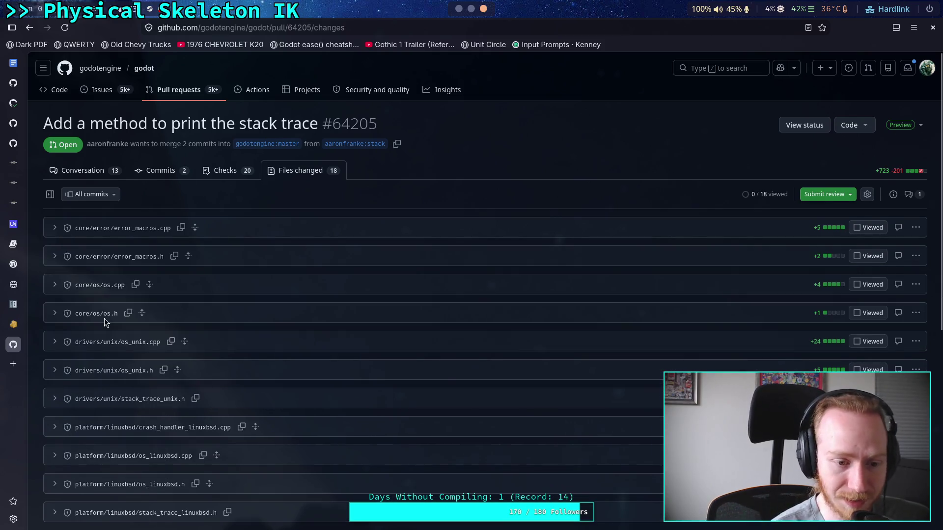
{"action": "scroll", "coordinate": [105, 322], "scroll_direction": "down", "scroll_amount": 3}
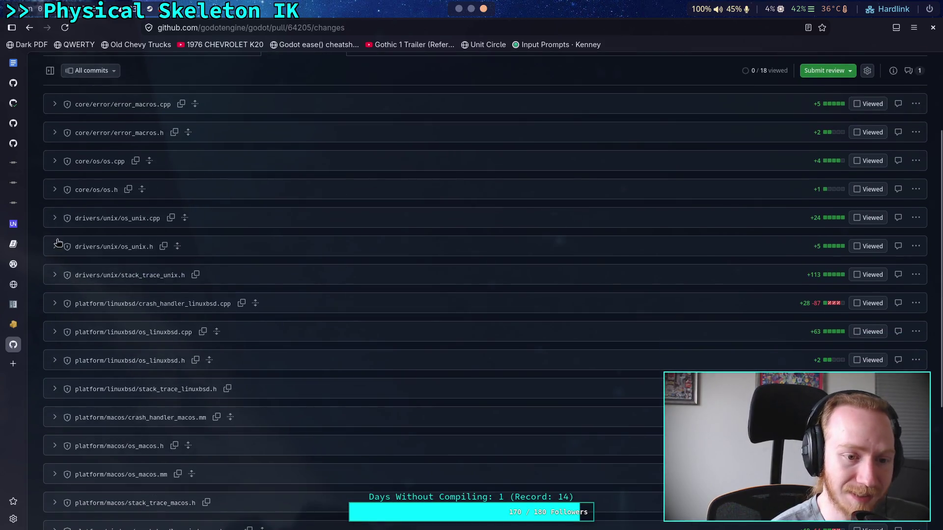
- Expand the crash_handler_linuxbsd.cpp diff and read through its changes
{"action": "left_click", "coordinate": [54, 303]}
{"action": "scroll", "coordinate": [210, 325], "scroll_direction": "down", "scroll_amount": 3}
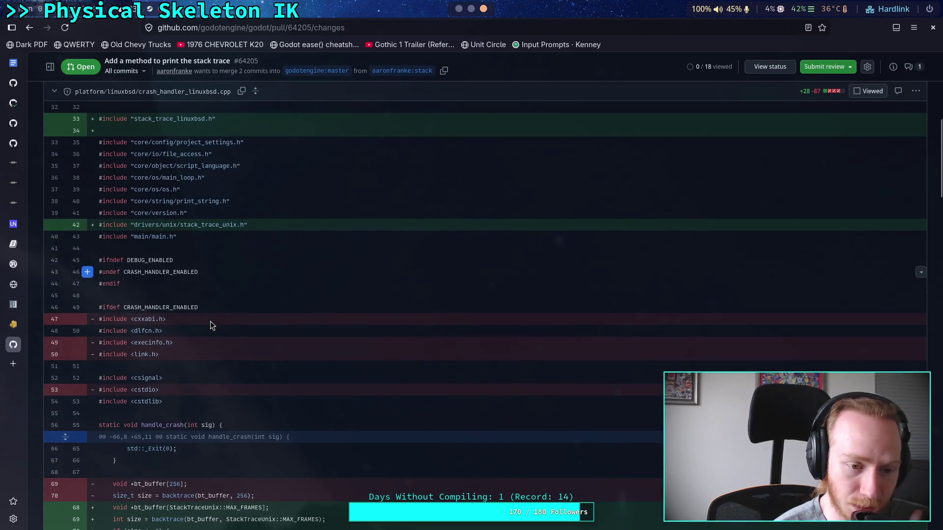
{"action": "scroll", "coordinate": [210, 321], "scroll_direction": "down", "scroll_amount": 3}
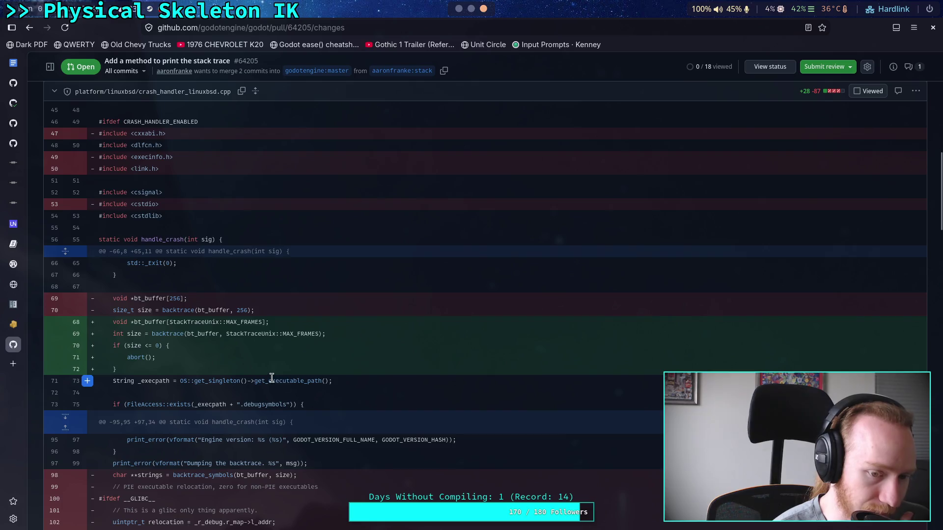
{"action": "scroll", "coordinate": [275, 378], "scroll_direction": "down", "scroll_amount": 3}
{"action": "scroll", "coordinate": [288, 376], "scroll_direction": "down", "scroll_amount": 9}
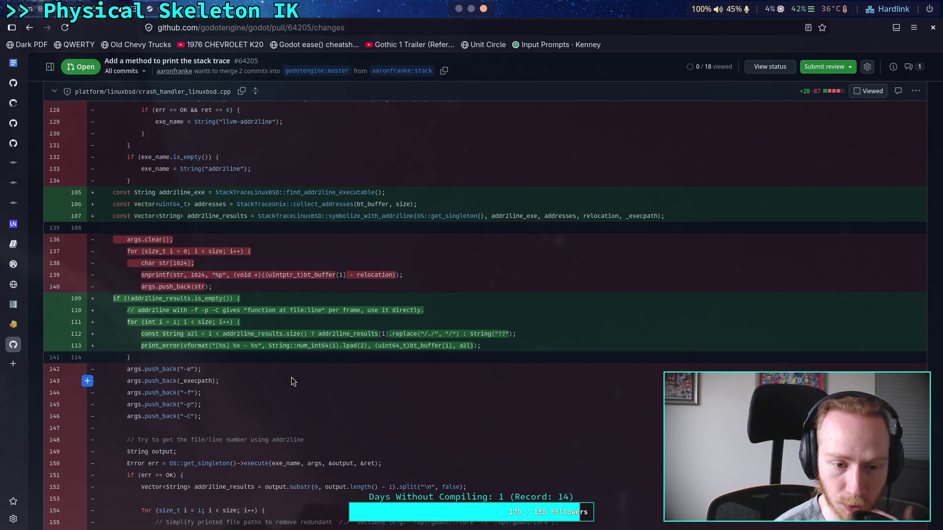
{"action": "scroll", "coordinate": [291, 382], "scroll_direction": "down", "scroll_amount": 8}
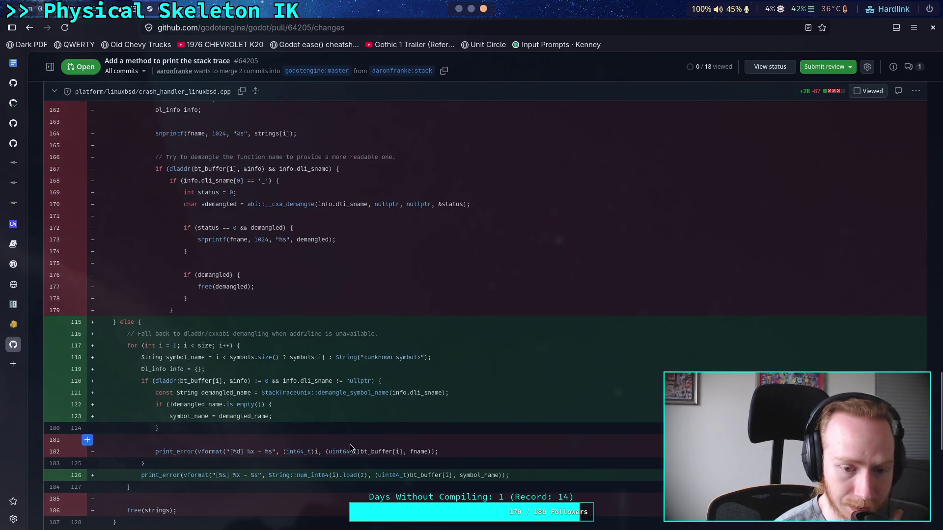
{"action": "scroll", "coordinate": [436, 409], "scroll_direction": "down", "scroll_amount": 3}
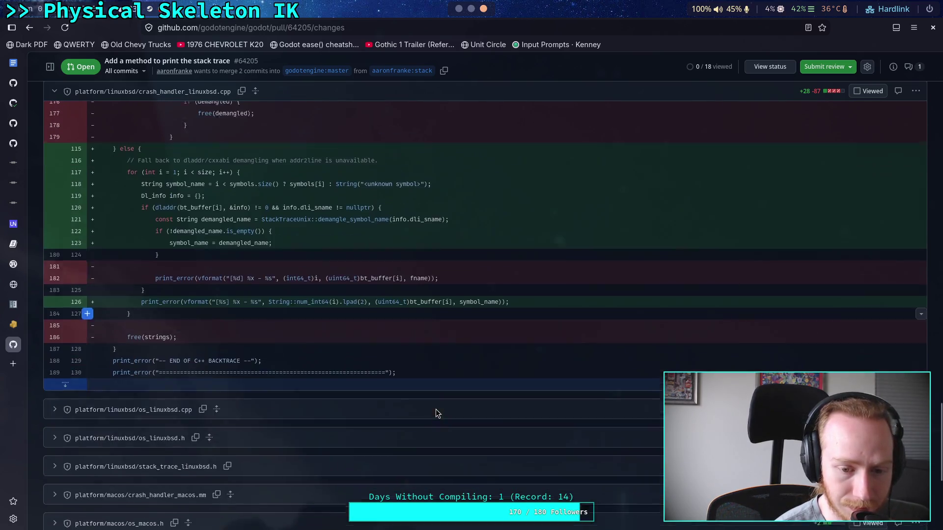
- Expand and read the os_linuxbsd.cpp diff, then minimize the browser to return to bl_tarsus_body.gd
{"action": "left_click", "coordinate": [55, 398]}
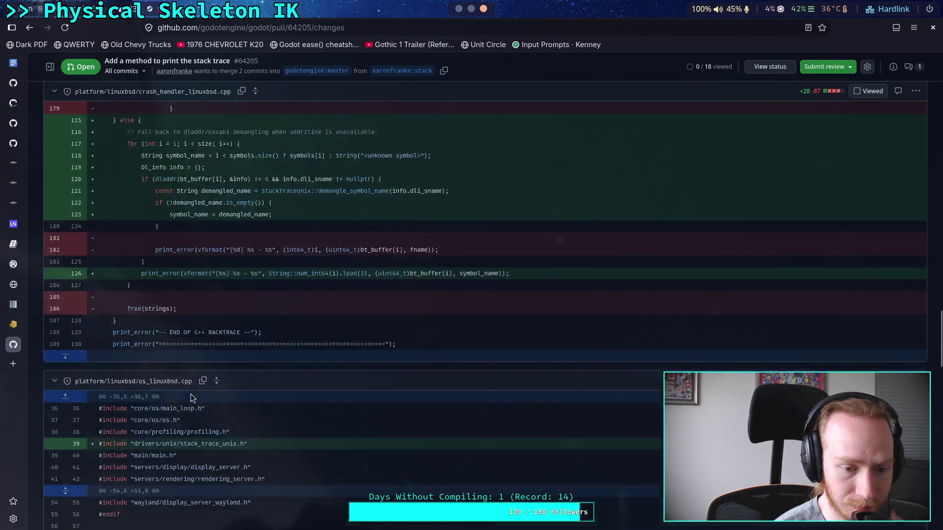
{"action": "scroll", "coordinate": [282, 389], "scroll_direction": "down", "scroll_amount": 5}
{"action": "scroll", "coordinate": [281, 390], "scroll_direction": "down", "scroll_amount": 10}
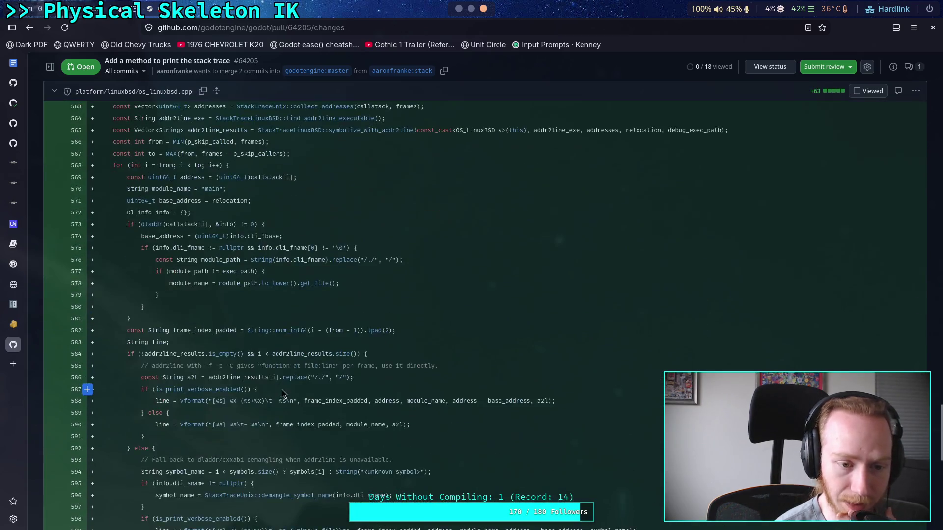
{"action": "scroll", "coordinate": [285, 389], "scroll_direction": "up", "scroll_amount": 3}
{"action": "scroll", "coordinate": [291, 386], "scroll_direction": "up", "scroll_amount": 15}
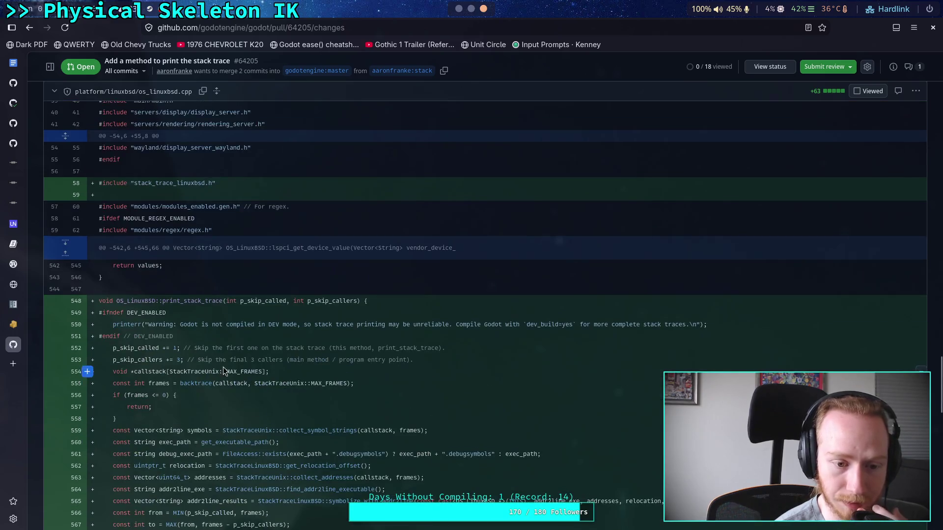
{"action": "scroll", "coordinate": [66, 240], "scroll_direction": "up", "scroll_amount": 3}
{"action": "scroll", "coordinate": [65, 241], "scroll_direction": "up", "scroll_amount": 10}
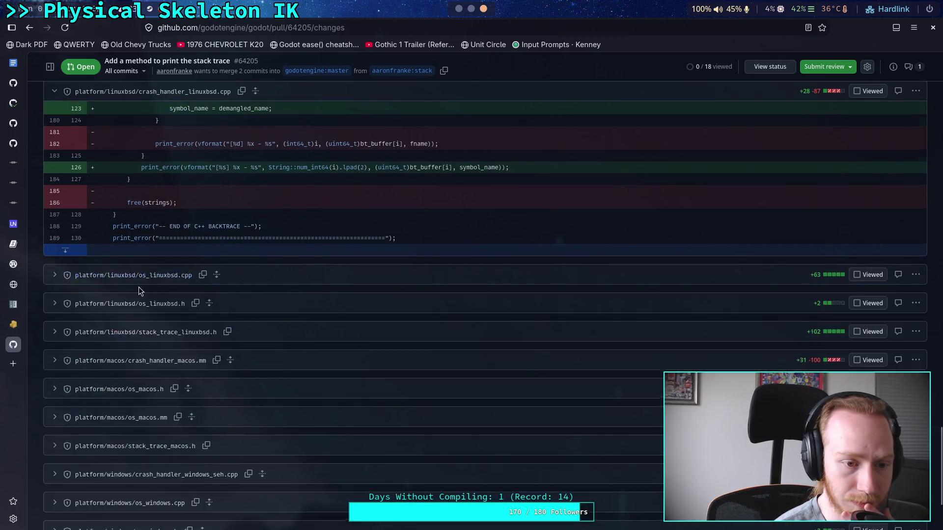
{"action": "scroll", "coordinate": [69, 226], "scroll_direction": "up", "scroll_amount": 12}
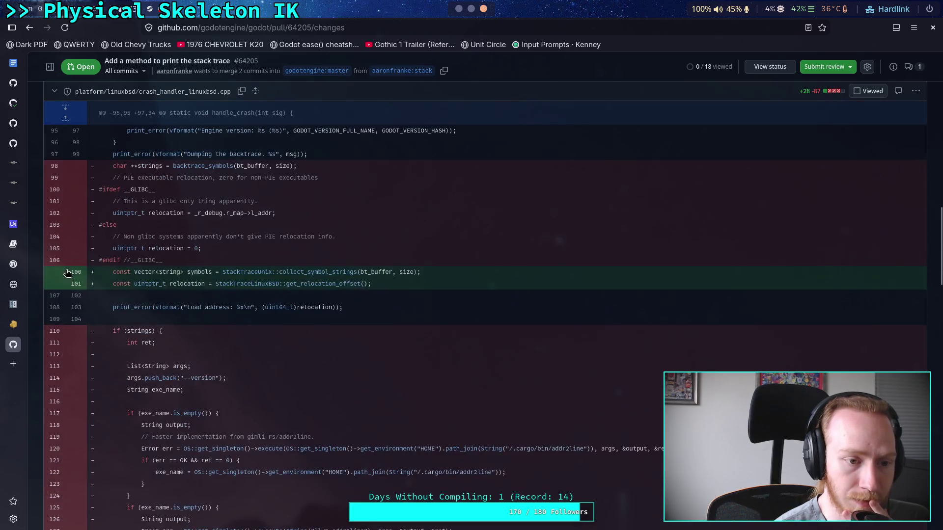
{"action": "scroll", "coordinate": [66, 284], "scroll_direction": "up", "scroll_amount": 20}
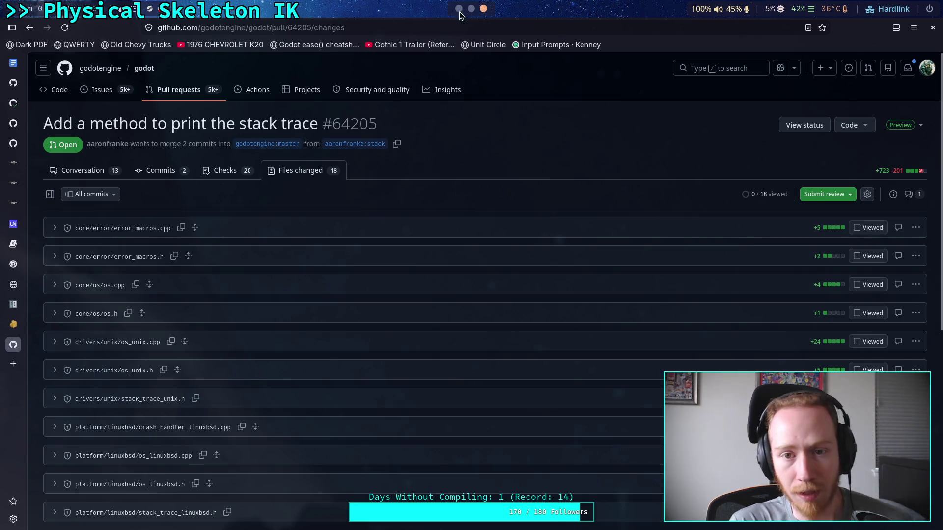
{"action": "left_click", "coordinate": [459, 10]}
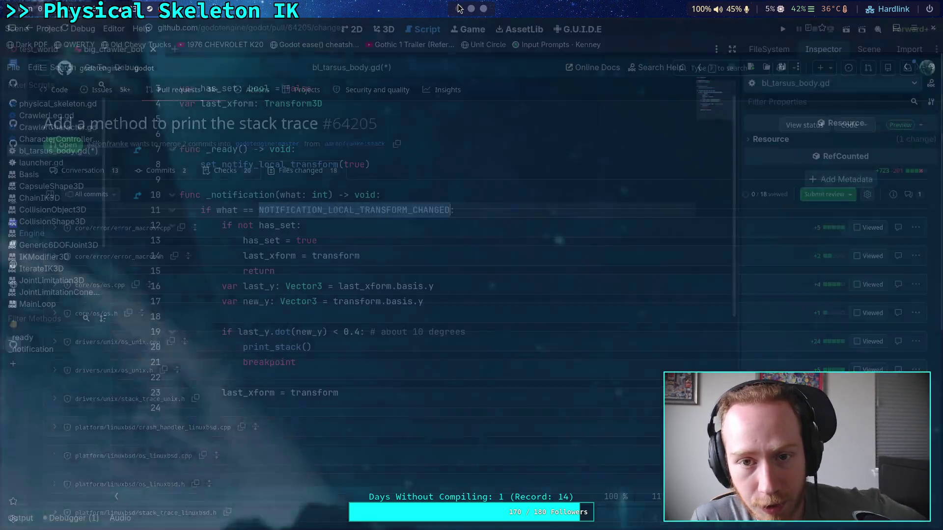
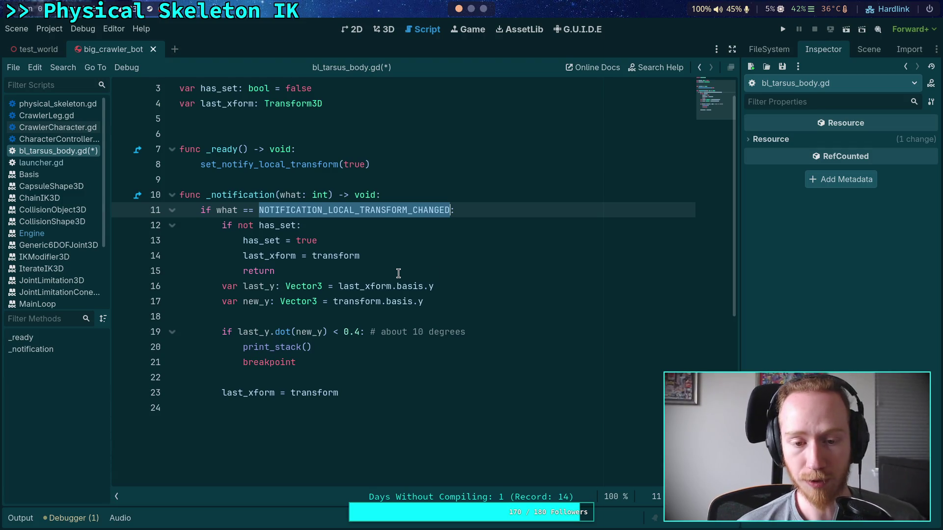
- Leave Godot for workspace 2 to view collision_object_3d.cpp in the Neovim session
{"action": "left_click", "coordinate": [445, 273]}
{"action": "left_click", "coordinate": [415, 318]}
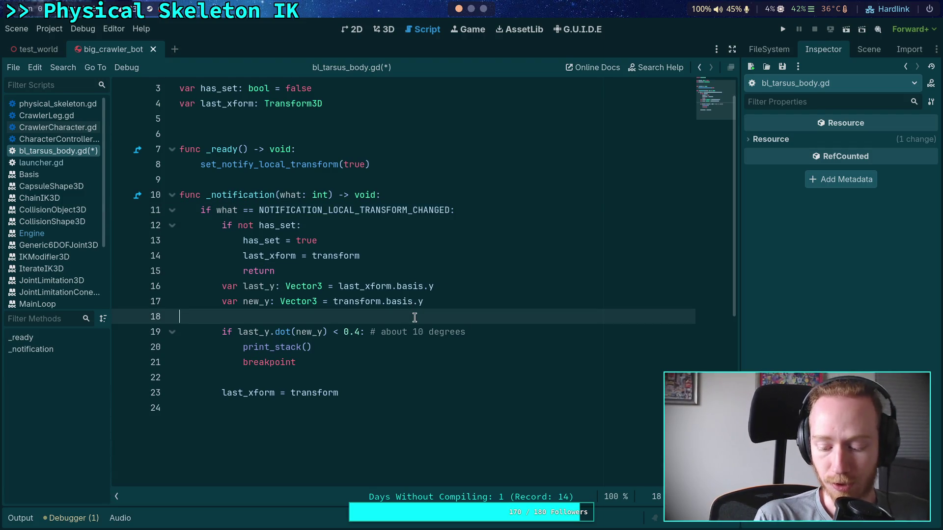
{"action": "left_click", "coordinate": [472, 8]}
{"action": "left_click", "coordinate": [462, 28]}
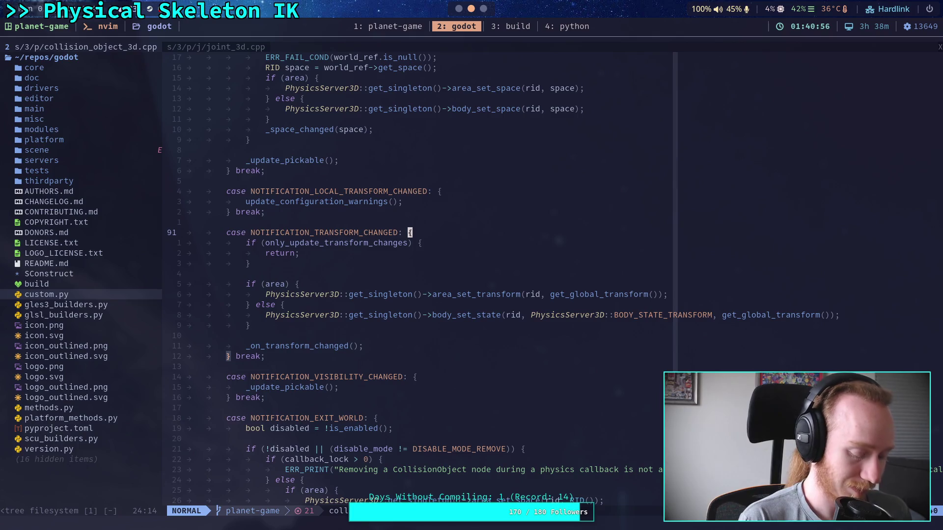
- Live-grep the source for flush_queries and open the main/main.cpp match, editing despite the swap file
{"action": "key", "text": "space"}
{"action": "type", "text": "fgflush_queri"}
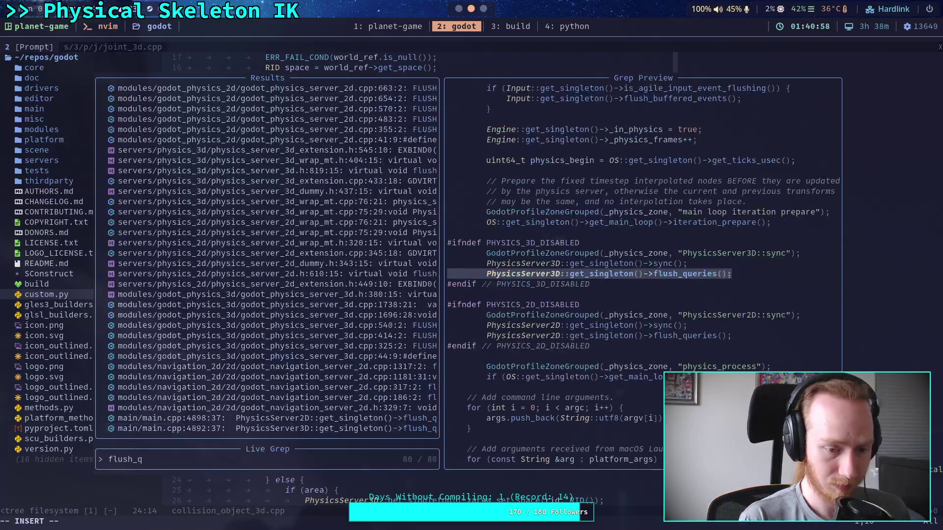
{"action": "type", "text": "es"}
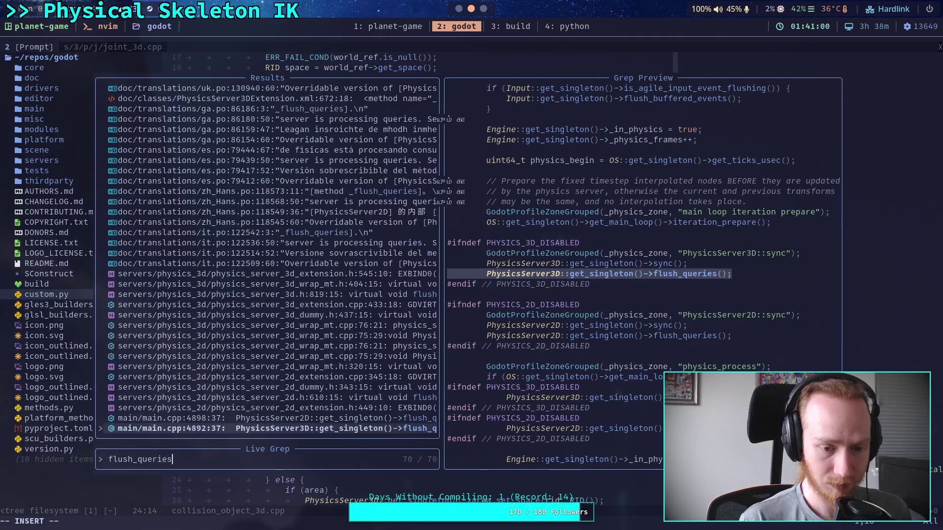
{"action": "key", "text": "Escape"}
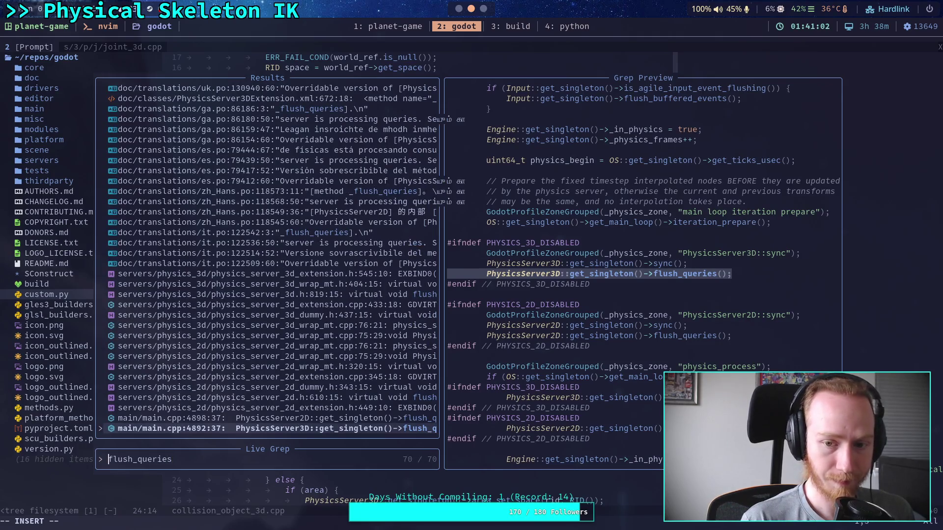
{"action": "key", "text": "Return"}
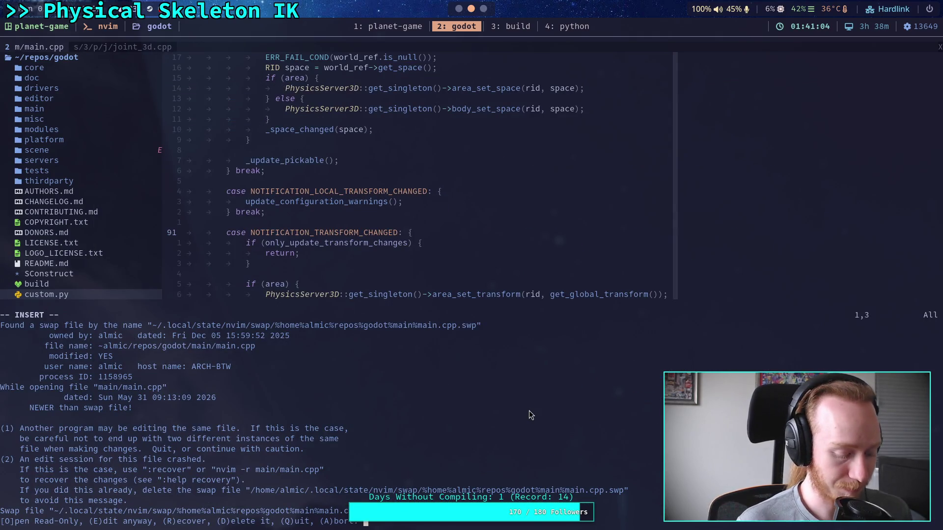
{"action": "key", "text": "e"}
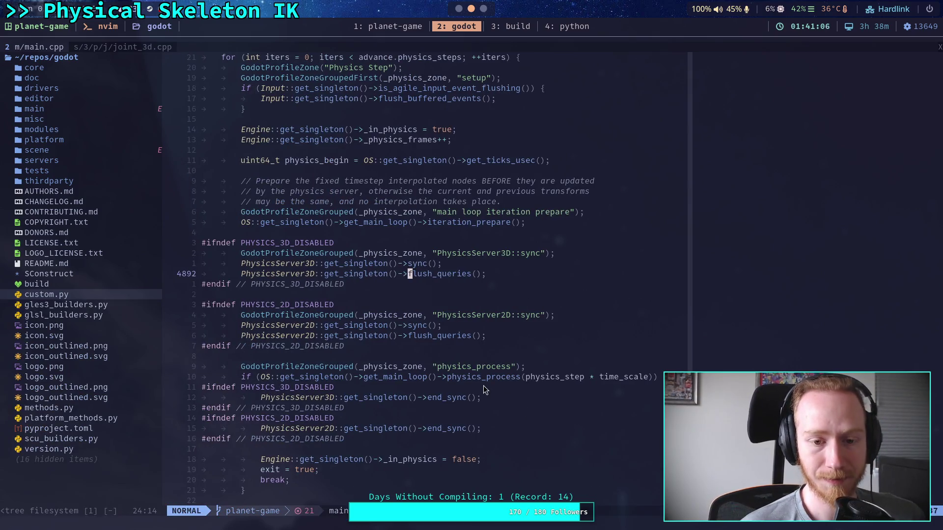
{"action": "scroll", "coordinate": [481, 389], "scroll_direction": "up", "scroll_amount": 1}
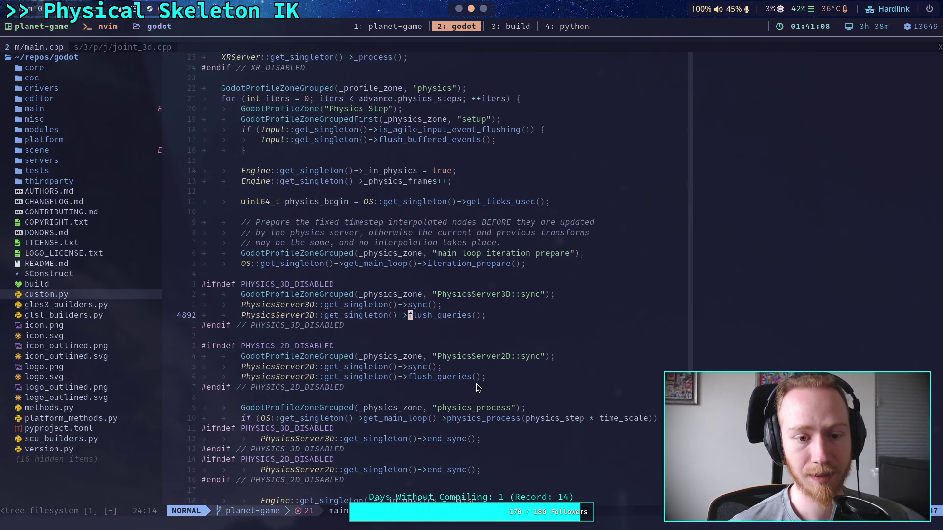
- Yank the PhysicsServer3D flush_queries call from main.cpp, then switch to the joint_3d.cpp buffer
{"action": "left_click_drag", "start_coordinate": [487, 317], "coordinate": [244, 315]}
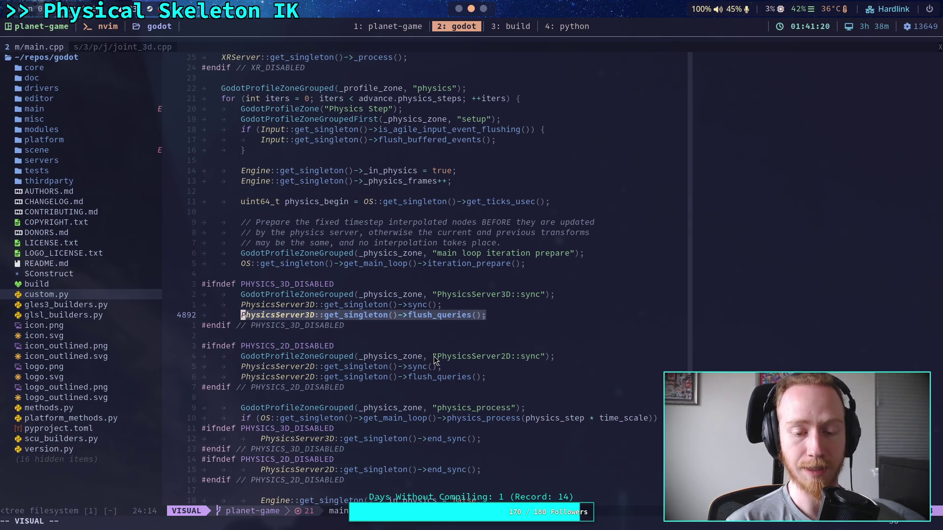
{"action": "scroll", "coordinate": [435, 361], "scroll_direction": "down", "scroll_amount": 5}
{"action": "left_click_drag", "start_coordinate": [241, 253], "coordinate": [596, 253]}
{"action": "scroll", "coordinate": [564, 341], "scroll_direction": "down", "scroll_amount": 2}
{"action": "key", "text": "y"}
{"action": "scroll", "coordinate": [449, 324], "scroll_direction": "down", "scroll_amount": 2}
{"action": "scroll", "coordinate": [451, 328], "scroll_direction": "down", "scroll_amount": 2}
{"action": "scroll", "coordinate": [451, 323], "scroll_direction": "down", "scroll_amount": 2}
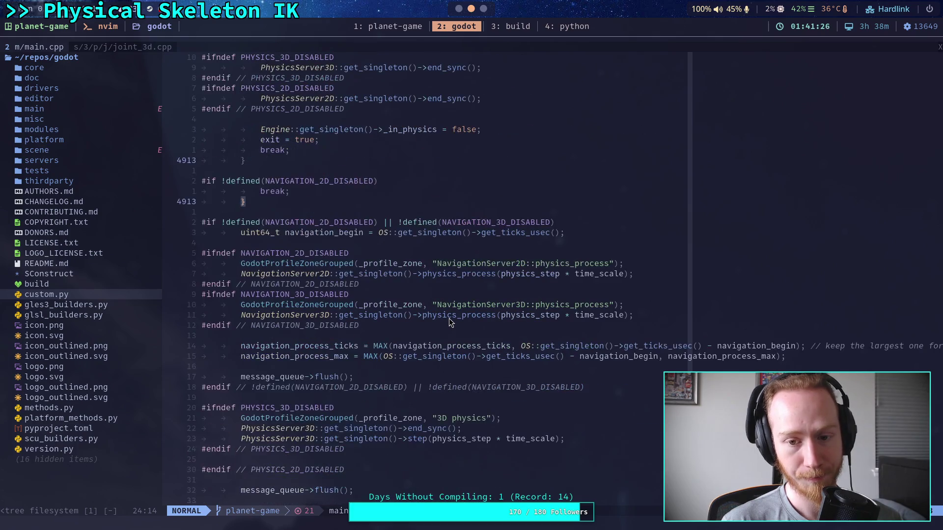
{"action": "scroll", "coordinate": [449, 322], "scroll_direction": "down", "scroll_amount": 1}
{"action": "scroll", "coordinate": [540, 334], "scroll_direction": "down", "scroll_amount": 2}
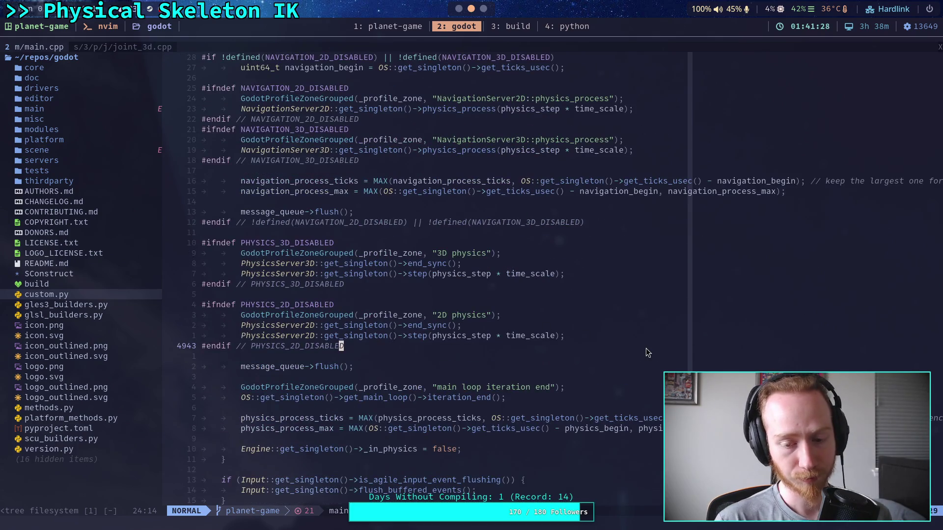
{"action": "scroll", "coordinate": [646, 350], "scroll_direction": "down", "scroll_amount": 2}
{"action": "scroll", "coordinate": [646, 352], "scroll_direction": "down", "scroll_amount": 2}
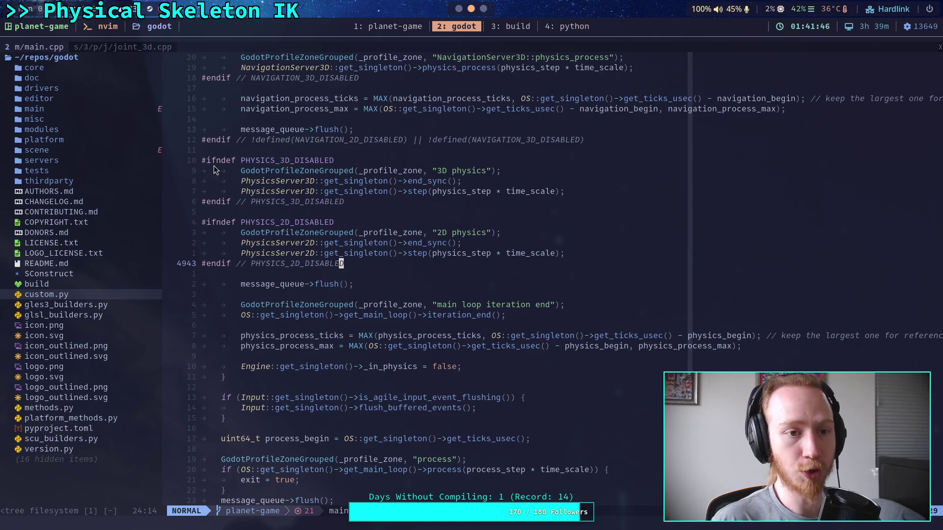
{"action": "left_click", "coordinate": [123, 47]}
{"action": "left_click", "coordinate": [371, 211]}
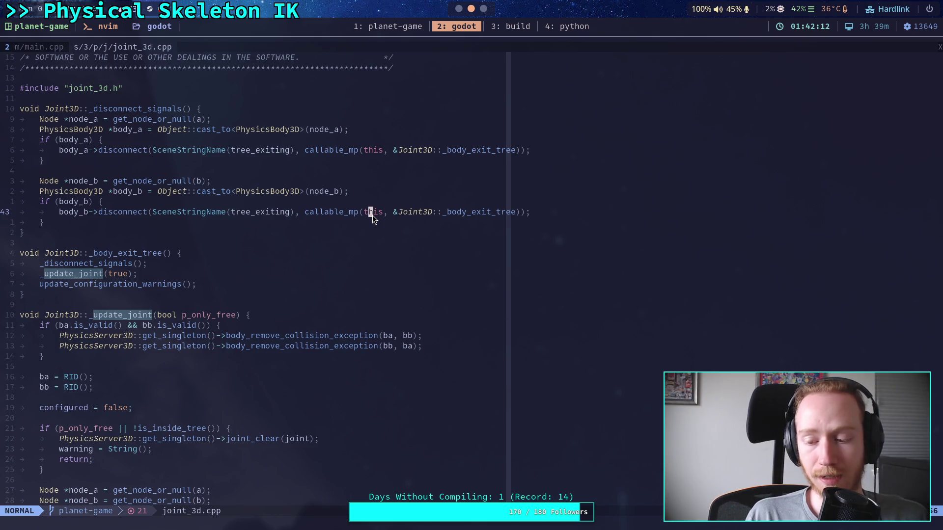
- In Project Settings, check the Jolt Physics 3D position steps (16) and Baumgarte stabilization factor (0.18)
{"action": "left_click", "coordinate": [459, 9]}
{"action": "left_click", "coordinate": [48, 29]}
{"action": "left_click", "coordinate": [54, 46]}
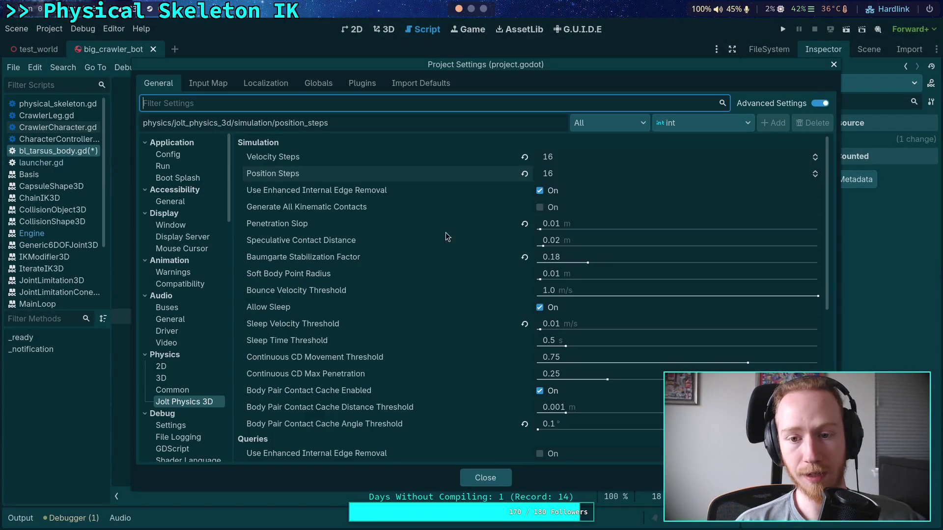
{"action": "left_click", "coordinate": [600, 179]}
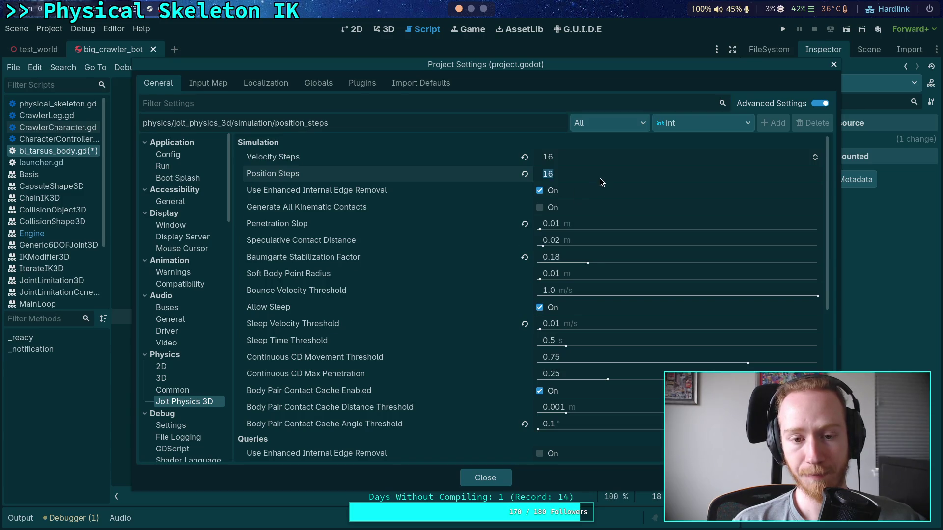
{"action": "mouse_move", "coordinate": [435, 211]}
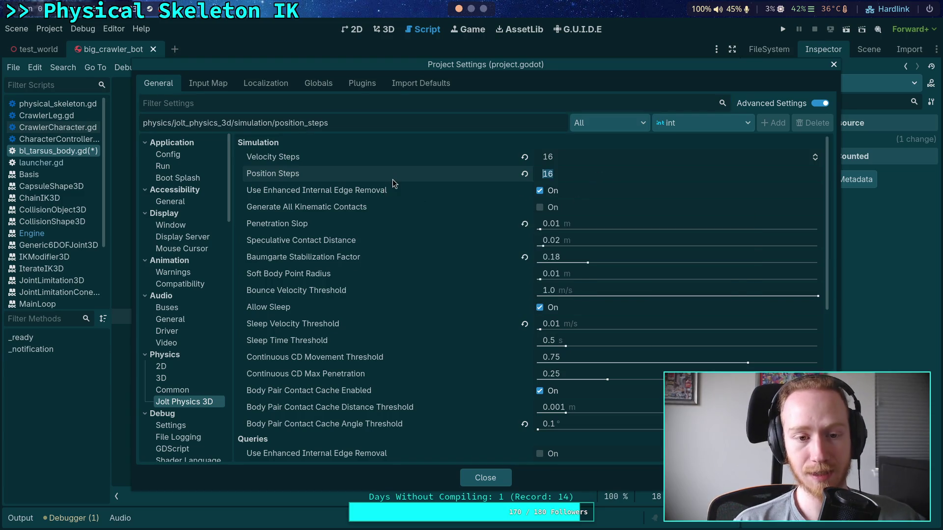
{"action": "mouse_move", "coordinate": [393, 180]}
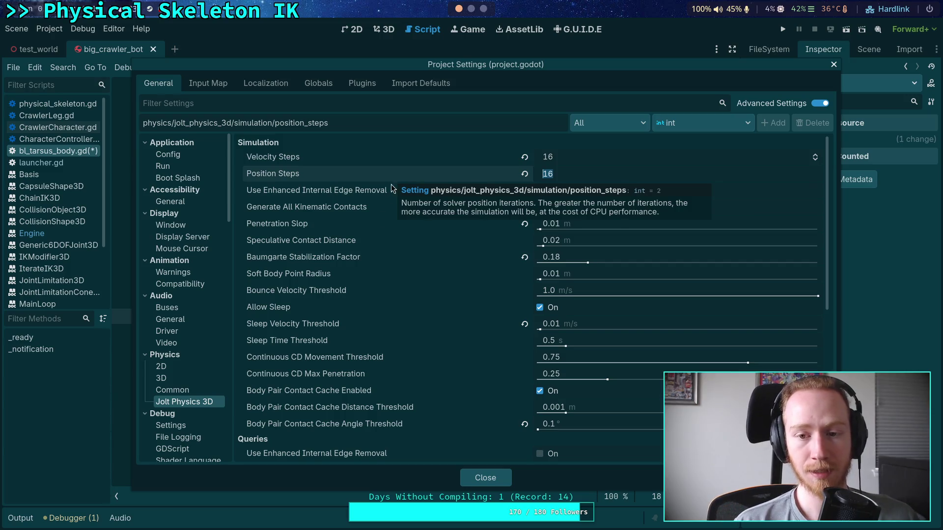
{"action": "left_click", "coordinate": [343, 260]}
{"action": "left_click", "coordinate": [586, 257]}
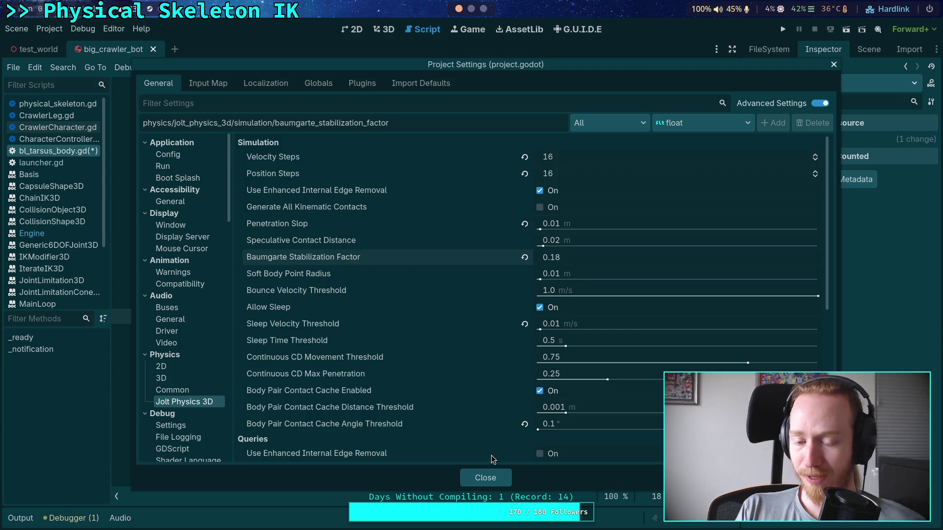
- Close Project Settings and put the caret on empty line 22 of bl_tarsus_body.gd
{"action": "left_click", "coordinate": [475, 480]}
{"action": "left_click", "coordinate": [345, 392]}
{"action": "left_click", "coordinate": [351, 374]}
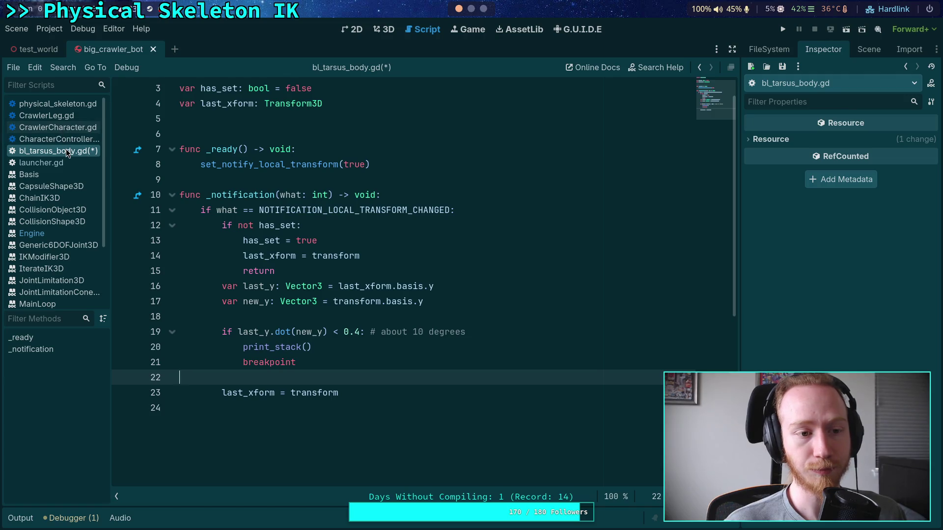
- View CrawlerCharacter.gd and then physical_skeleton.gd, then go to the Neovim terminal workspace
{"action": "left_click", "coordinate": [58, 127]}
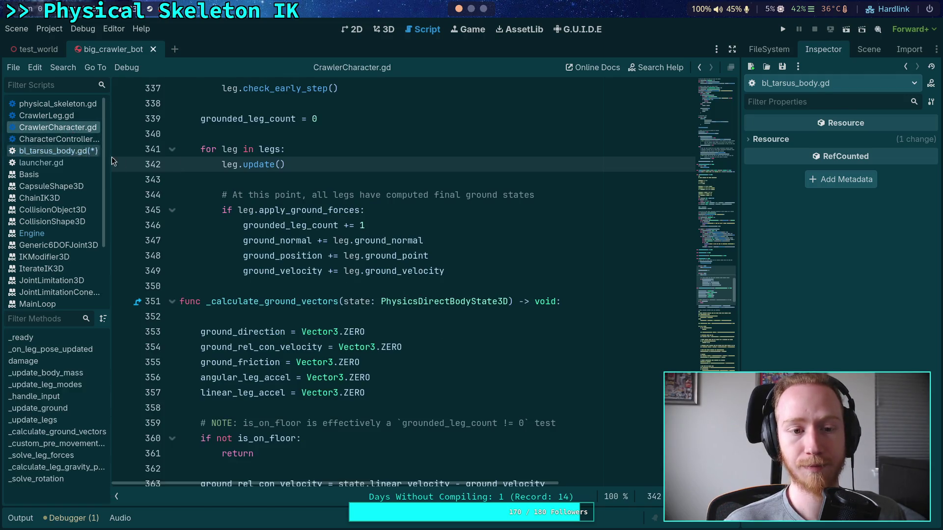
{"action": "scroll", "coordinate": [323, 284], "scroll_direction": "down", "scroll_amount": 5}
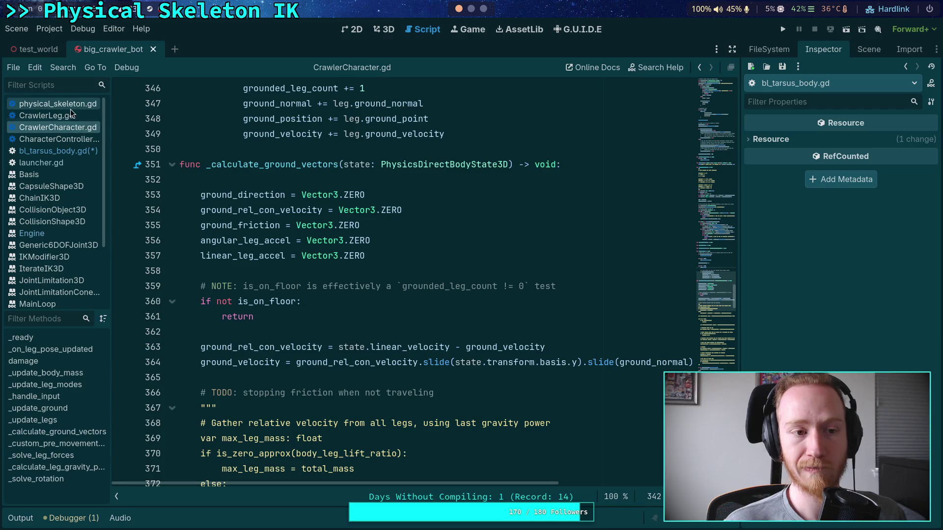
{"action": "left_click", "coordinate": [58, 103]}
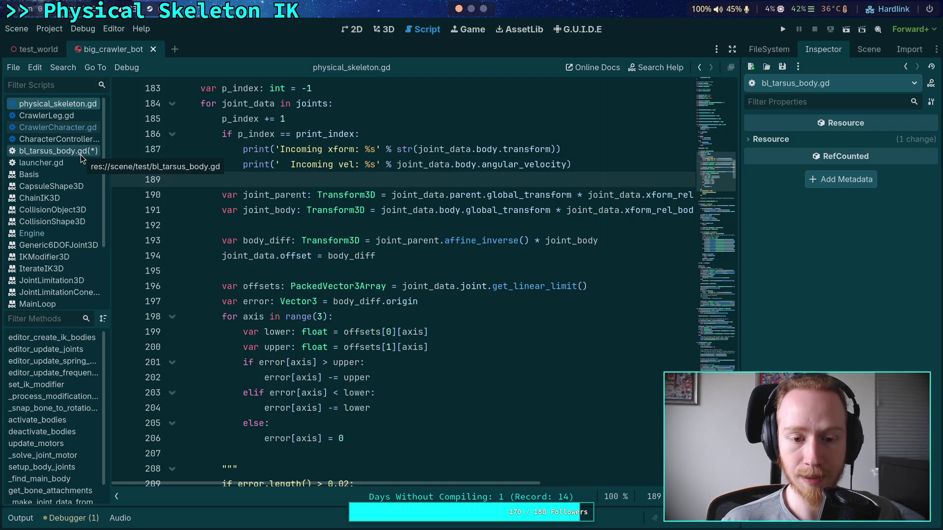
{"action": "left_click", "coordinate": [471, 11]}
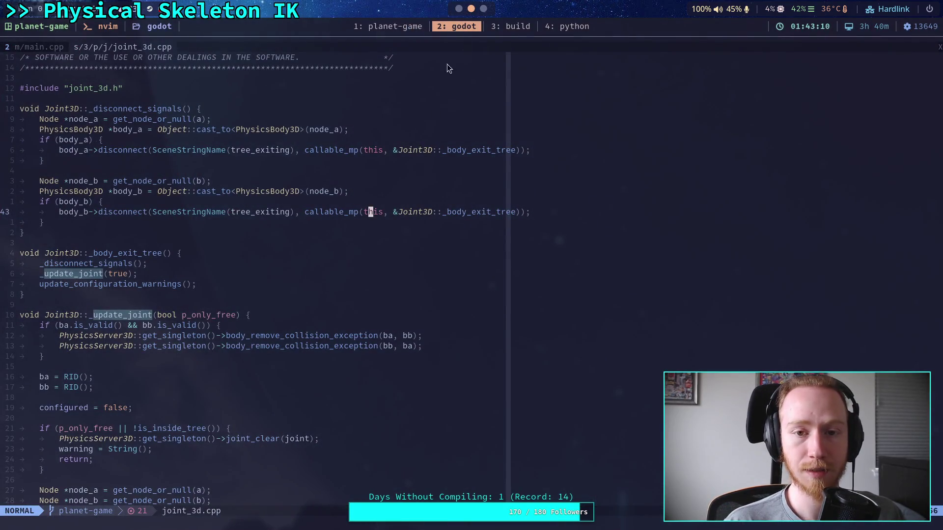
- In the tmux Python tab, evaluate 0.01*100 to get 1.0
{"action": "left_click", "coordinate": [508, 26]}
{"action": "left_click", "coordinate": [566, 26]}
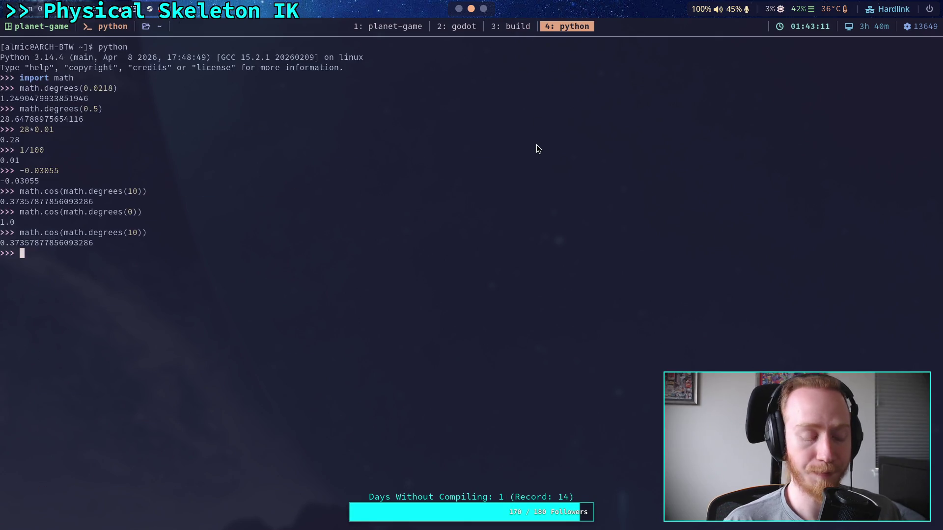
{"action": "type", "text": "0.01"}
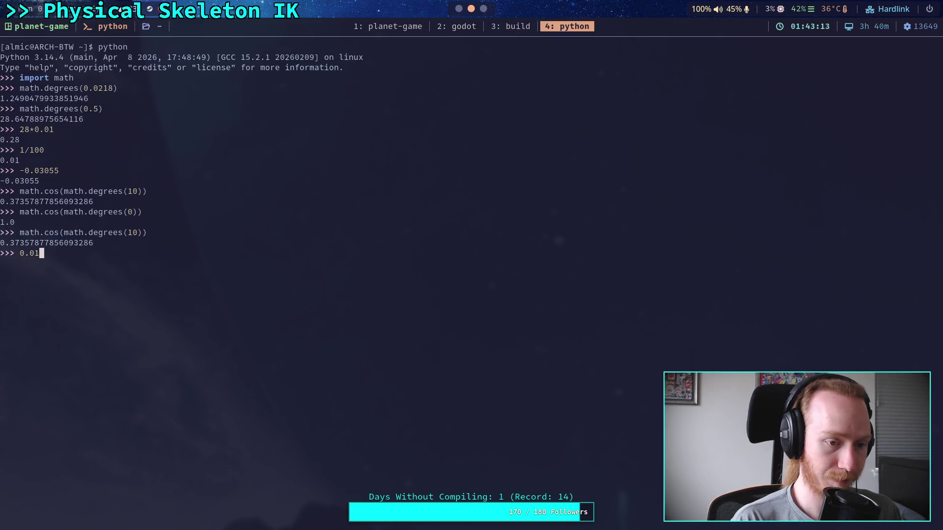
{"action": "type", "text": "*"}
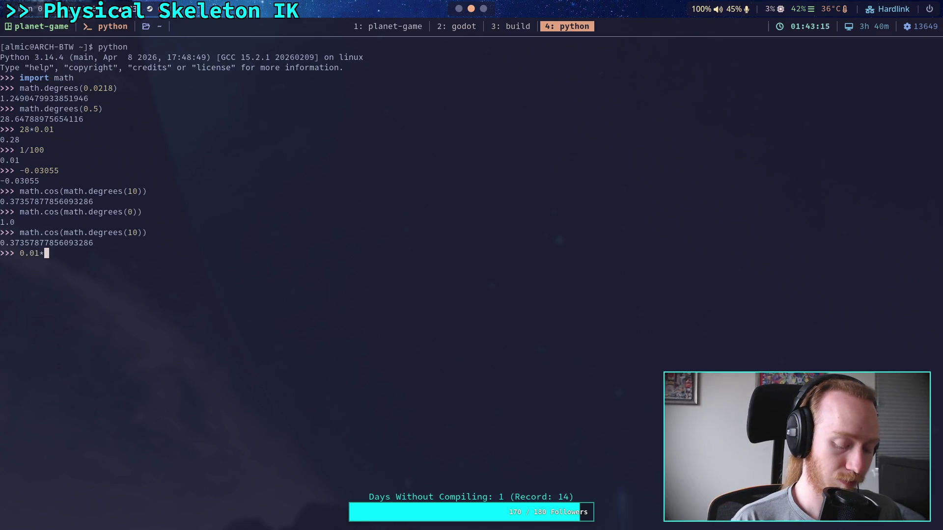
{"action": "key", "text": "BackSpace"}
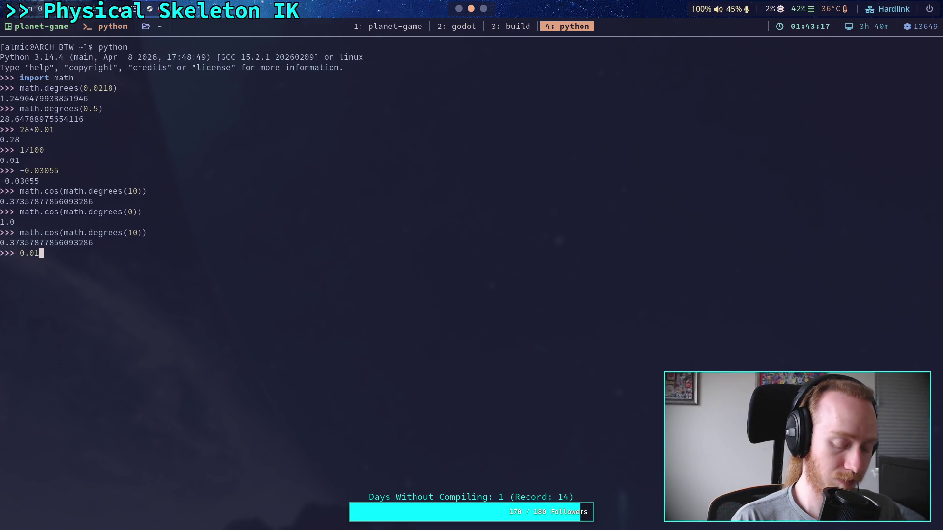
{"action": "type", "text": "*1000"}
{"action": "key", "text": "BackSpace"}
{"action": "key", "text": "BackSpace"}
{"action": "key", "text": "BackSpace"}
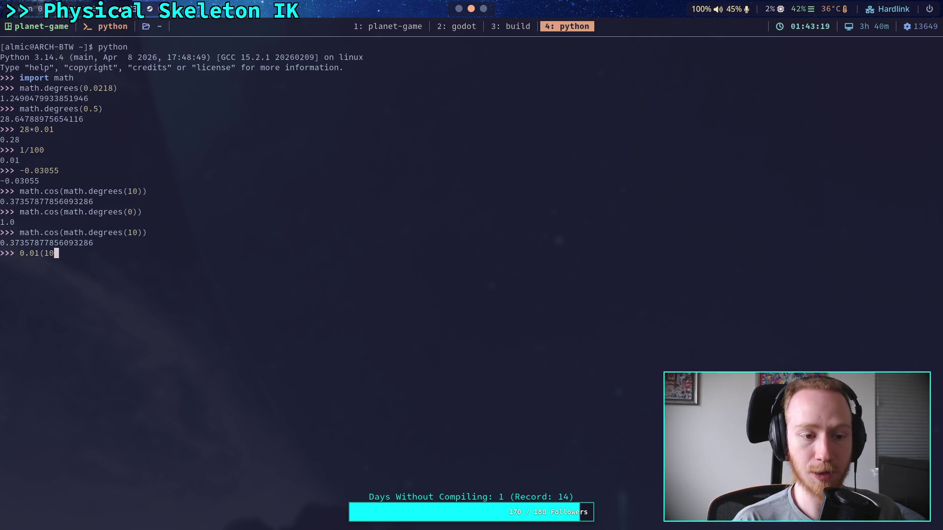
{"action": "type", "text": "*100"}
{"action": "key", "text": "Return"}
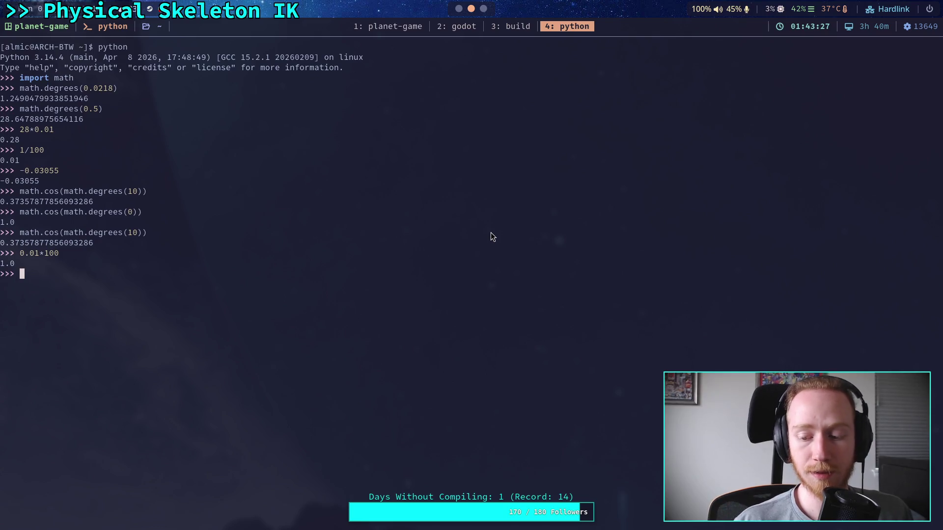
- Give physical_skeleton.gd the full editor width and insert an empty line 302
{"action": "left_click", "coordinate": [457, 10]}
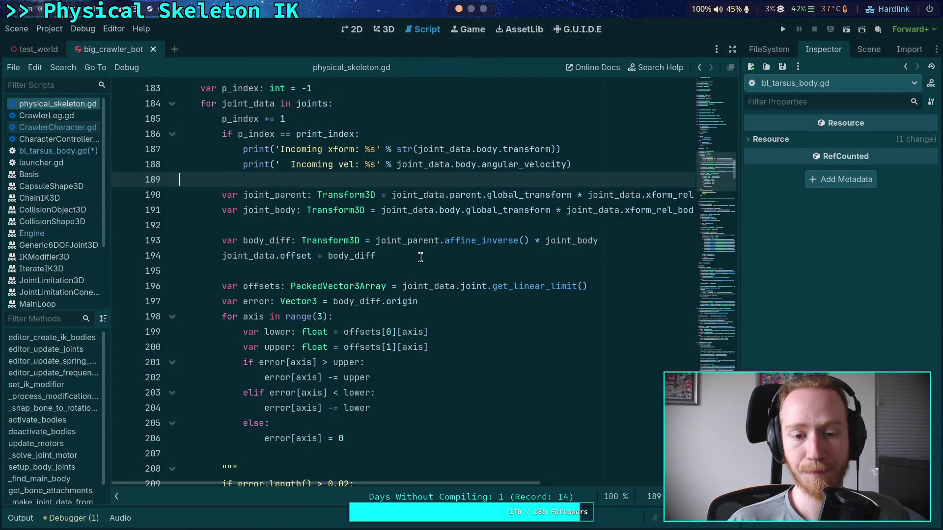
{"action": "left_click", "coordinate": [420, 261]}
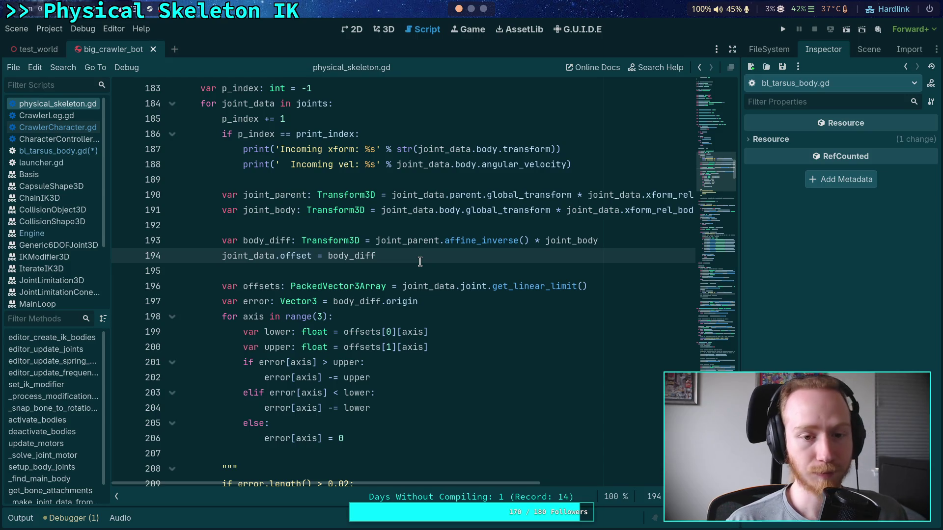
{"action": "scroll", "coordinate": [397, 348], "scroll_direction": "up", "scroll_amount": 5}
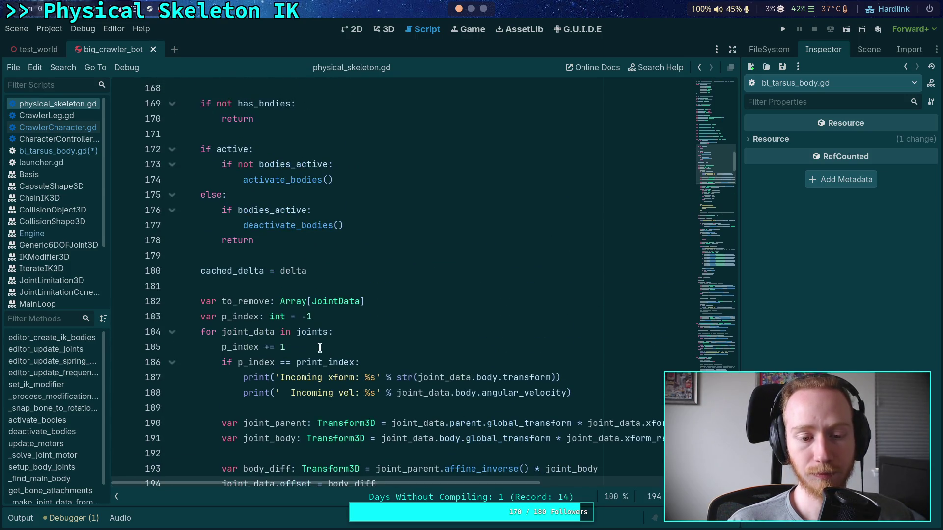
{"action": "scroll", "coordinate": [320, 348], "scroll_direction": "up", "scroll_amount": 3}
{"action": "scroll", "coordinate": [321, 348], "scroll_direction": "down", "scroll_amount": 7}
{"action": "scroll", "coordinate": [322, 347], "scroll_direction": "down", "scroll_amount": 20}
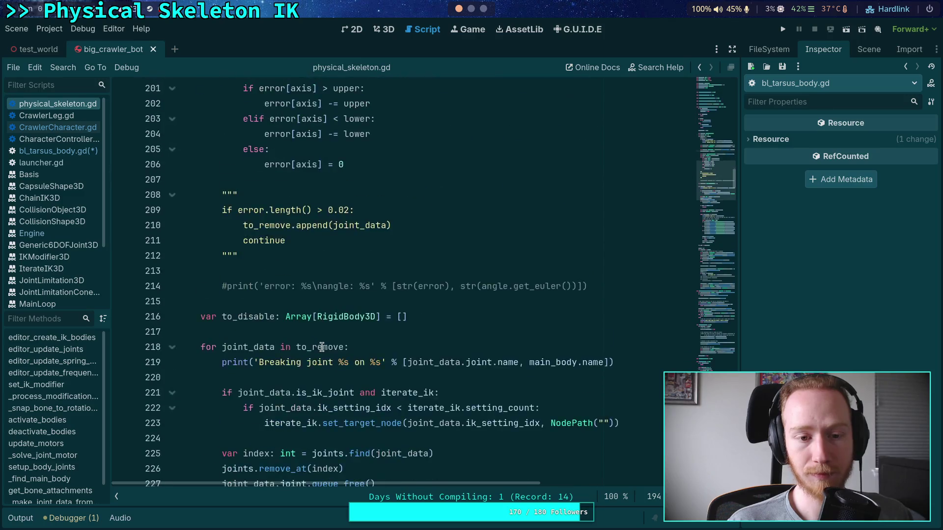
{"action": "scroll", "coordinate": [322, 347], "scroll_direction": "down", "scroll_amount": 20}
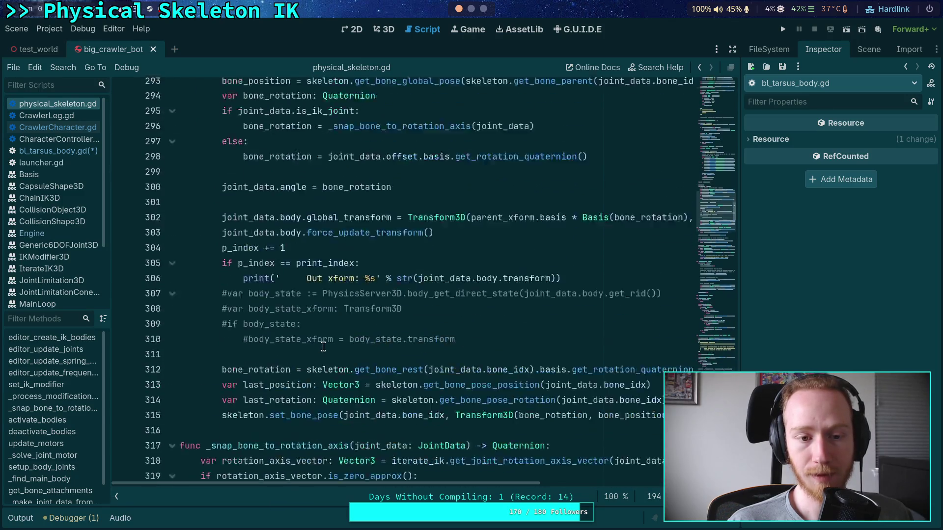
{"action": "scroll", "coordinate": [322, 343], "scroll_direction": "up", "scroll_amount": 5}
{"action": "scroll", "coordinate": [319, 304], "scroll_direction": "up", "scroll_amount": 2}
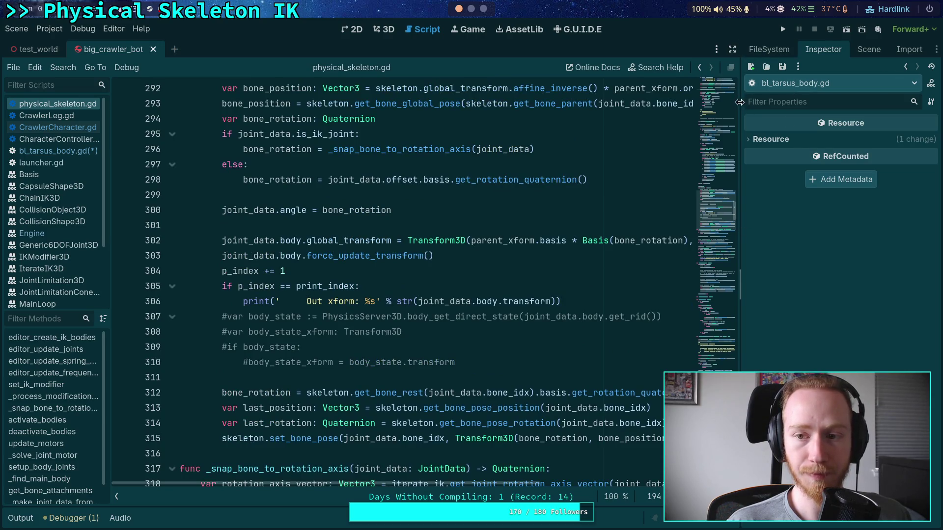
{"action": "left_click_drag", "start_coordinate": [739, 102], "coordinate": [780, 102]}
{"action": "left_click", "coordinate": [773, 49]}
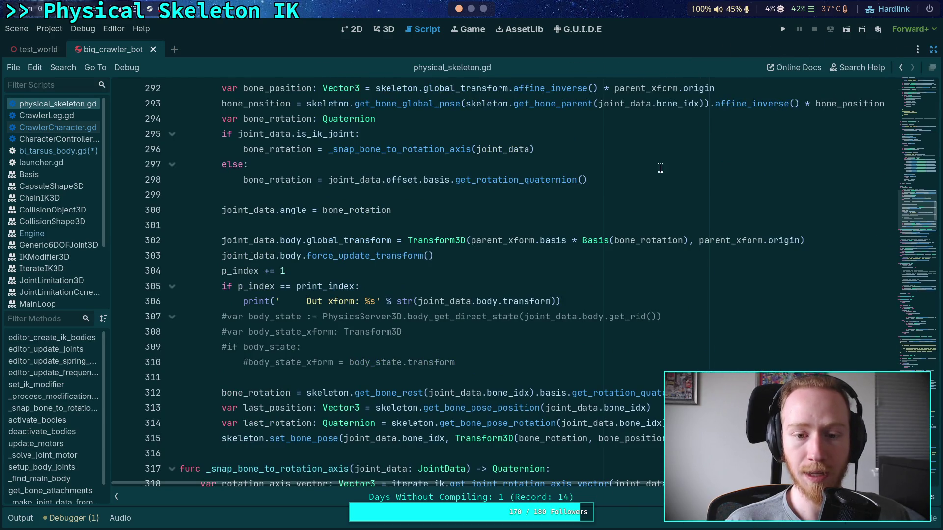
{"action": "left_click", "coordinate": [713, 227]}
{"action": "scroll", "coordinate": [739, 293], "scroll_direction": "up", "scroll_amount": 1}
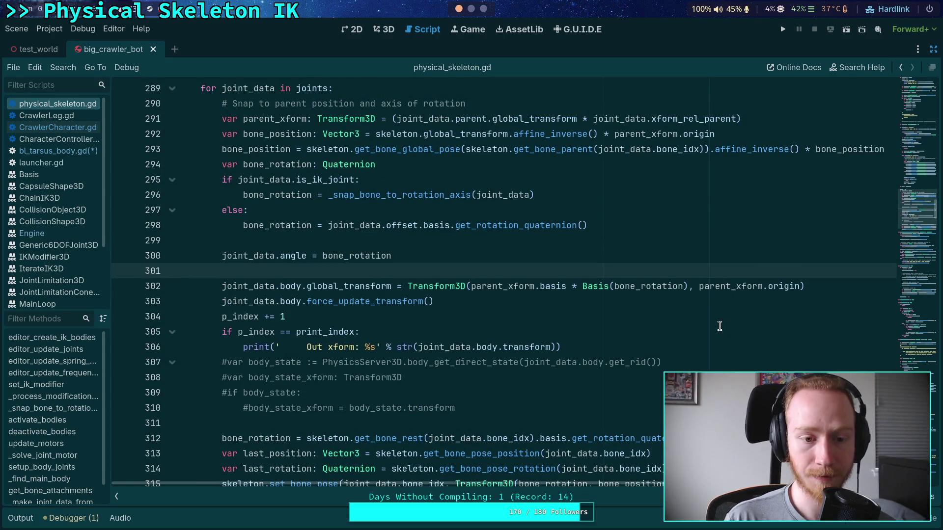
{"action": "key", "text": "Return"}
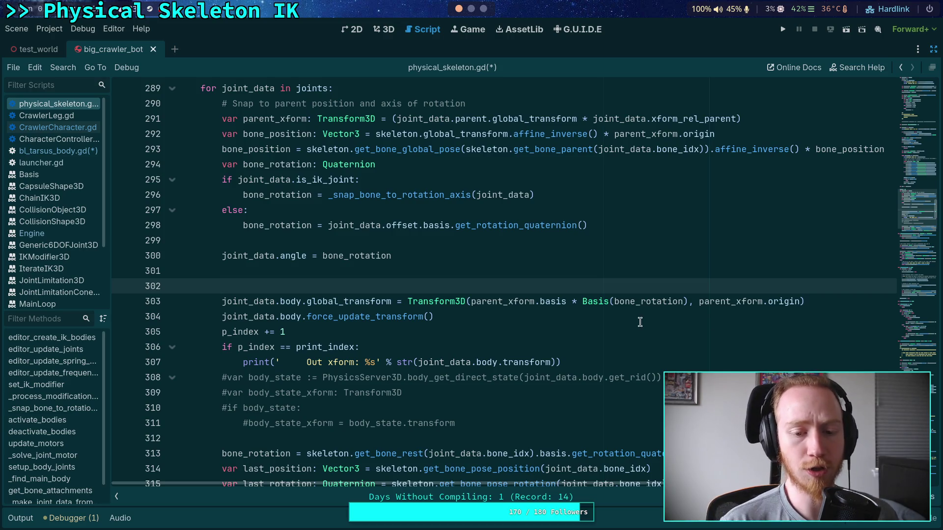
- Rewrite line 303 as joint_data.body.global_transform.interpolate_with on the snapped Transform3D
{"action": "left_click", "coordinate": [403, 297]}
{"action": "mouse_move", "coordinate": [418, 302]}
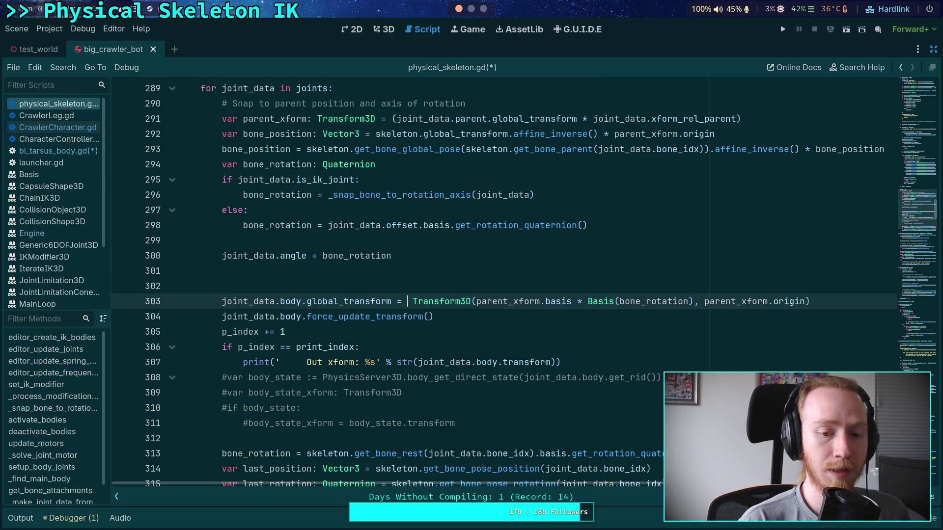
{"action": "type", "text": "joint_data.body_gl"}
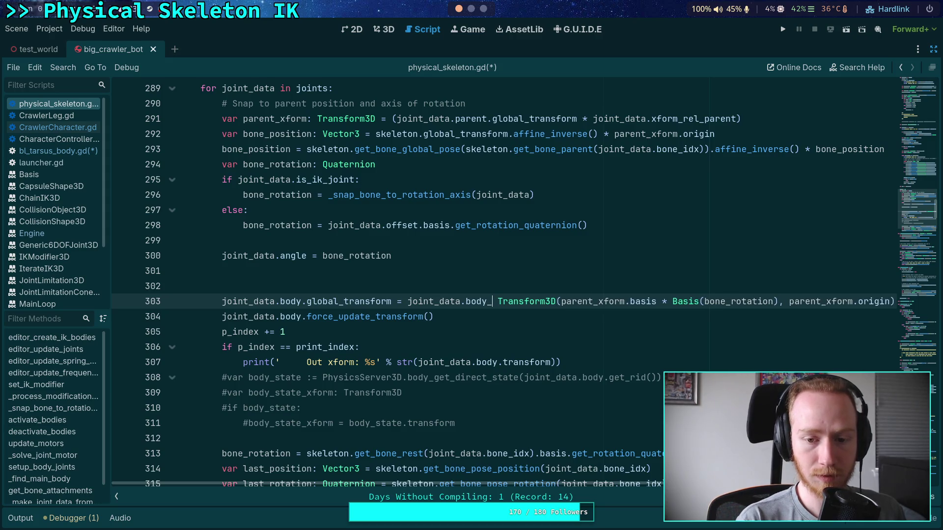
{"action": "key", "text": "BackSpace"}
{"action": "key", "text": "BackSpace"}
{"action": "key", "text": "BackSpace"}
{"action": "type", "text": ".glo"}
{"action": "key", "text": "Down"}
{"action": "key", "text": "Down"}
{"action": "key", "text": "Down"}
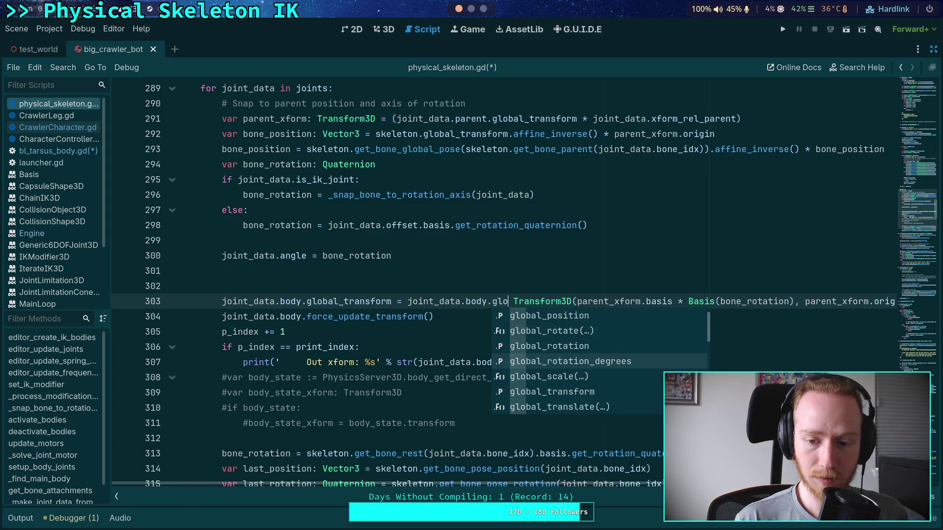
{"action": "key", "text": "Return"}
{"action": "type", "text": ".i"}
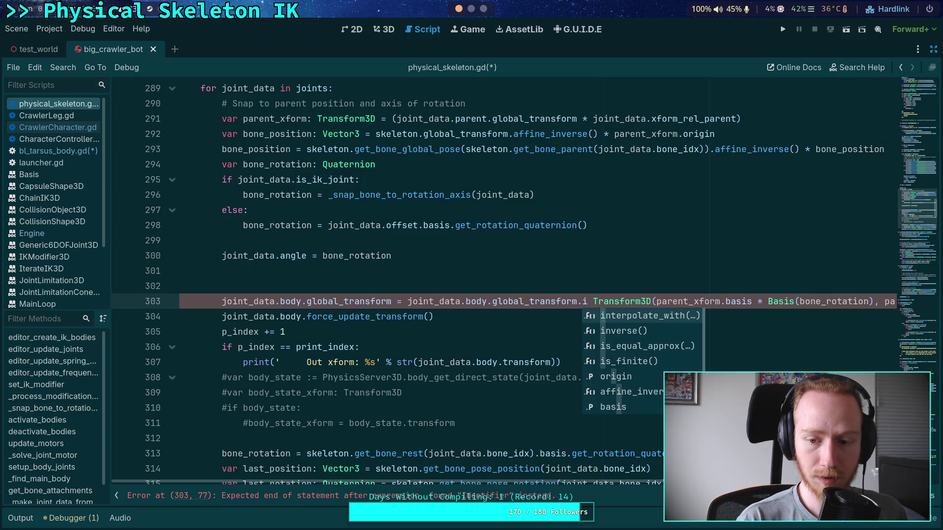
{"action": "key", "text": "Return"}
{"action": "key", "text": "Delete"}
{"action": "key", "text": "Delete"}
- Wrap the line 303 expression in parentheses and move its body onto an indented next line
{"action": "key", "text": "End"}
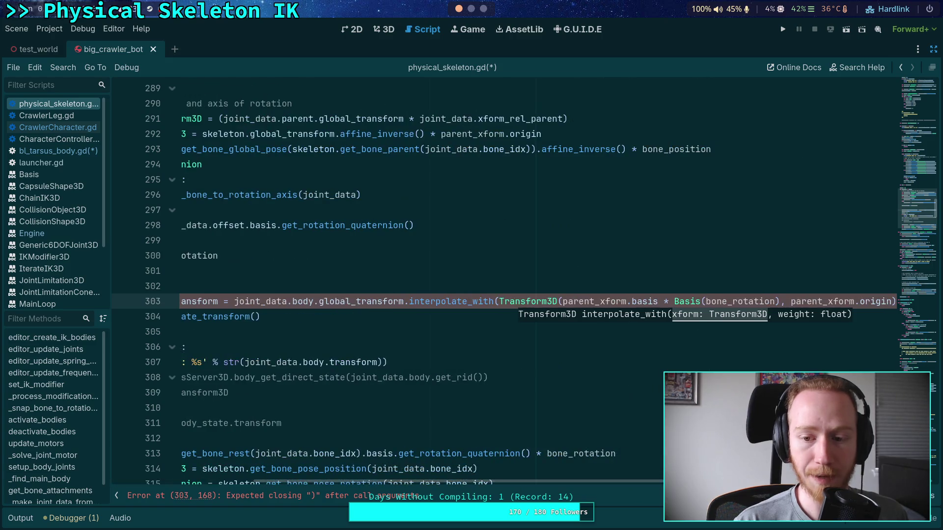
{"action": "scroll", "coordinate": [368, 327], "scroll_direction": "up", "scroll_amount": 3}
{"action": "key", "text": "Home"}
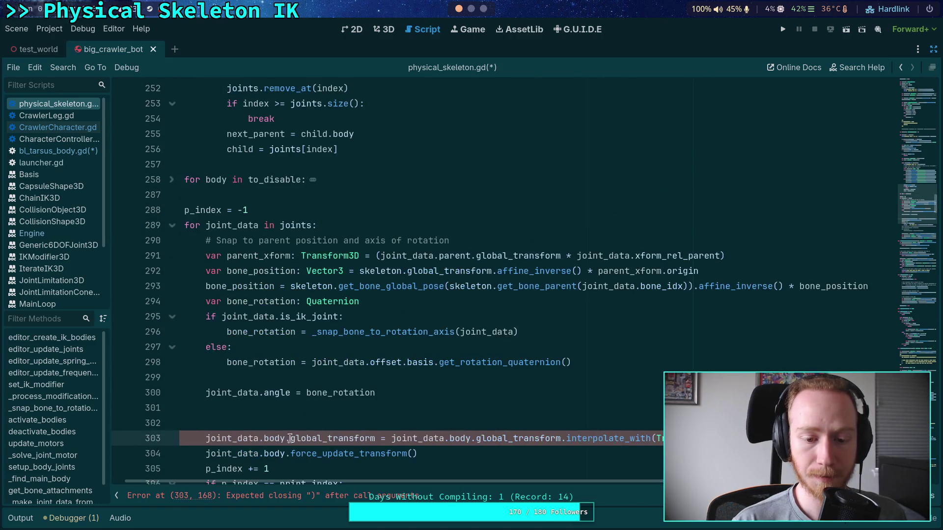
{"action": "type", "text": "("}
{"action": "key", "text": "Return"}
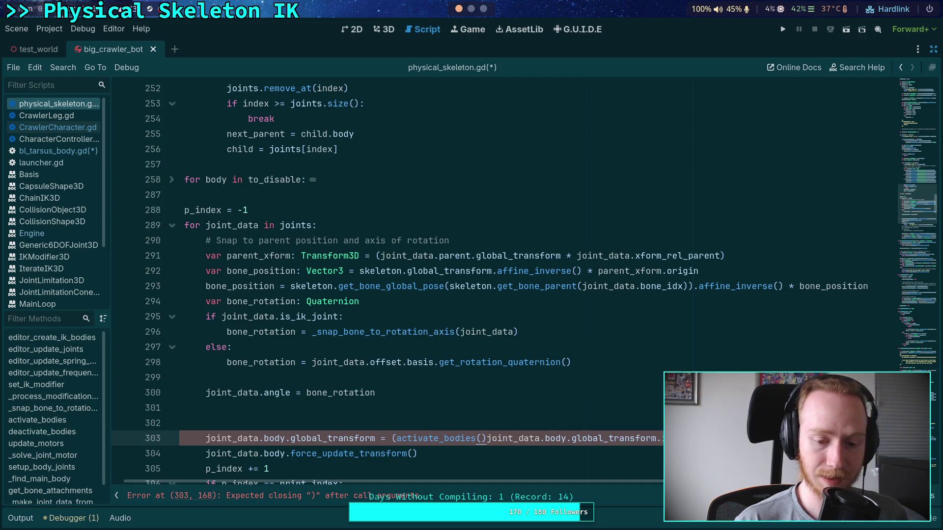
{"action": "key", "text": "Return"}
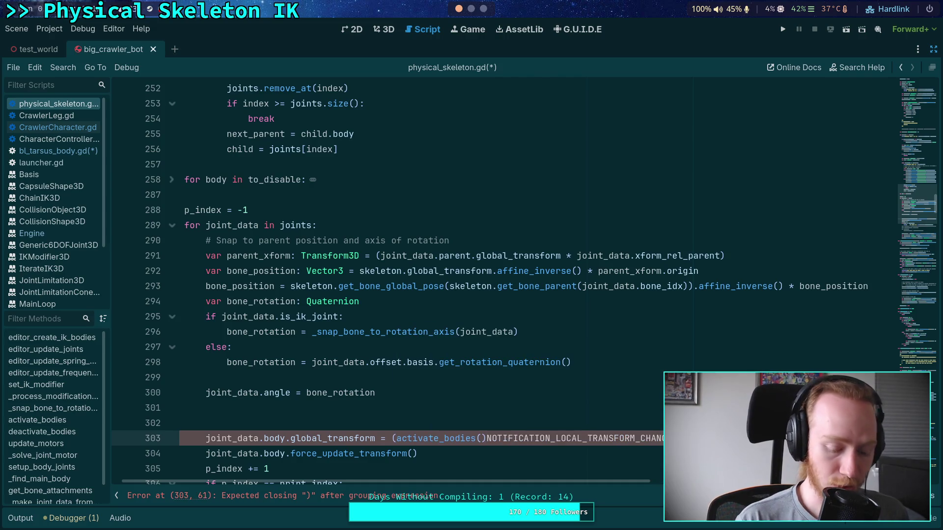
{"action": "key", "text": "ctrl+z"}
{"action": "key", "text": "ctrl+z"}
{"action": "key", "text": "Return"}
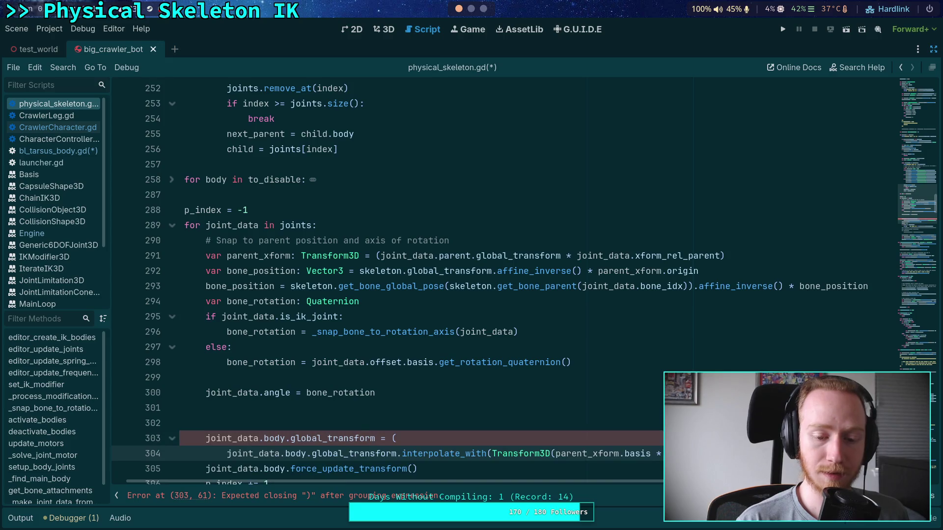
{"action": "scroll", "coordinate": [365, 367], "scroll_direction": "down", "scroll_amount": 2}
{"action": "scroll", "coordinate": [365, 367], "scroll_direction": "down", "scroll_amount": 1}
{"action": "key", "text": "Tab"}
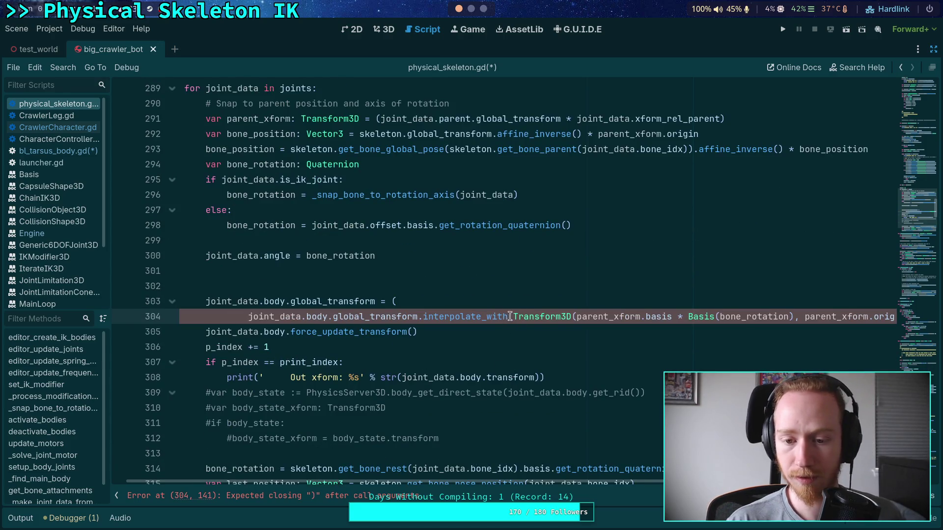
- Put the Transform3D argument and the 0.2 weight on separate lines, close the call, and save
{"action": "left_click", "coordinate": [515, 317]}
{"action": "key", "text": "Return"}
{"action": "key", "text": "Tab"}
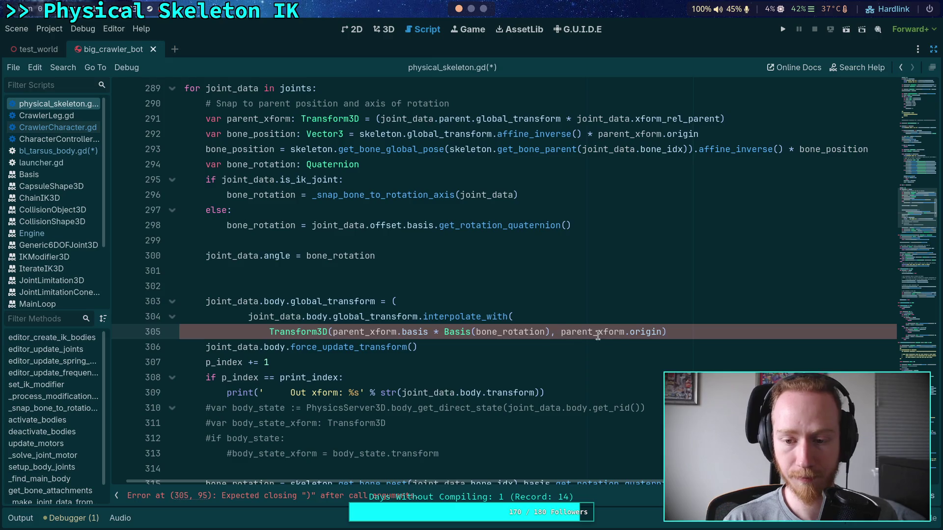
{"action": "type", "text": ","}
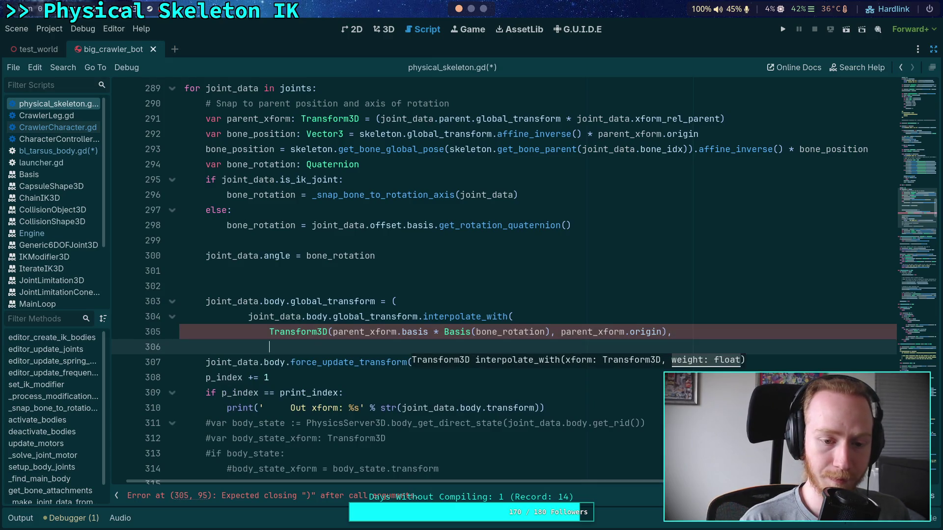
{"action": "key", "text": "Return"}
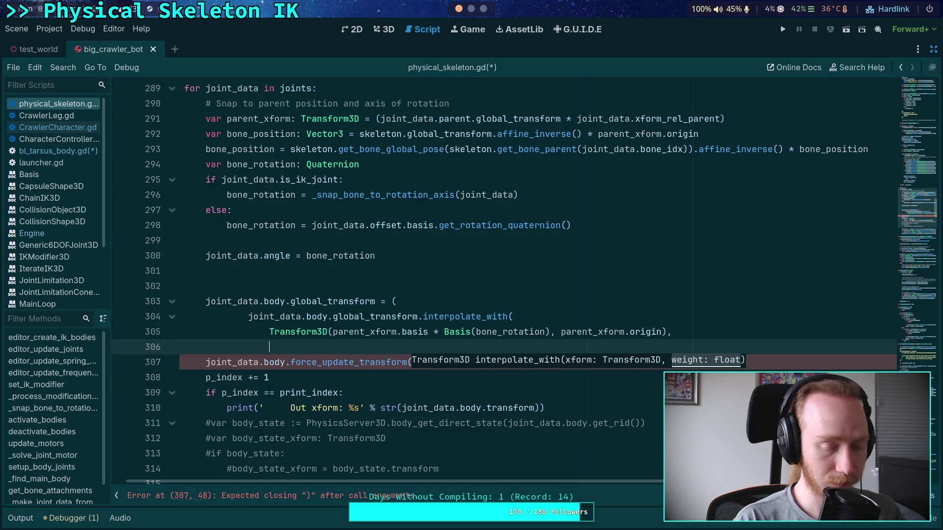
{"action": "type", "text": "0.2)"}
{"action": "key", "text": "Return"}
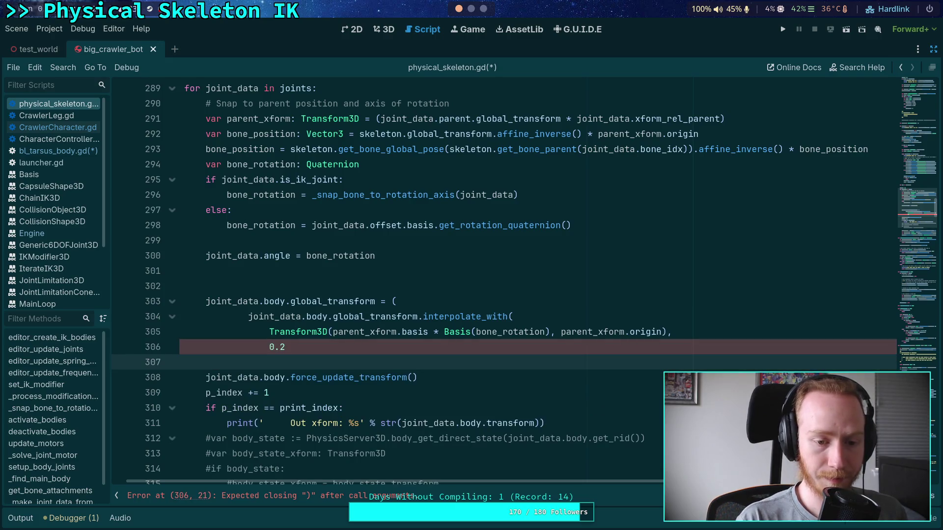
{"action": "type", "text": ")"}
{"action": "key", "text": "Return"}
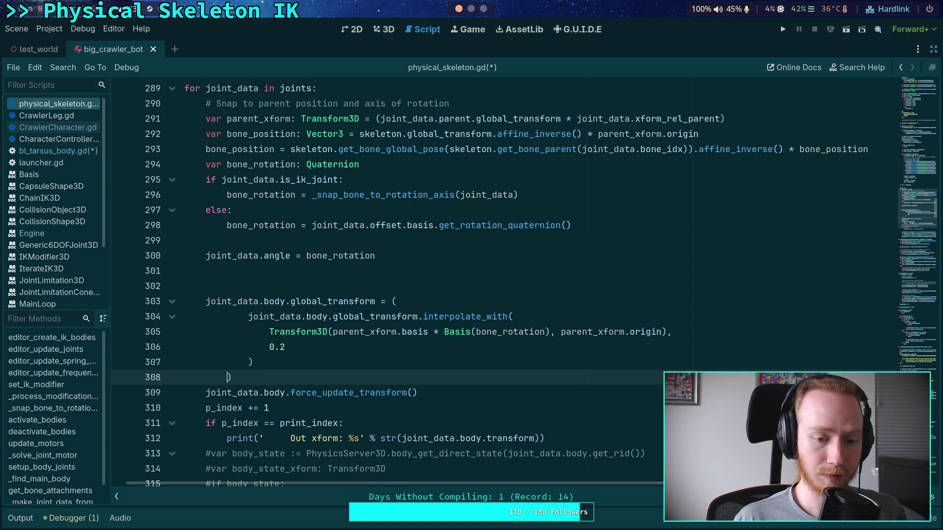
{"action": "left_click", "coordinate": [620, 353]}
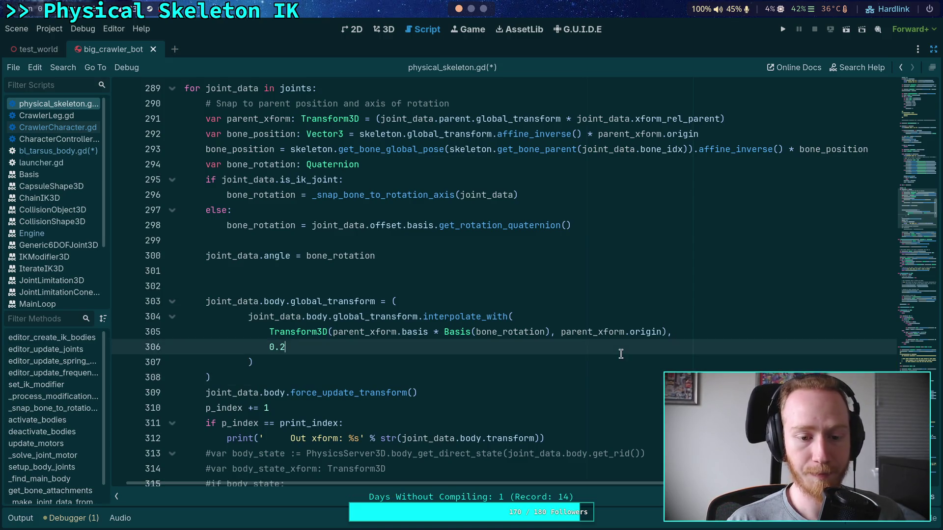
{"action": "key", "text": "ctrl+s"}
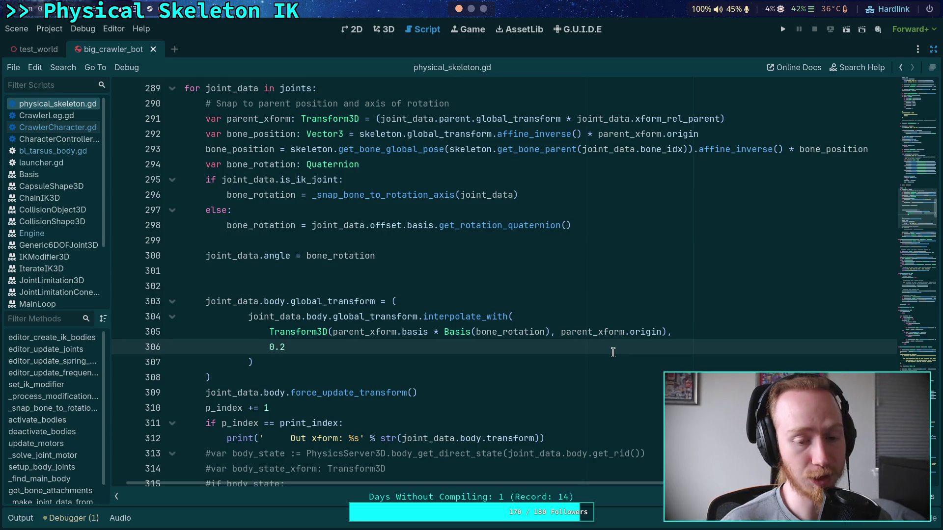
- Correct the interpolation weight value and run the game to test the crawler
{"action": "scroll", "coordinate": [576, 348], "scroll_direction": "down", "scroll_amount": 1}
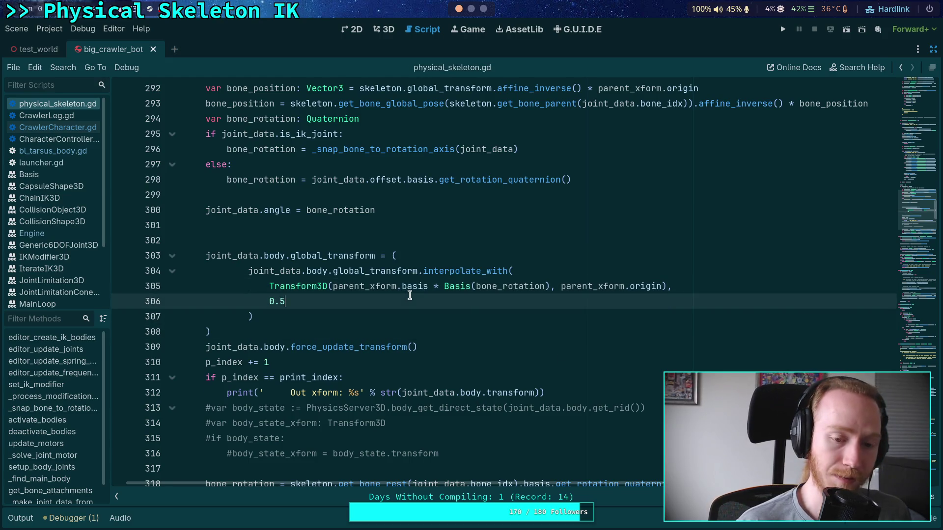
{"action": "key", "text": "BackSpace"}
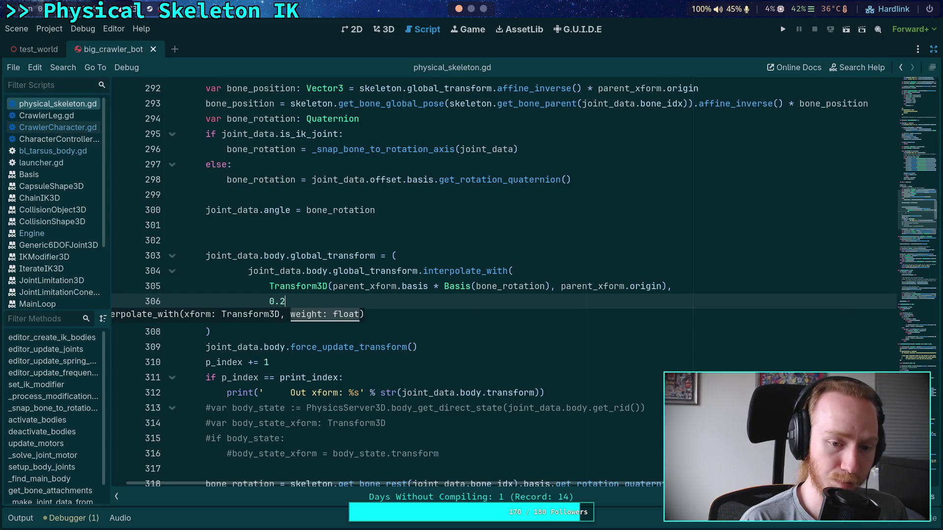
{"action": "left_click", "coordinate": [480, 201]}
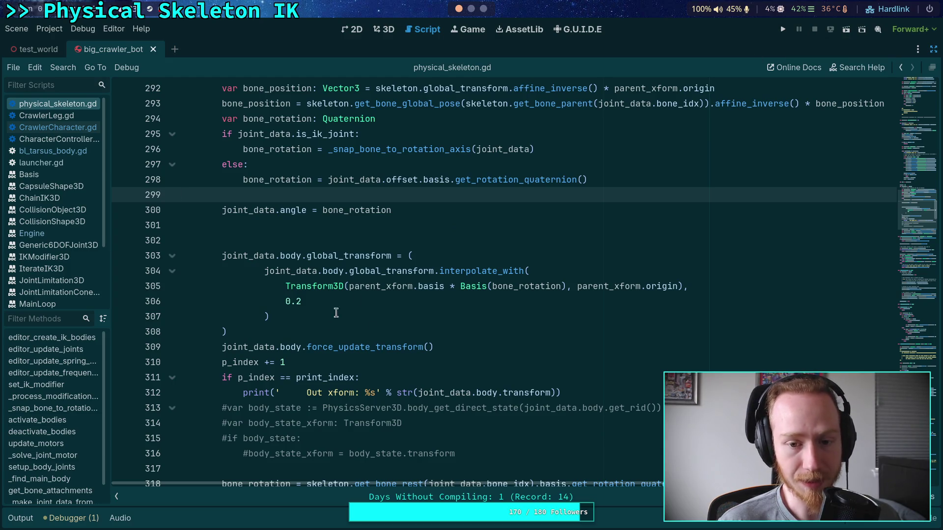
{"action": "left_click", "coordinate": [783, 29]}
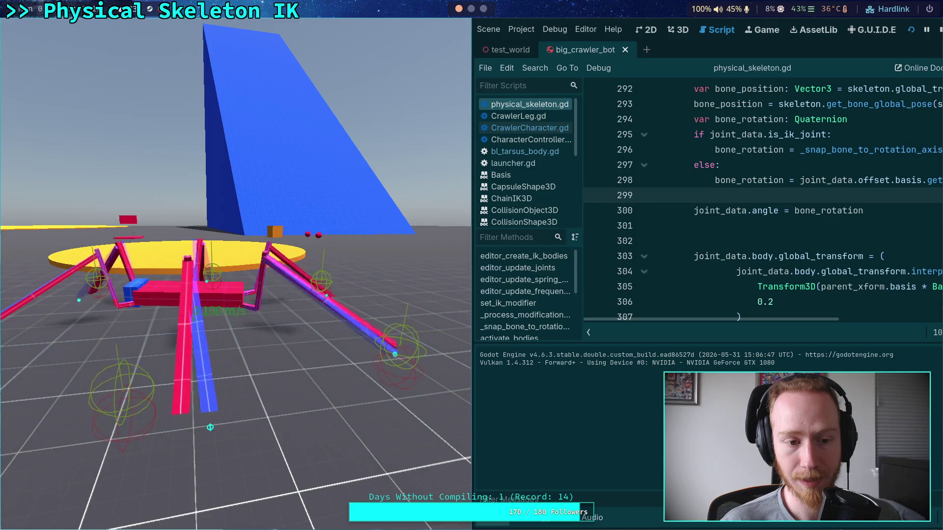
- Stop the crawler test, then run and stop it again with the caret on line 306
{"action": "key", "text": "F8"}
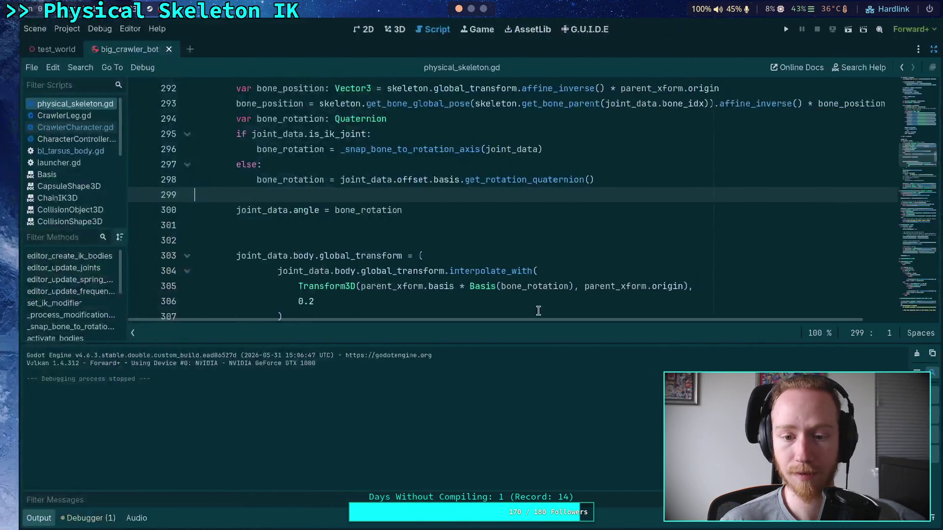
{"action": "left_click", "coordinate": [359, 295]}
{"action": "type", "text": "0.4"}
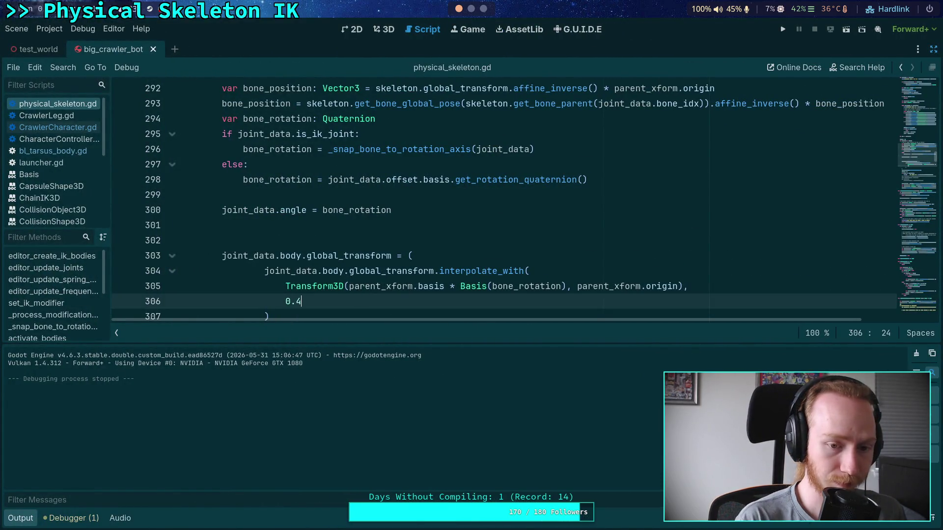
{"action": "left_click", "coordinate": [783, 29]}
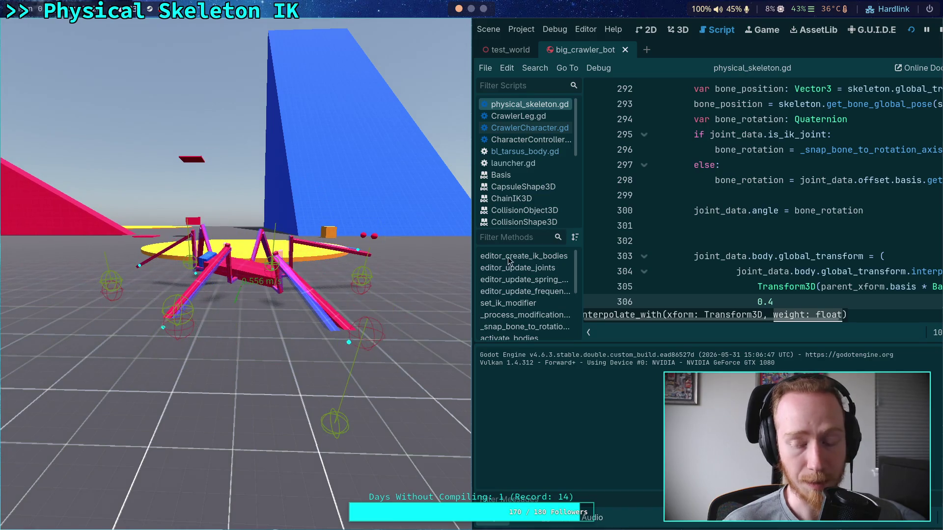
{"action": "key", "text": "F8"}
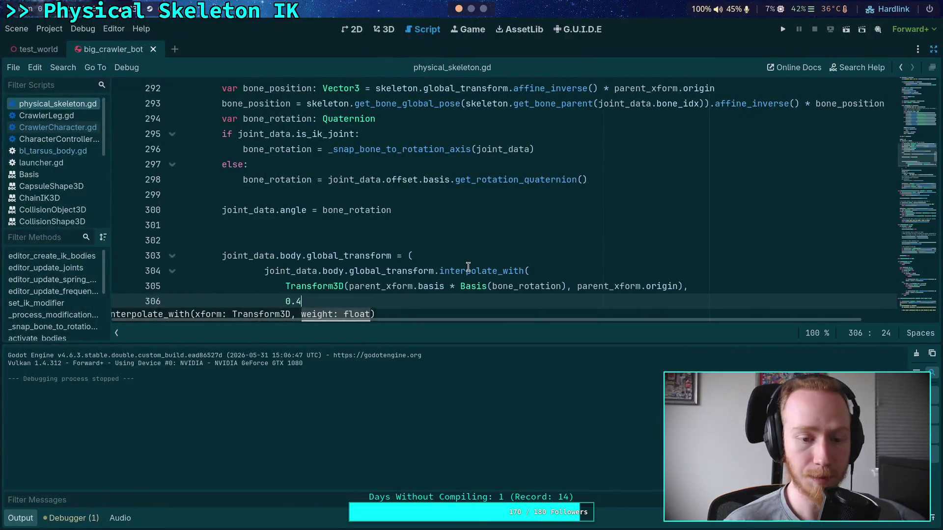
- Retype the line 306 interpolation weight, save, test-run the crawler, and collapse the Output panel
{"action": "key", "text": "BackSpace"}
{"action": "type", "text": "7"}
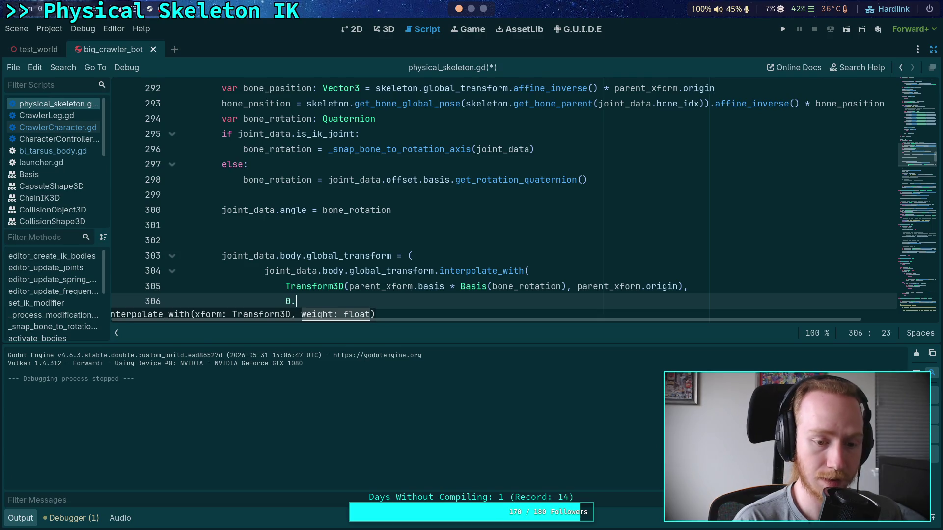
{"action": "key", "text": "ctrl+s"}
{"action": "left_click", "coordinate": [782, 31]}
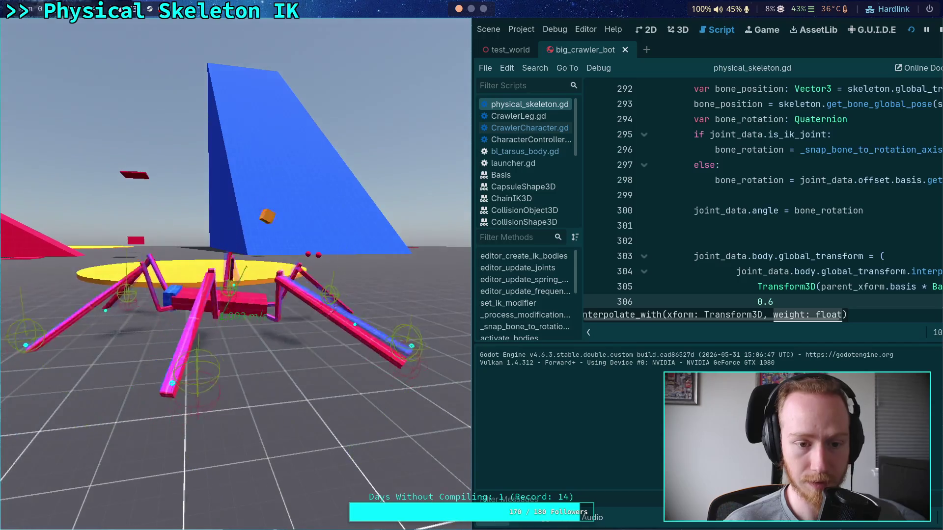
{"action": "left_click", "coordinate": [938, 33]}
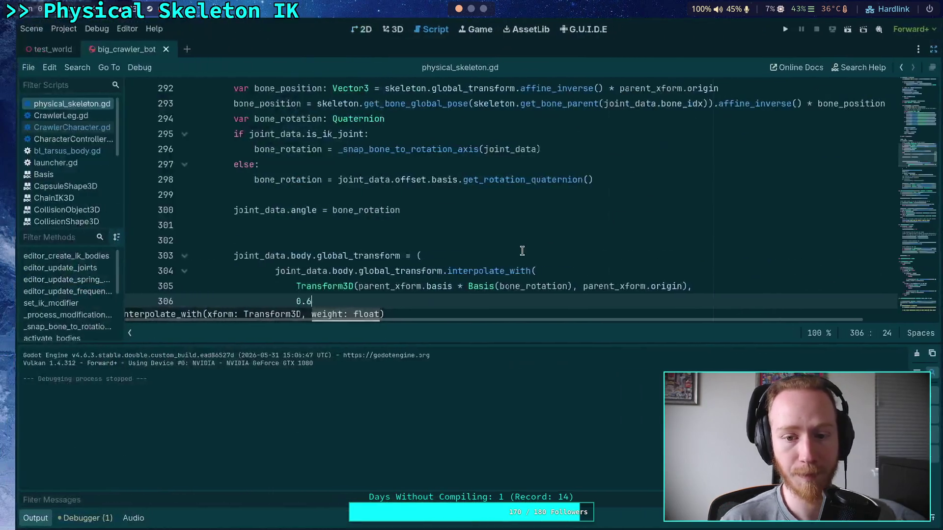
{"action": "scroll", "coordinate": [509, 248], "scroll_direction": "down", "scroll_amount": 2}
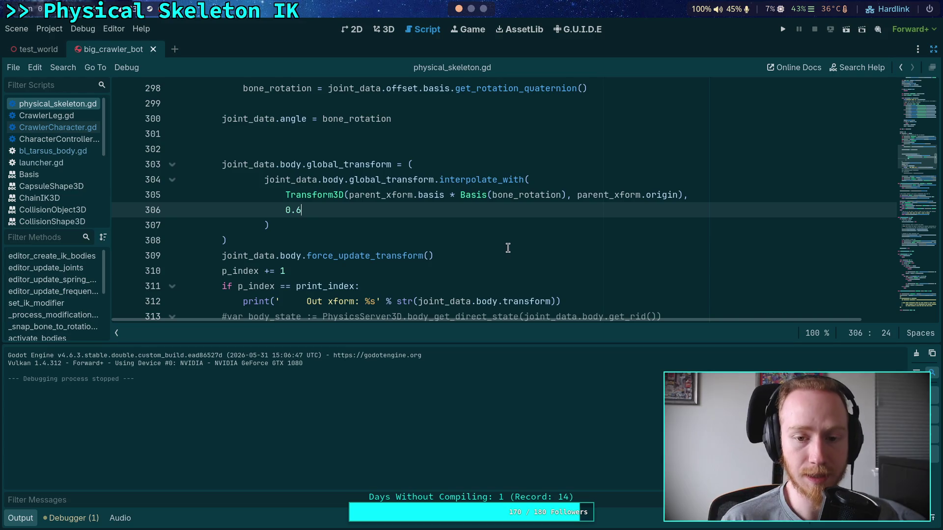
{"action": "left_click", "coordinate": [395, 244]}
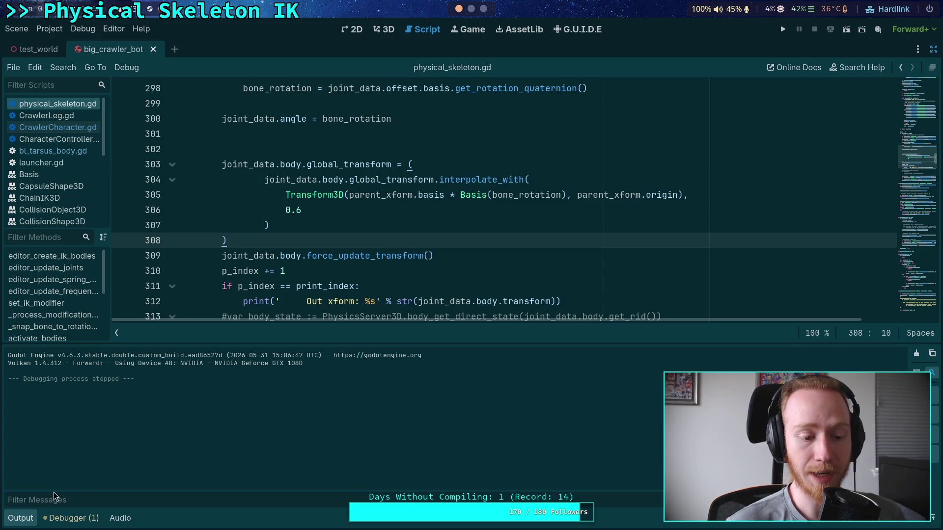
{"action": "left_click", "coordinate": [26, 520]}
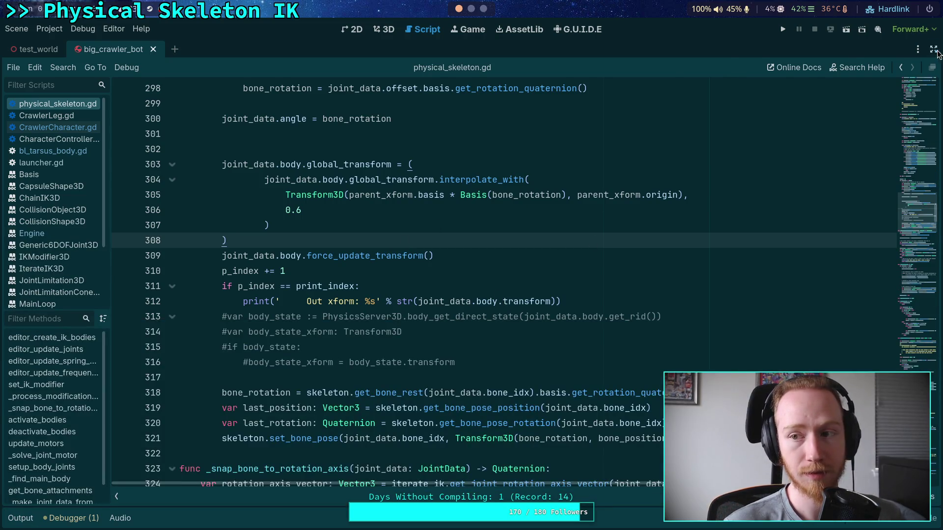
- Restore the side docks and select FR_Femur_Joint under FrontRightFemur in the Inspector
{"action": "left_click", "coordinate": [934, 49]}
{"action": "left_click_drag", "start_coordinate": [777, 95], "coordinate": [692, 96]}
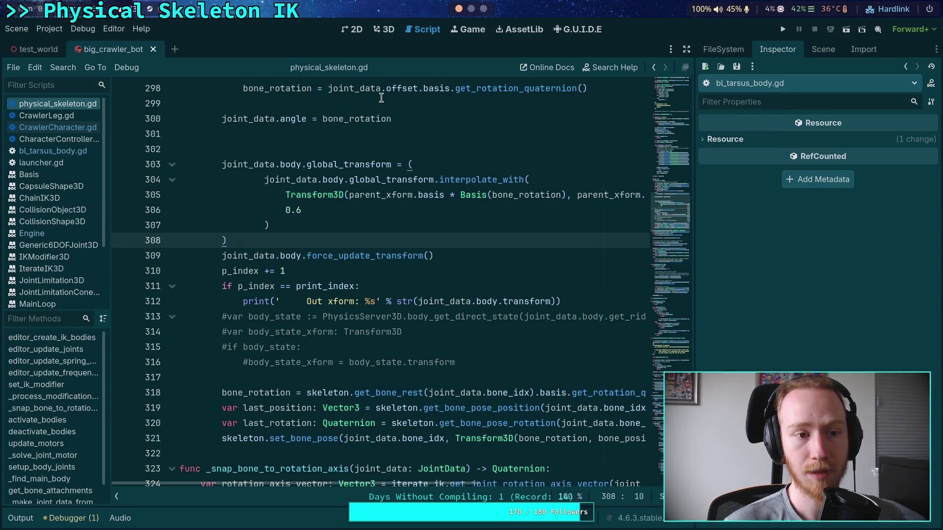
{"action": "left_click", "coordinate": [823, 49]}
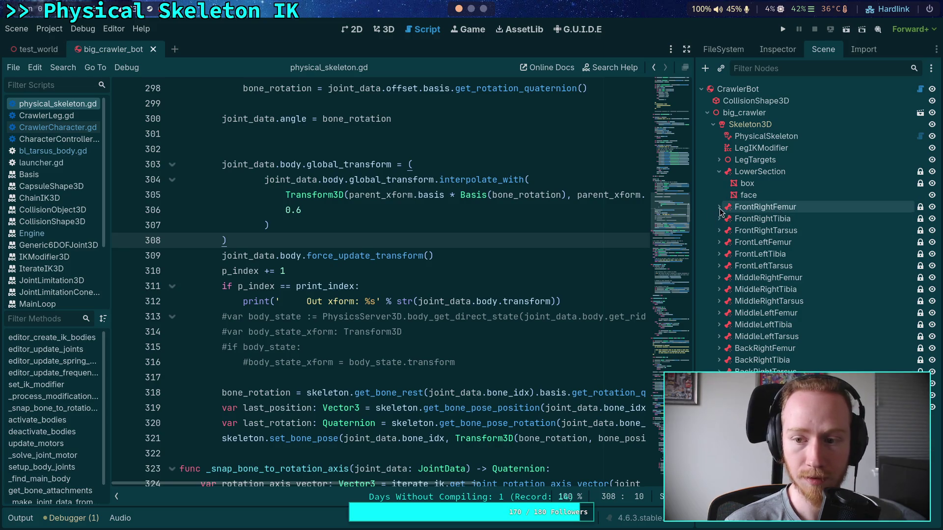
{"action": "left_click", "coordinate": [719, 231]}
{"action": "left_click", "coordinate": [719, 230]}
{"action": "left_click", "coordinate": [718, 207]}
{"action": "left_click", "coordinate": [776, 242]}
{"action": "left_click", "coordinate": [777, 49]}
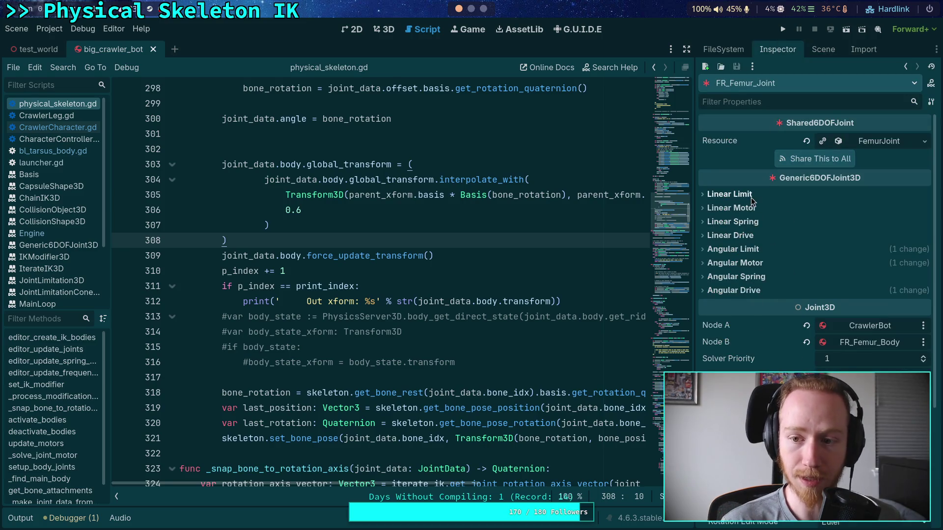
- Disable FR_Femur_Joint's linear limits on the X and Y axes
{"action": "left_click", "coordinate": [722, 194]}
{"action": "left_click", "coordinate": [716, 234]}
{"action": "left_click", "coordinate": [716, 221]}
{"action": "left_click", "coordinate": [718, 208]}
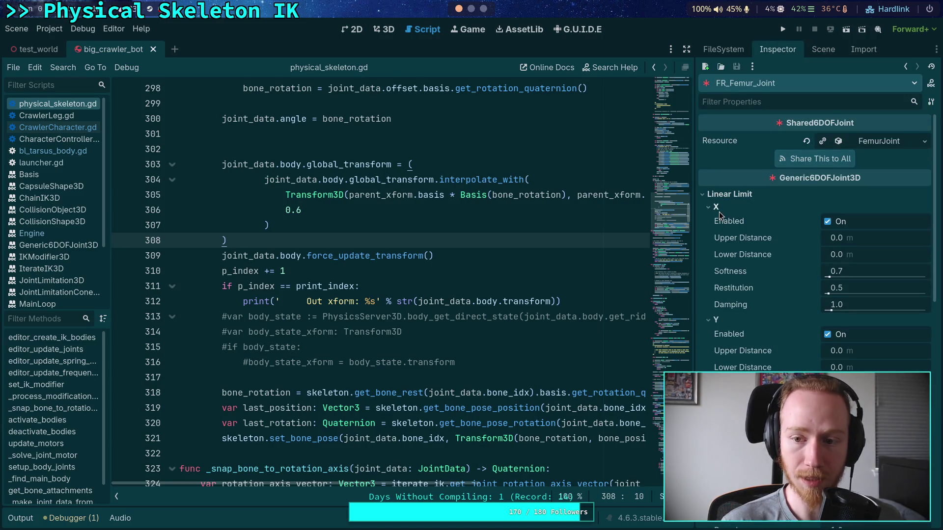
{"action": "left_click", "coordinate": [832, 223]}
{"action": "left_click", "coordinate": [829, 336]}
{"action": "left_click", "coordinate": [716, 320]}
{"action": "left_click", "coordinate": [716, 207]}
{"action": "left_click", "coordinate": [730, 194]}
- Disable the X-axis angular limit and return to the scene node tree
{"action": "left_click", "coordinate": [750, 249]}
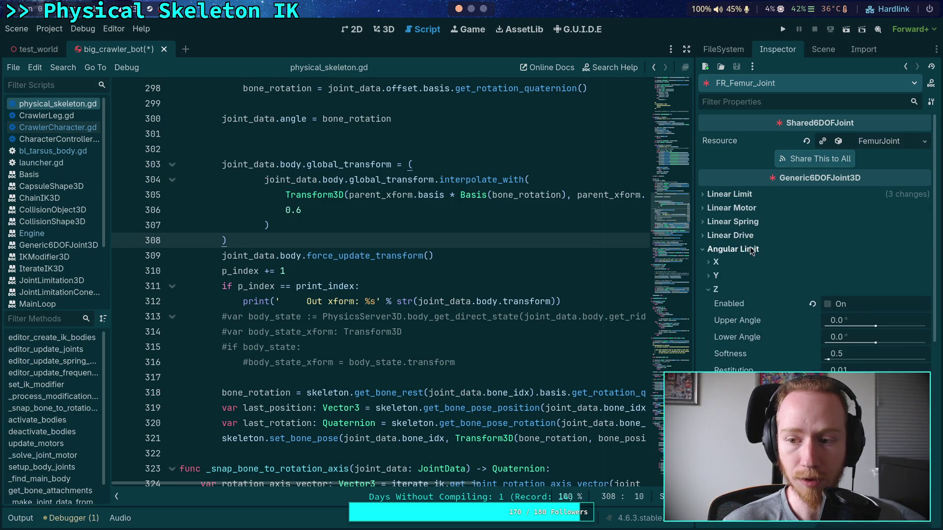
{"action": "left_click", "coordinate": [716, 262]}
{"action": "left_click", "coordinate": [827, 276]}
{"action": "left_click", "coordinate": [828, 277]}
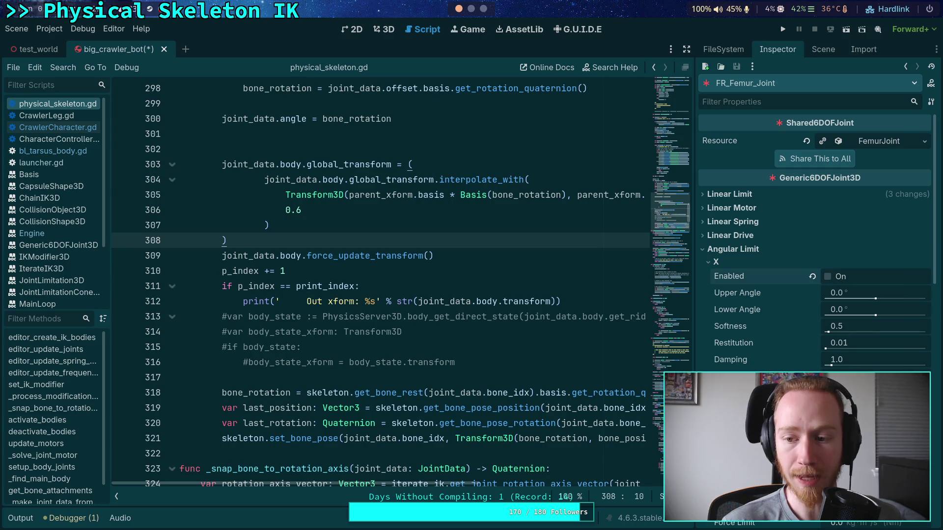
{"action": "left_click", "coordinate": [734, 249]}
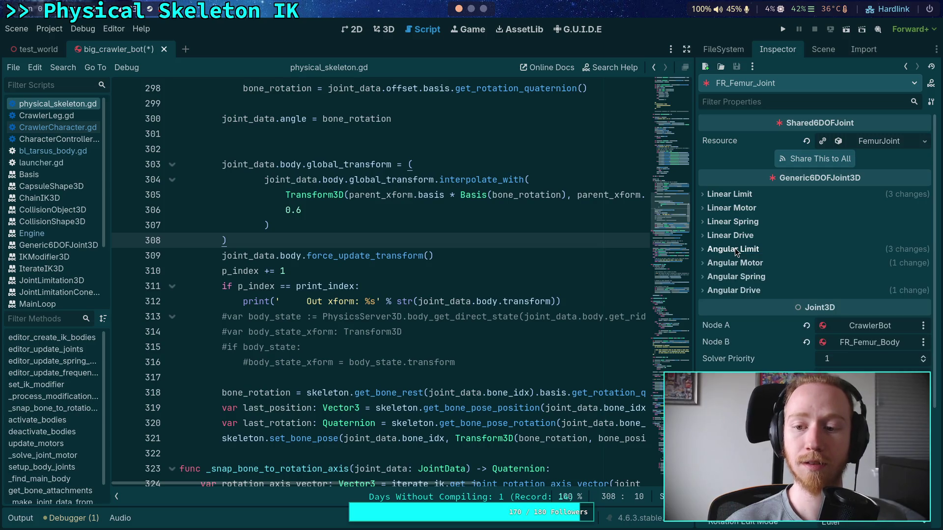
{"action": "left_click", "coordinate": [823, 49]}
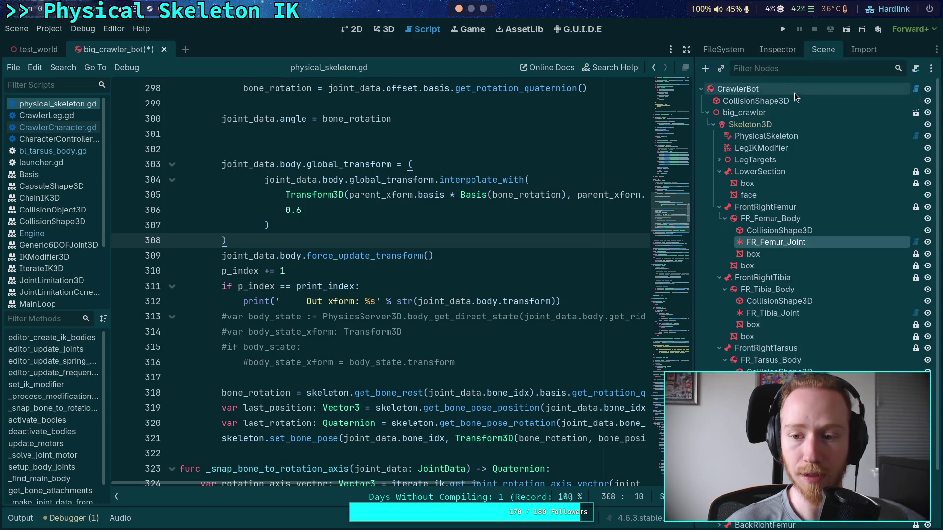
- On FR_Tibia_Joint, disable the linear limits on X and Y and the angular limit on Y
{"action": "left_click", "coordinate": [773, 313]}
{"action": "left_click", "coordinate": [777, 49]}
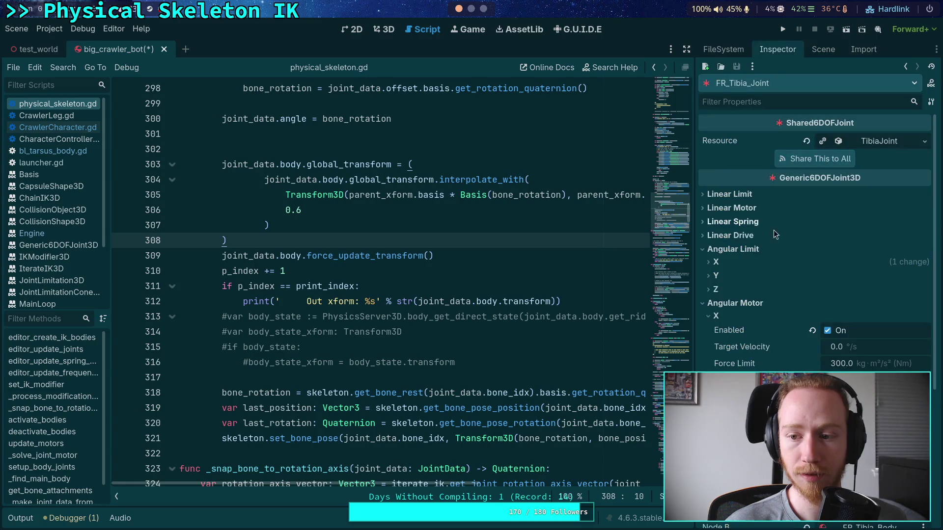
{"action": "left_click", "coordinate": [722, 194]}
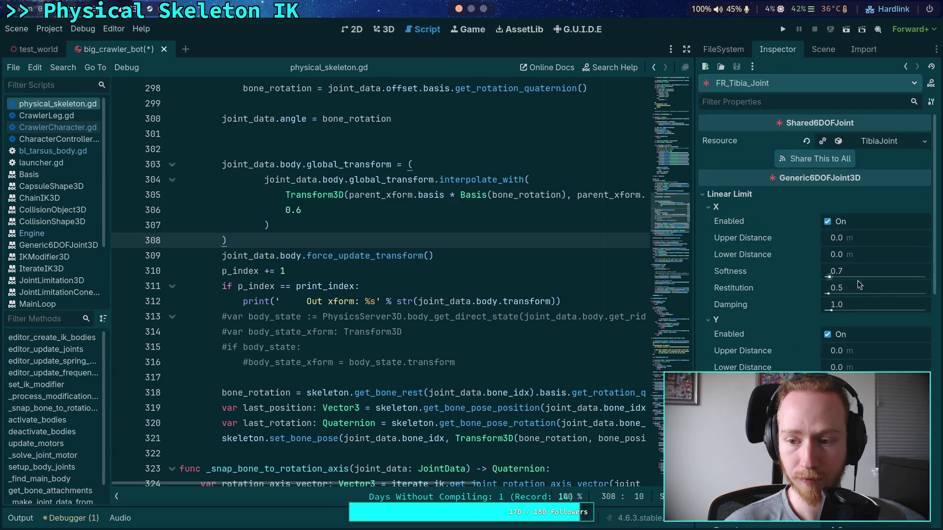
{"action": "left_click", "coordinate": [827, 222]}
{"action": "left_click", "coordinate": [827, 335]}
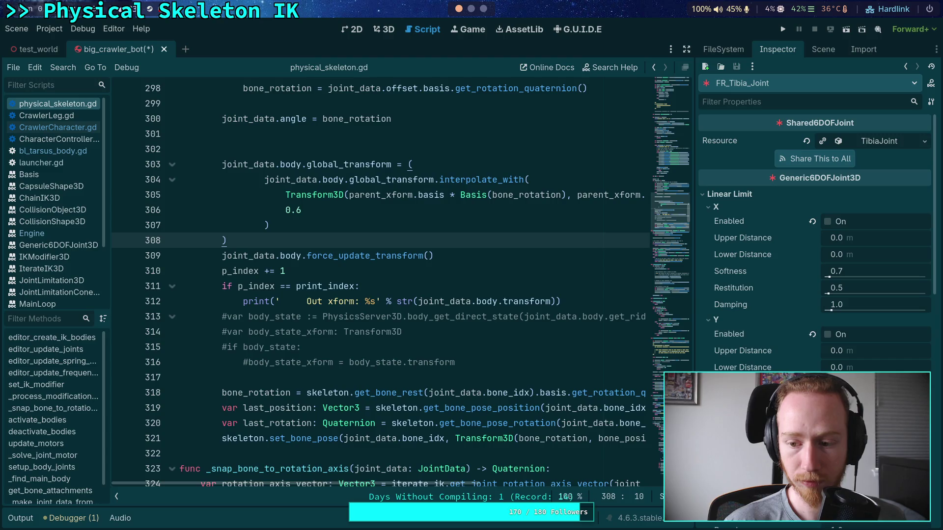
{"action": "left_click", "coordinate": [729, 194]}
{"action": "left_click", "coordinate": [759, 249]}
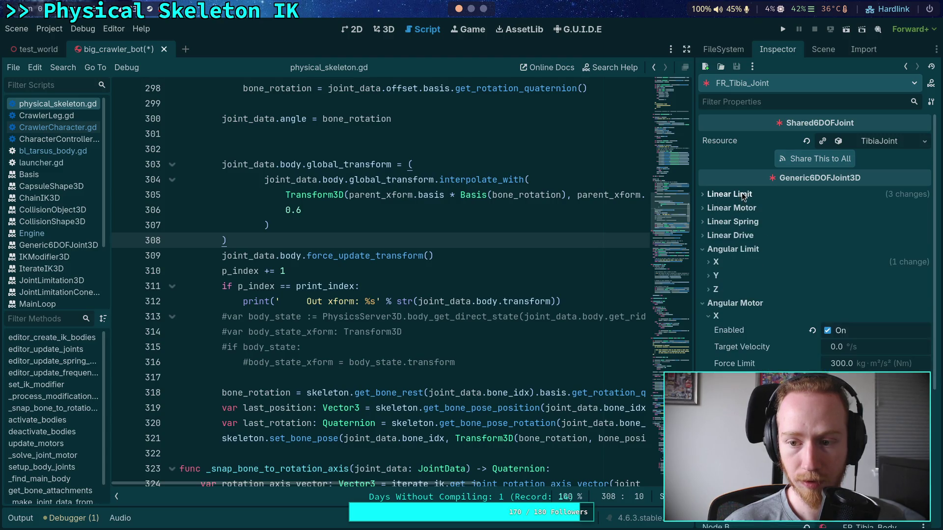
{"action": "left_click", "coordinate": [716, 276]}
{"action": "left_click", "coordinate": [828, 290]}
{"action": "left_click", "coordinate": [732, 249]}
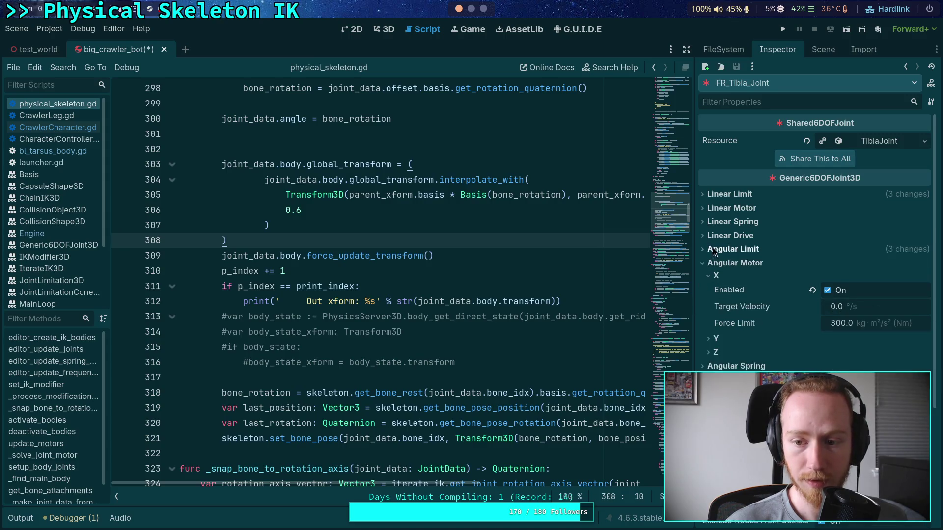
- Recheck FR_Tibia_Joint's Angular Limit and Angular Motor settings
{"action": "left_click", "coordinate": [814, 52]}
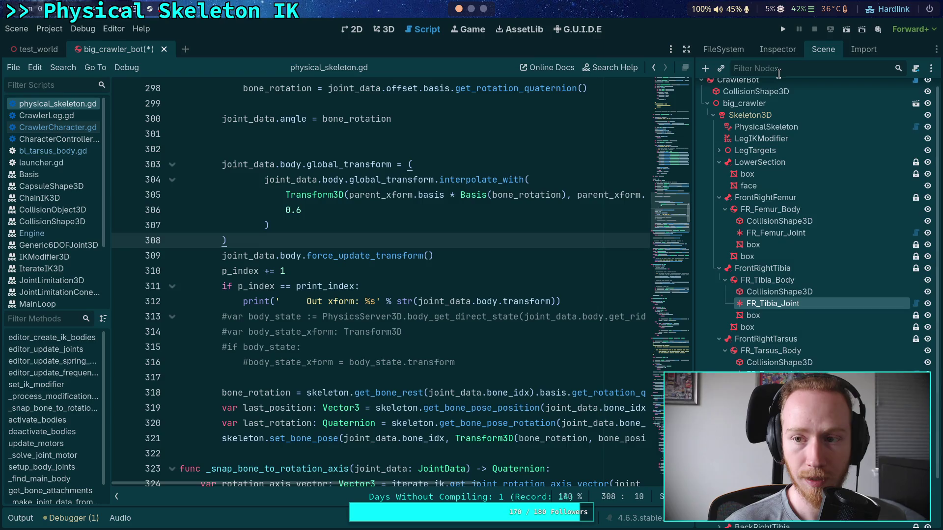
{"action": "left_click", "coordinate": [778, 49]}
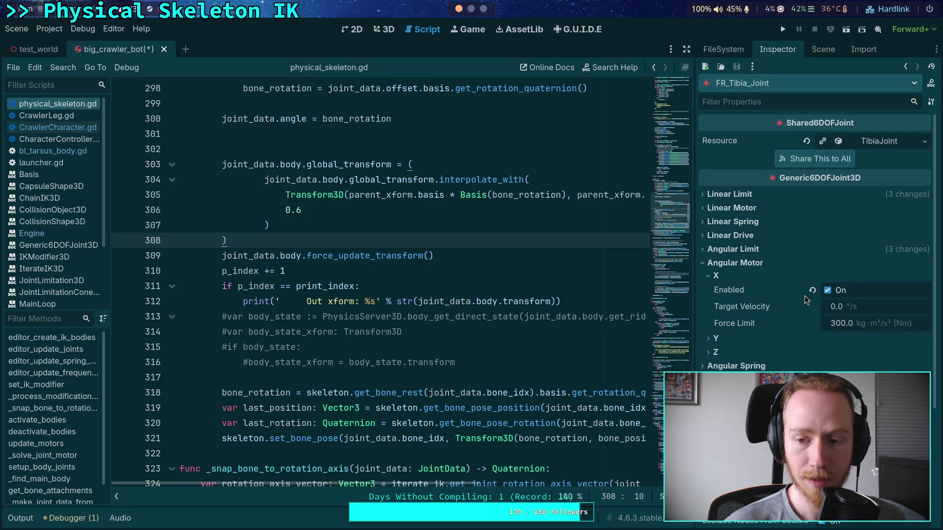
{"action": "left_click", "coordinate": [735, 249]}
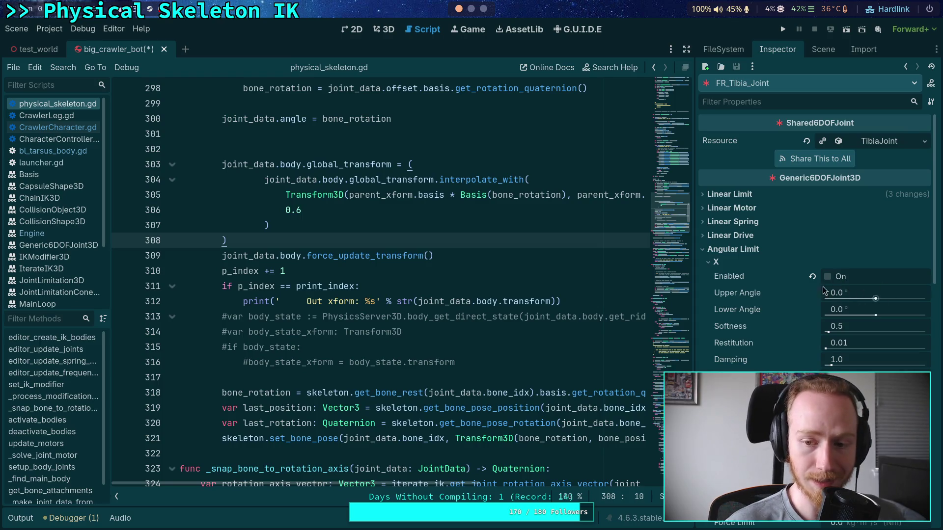
{"action": "left_click", "coordinate": [751, 250]}
{"action": "left_click", "coordinate": [736, 264]}
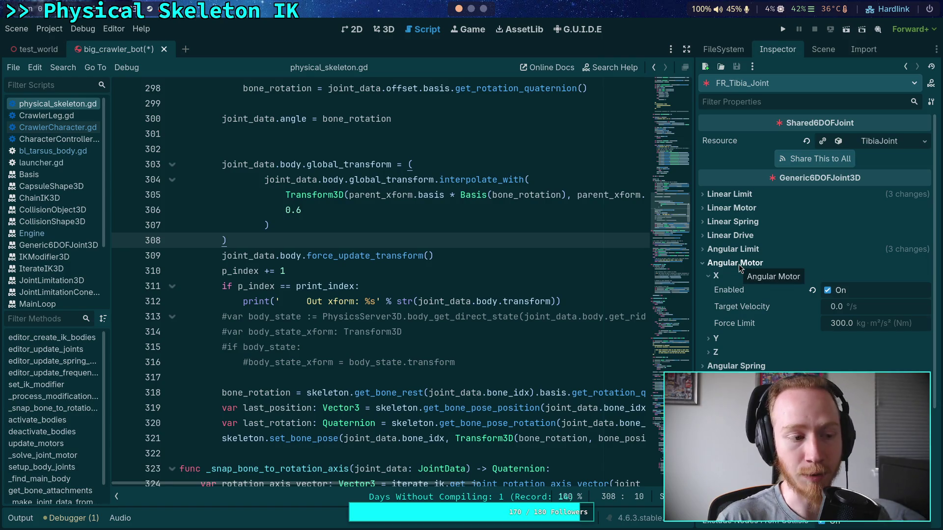
{"action": "left_click", "coordinate": [746, 250]}
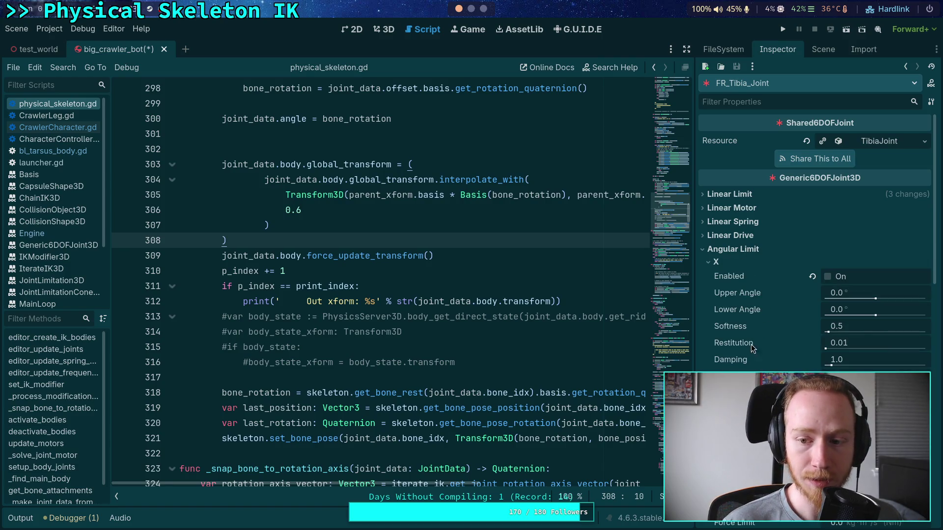
{"action": "left_click", "coordinate": [747, 250]}
{"action": "left_click", "coordinate": [816, 51]}
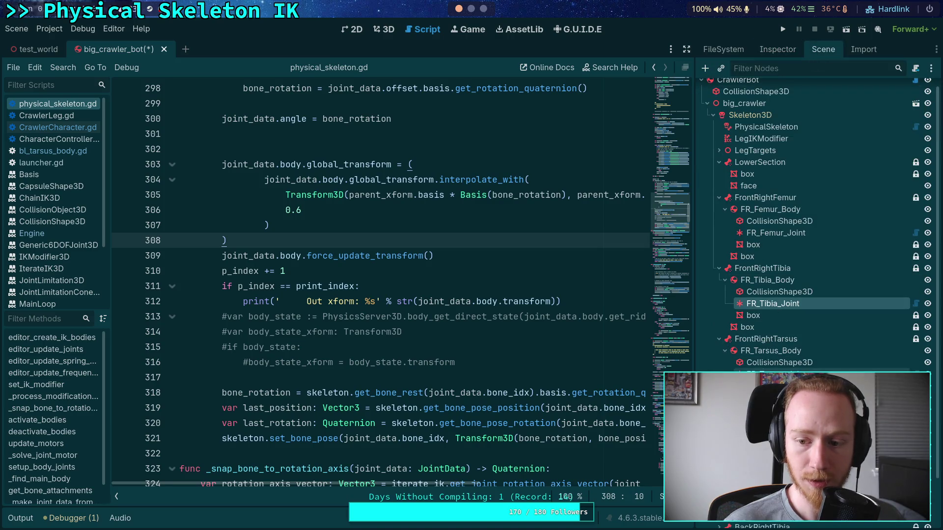
- On FR_Tarsus_Joint, disable the angular limits on the Y and Z axes
{"action": "left_click", "coordinate": [778, 50]}
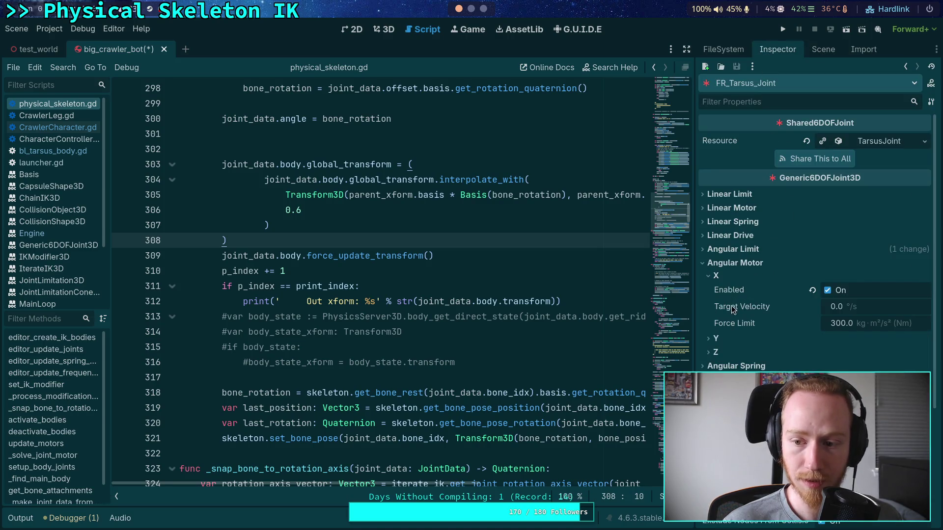
{"action": "left_click", "coordinate": [722, 249]}
{"action": "left_click", "coordinate": [740, 290]}
{"action": "left_click", "coordinate": [753, 301]}
{"action": "left_click", "coordinate": [727, 275]}
{"action": "left_click", "coordinate": [737, 290]}
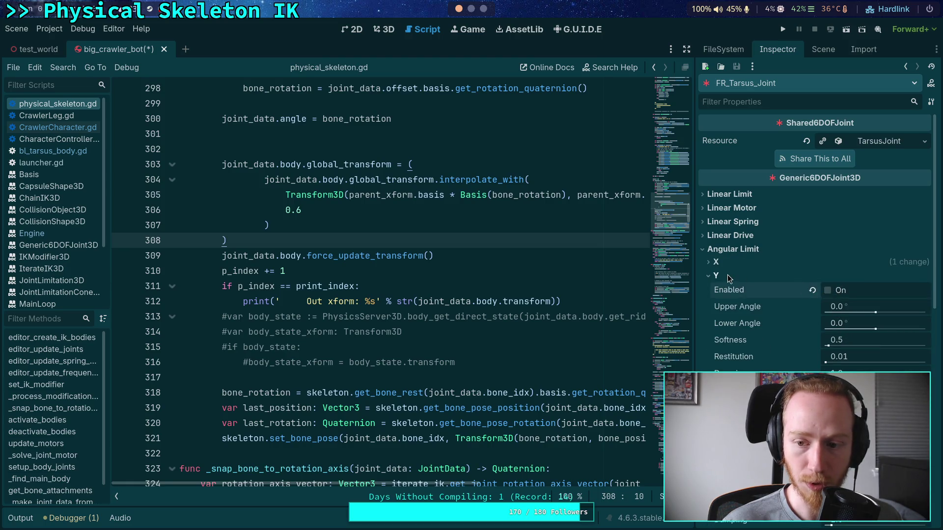
{"action": "left_click", "coordinate": [724, 276]}
{"action": "left_click", "coordinate": [716, 290]}
- Disable FR_Tarsus_Joint's linear limits on X, Y and Z, then save and run the crawler test
{"action": "left_click", "coordinate": [729, 194]}
{"action": "left_click", "coordinate": [715, 234]}
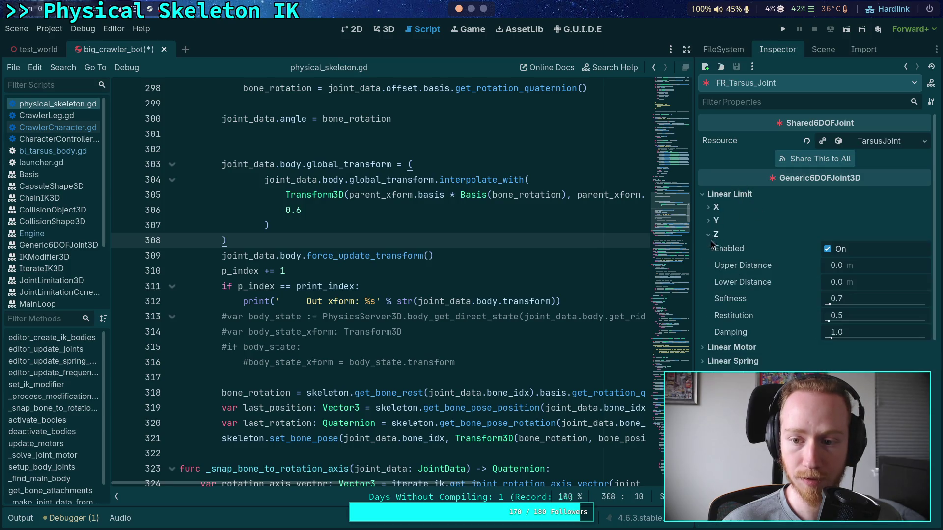
{"action": "left_click", "coordinate": [717, 221]}
{"action": "left_click", "coordinate": [827, 234]}
{"action": "left_click", "coordinate": [722, 221]}
{"action": "left_click", "coordinate": [717, 207]}
{"action": "left_click", "coordinate": [830, 221]}
{"action": "left_click", "coordinate": [753, 209]}
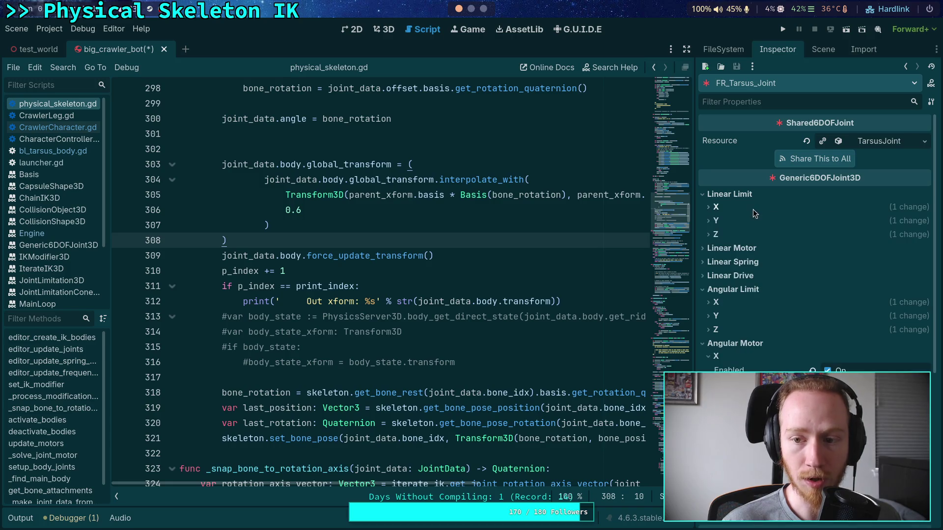
{"action": "left_click", "coordinate": [788, 30]}
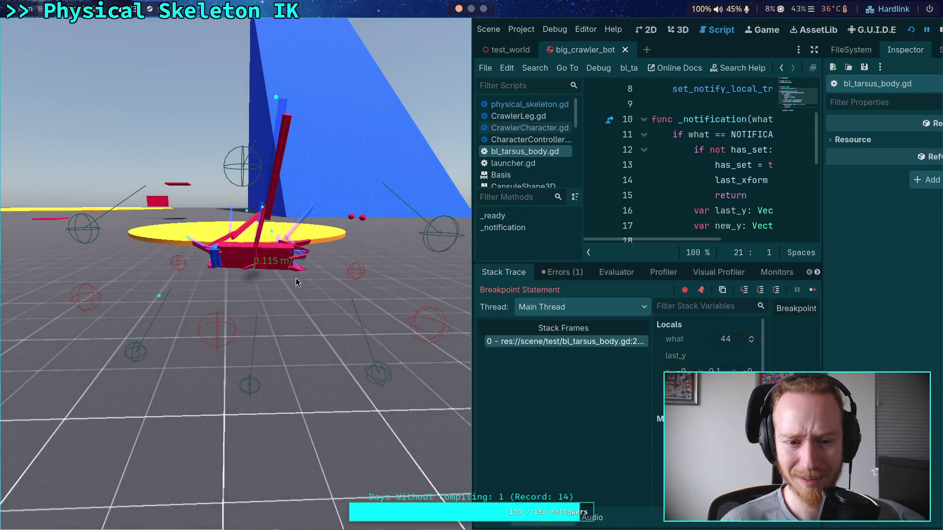
{"action": "left_click", "coordinate": [939, 30]}
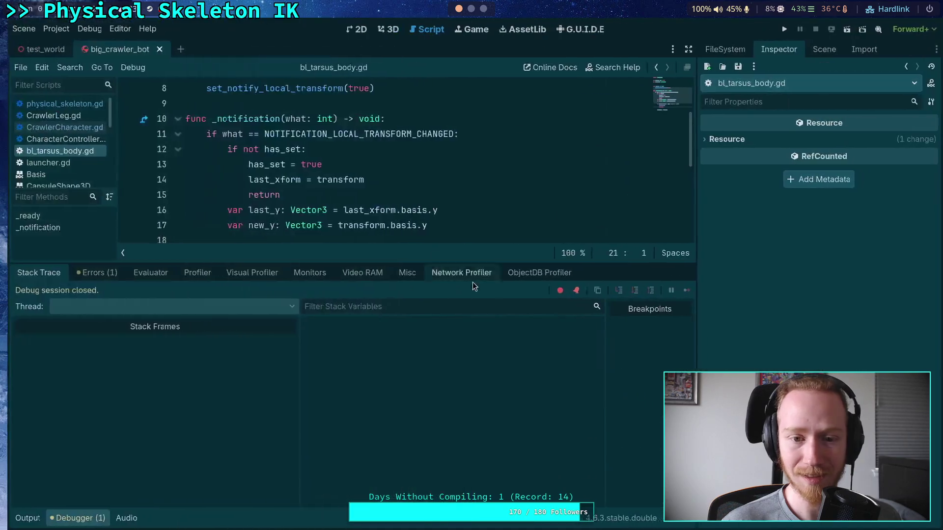
{"action": "left_click", "coordinate": [71, 518]}
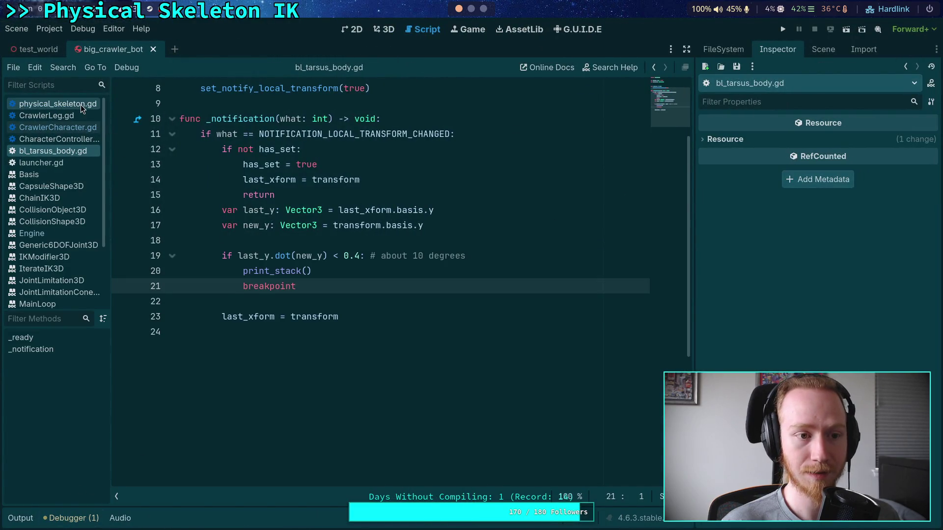
{"action": "left_click", "coordinate": [81, 104]}
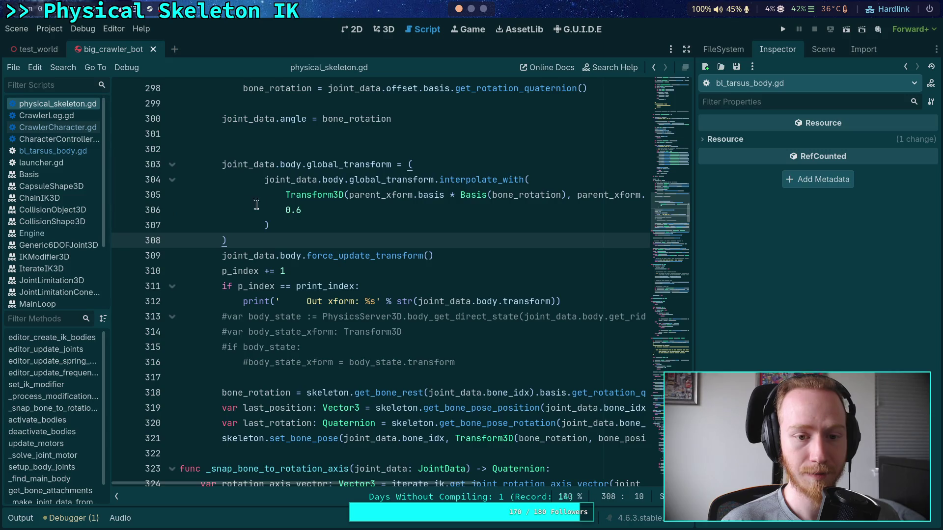
- Change the interpolate_with weight on line 306 from 0.6 to 0.2
{"action": "left_click", "coordinate": [358, 212]}
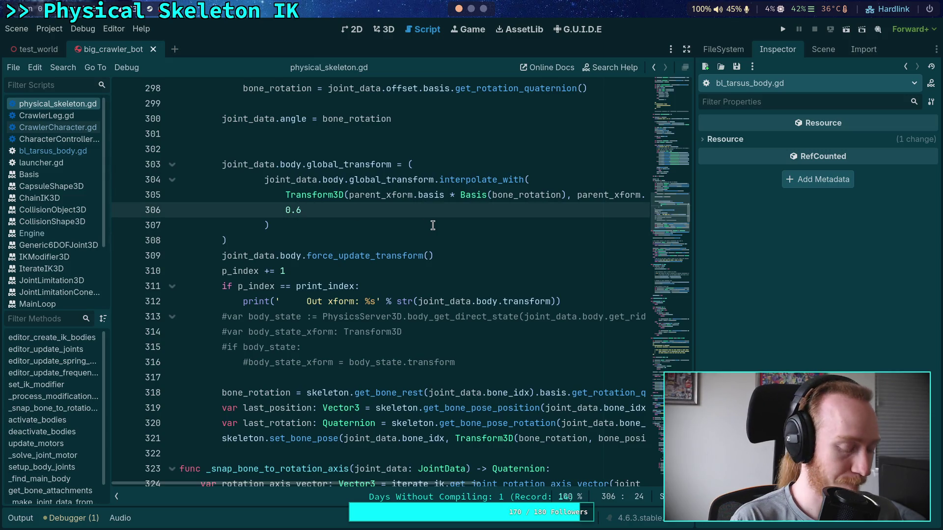
{"action": "key", "text": "BackSpace"}
{"action": "type", "text": "2"}
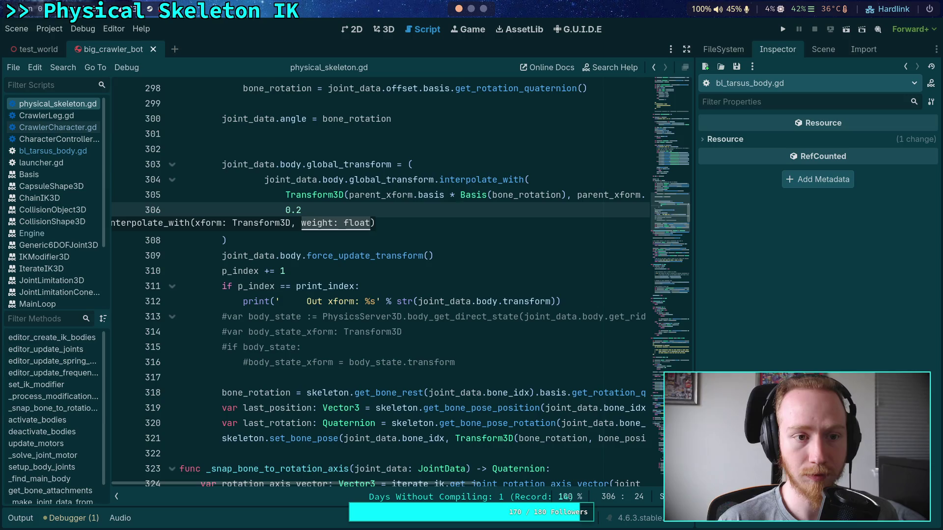
- Run the crawler, advance the physics three single ticks, then stop the game
{"action": "left_click", "coordinate": [783, 30]}
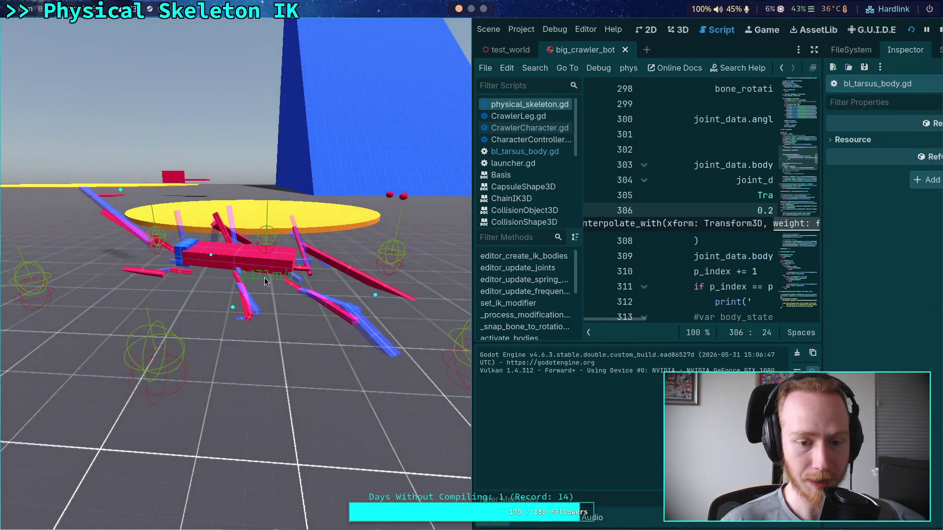
{"action": "key", "text": "period"}
{"action": "key", "text": "period"}
{"action": "key", "text": "period"}
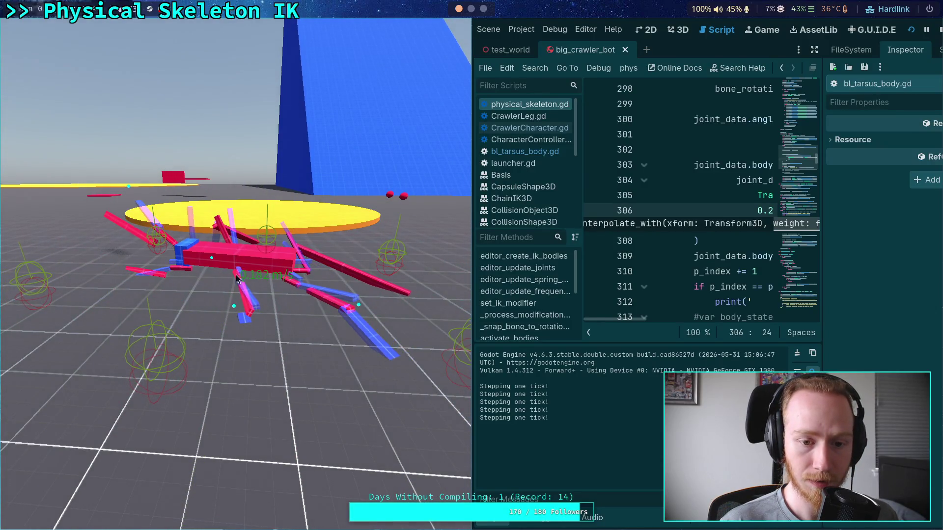
{"action": "key", "text": "period"}
{"action": "key", "text": "period"}
{"action": "key", "text": "period"}
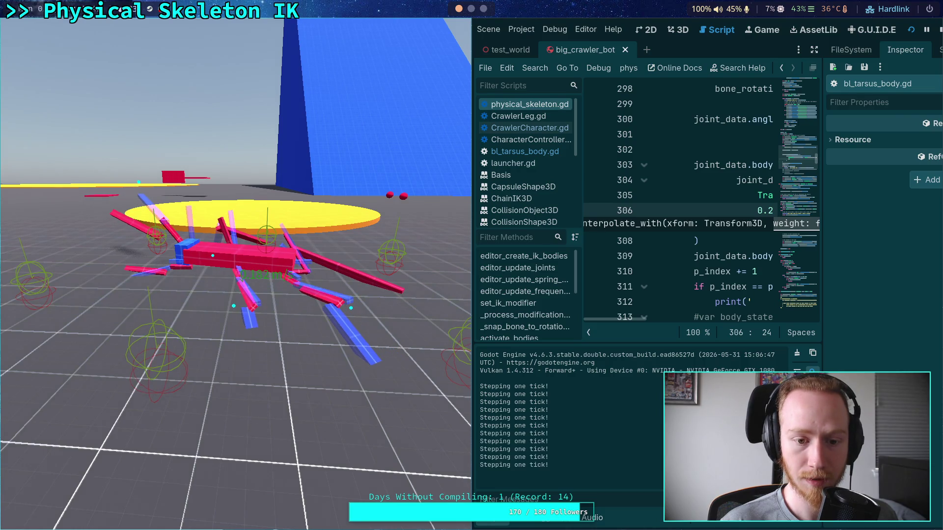
{"action": "key", "text": "period"}
{"action": "key", "text": "period"}
{"action": "key", "text": "period"}
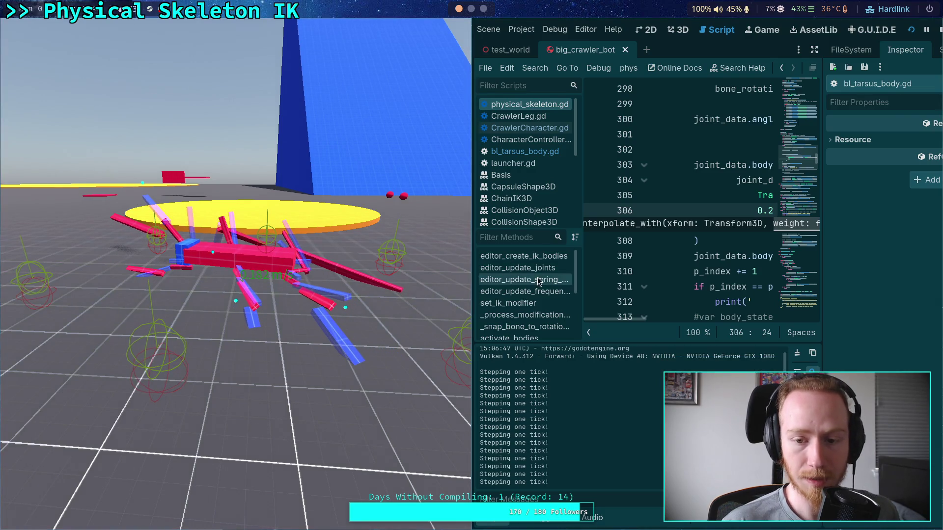
{"action": "left_click", "coordinate": [939, 30]}
- Replace the 0.2 interpolate_with weight on line 306 with 1.0
{"action": "left_click", "coordinate": [398, 239]}
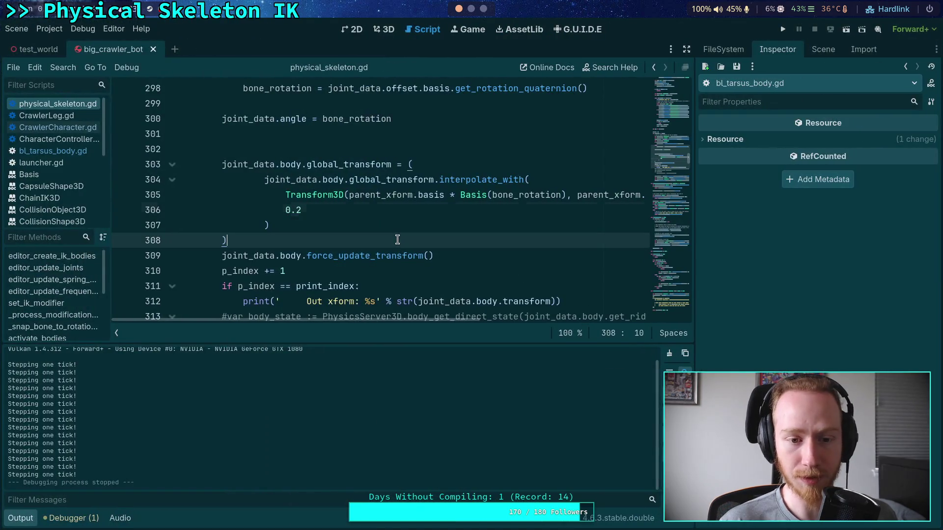
{"action": "scroll", "coordinate": [397, 239], "scroll_direction": "down", "scroll_amount": 1}
{"action": "scroll", "coordinate": [397, 240], "scroll_direction": "up", "scroll_amount": 1}
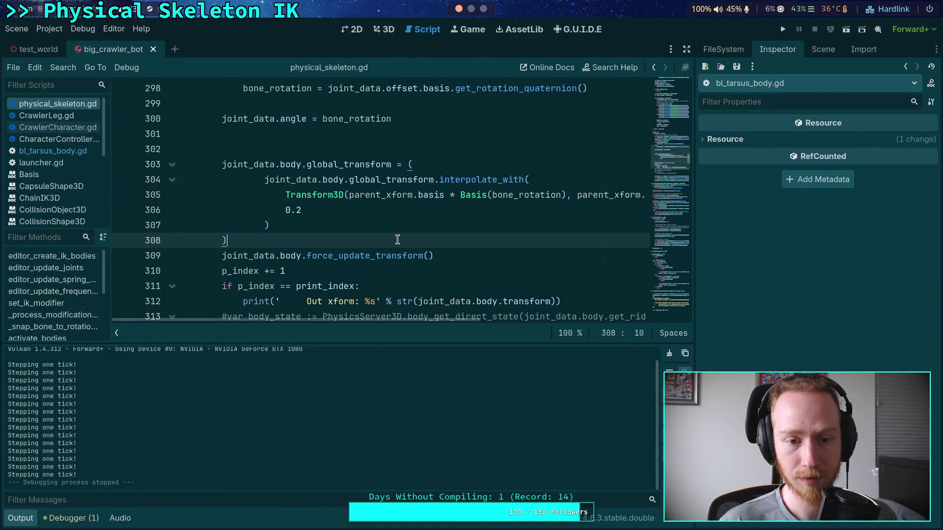
{"action": "left_click_drag", "start_coordinate": [307, 215], "coordinate": [296, 211]}
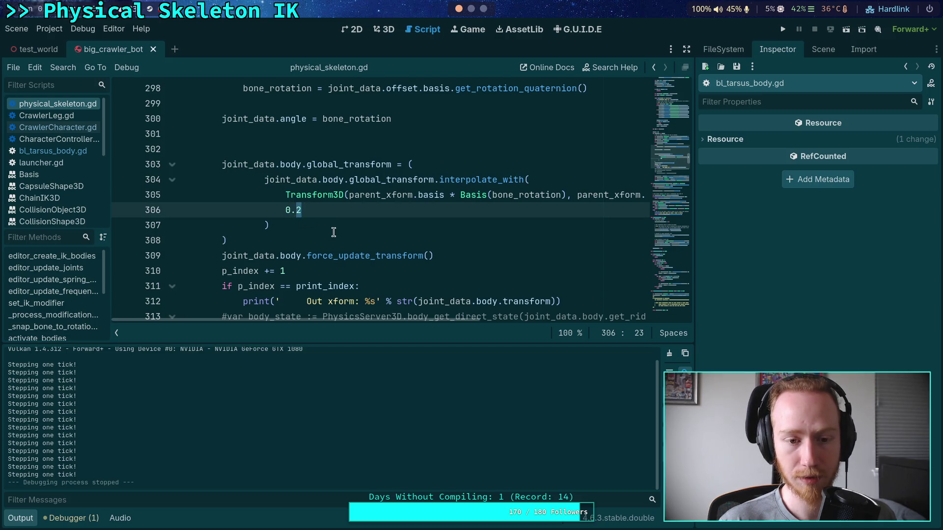
{"action": "double_click", "coordinate": [303, 208]}
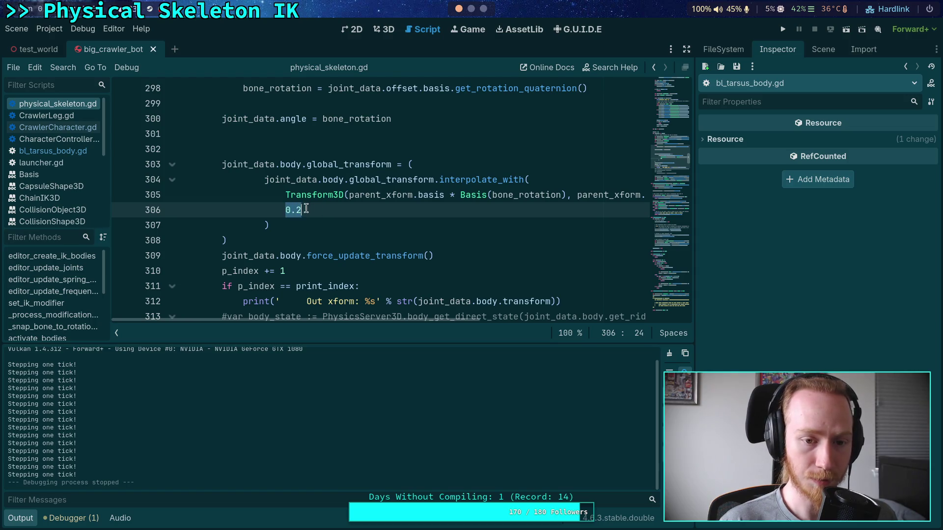
{"action": "type", "text": "1.0"}
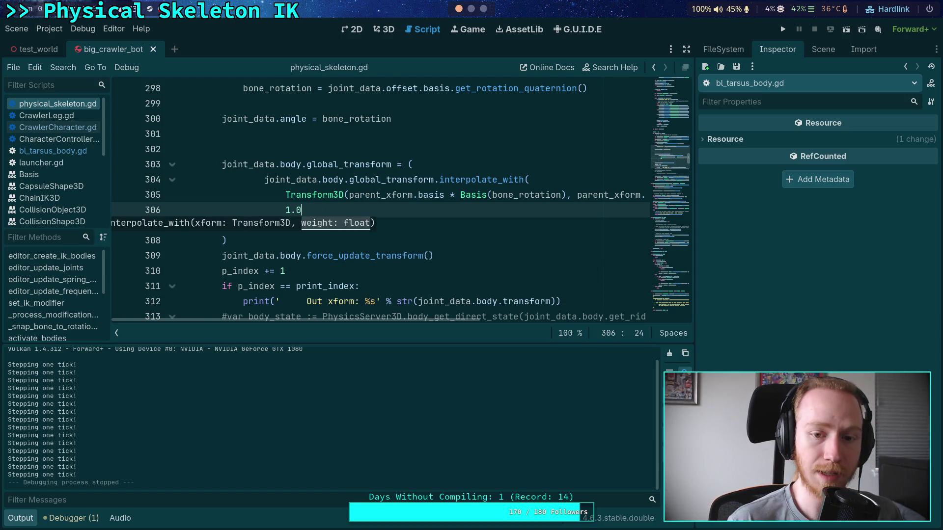
- Run the project with F5, step the physics four ticks, then close the game with F8
{"action": "key", "text": "F5"}
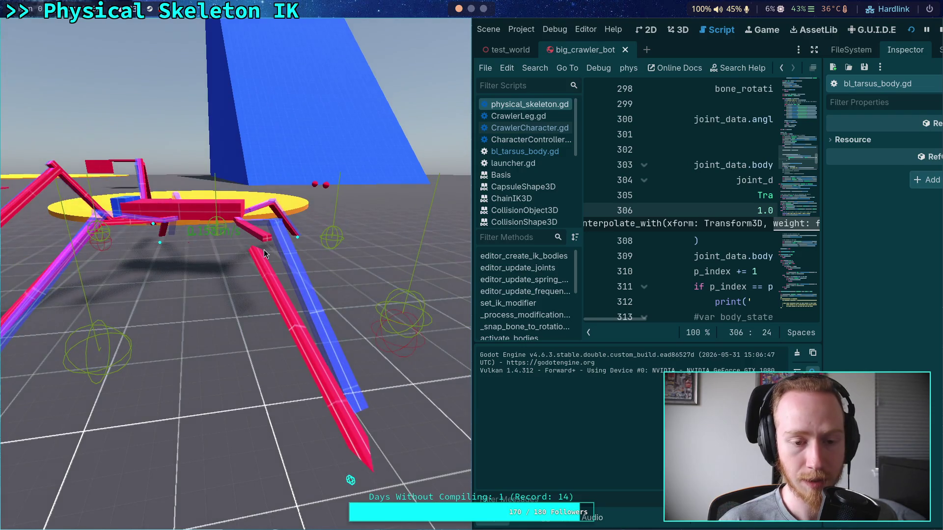
{"action": "key", "text": "period"}
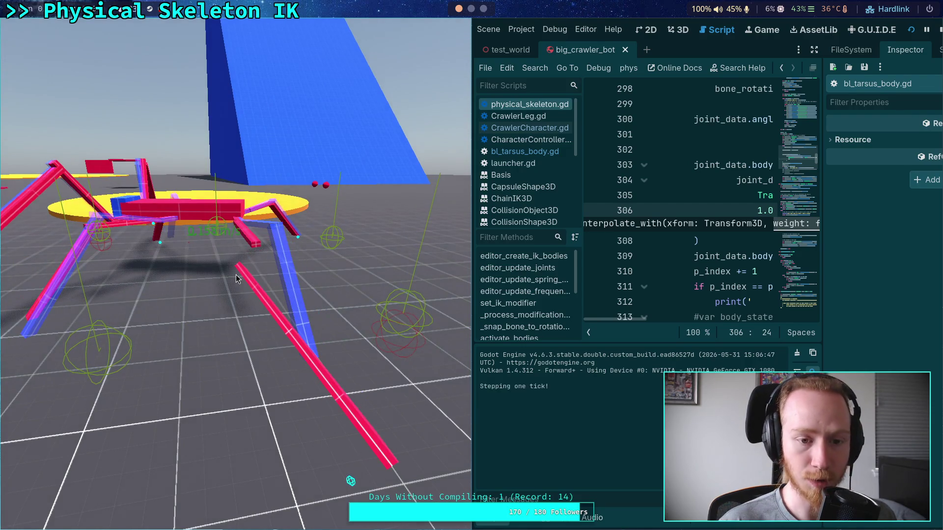
{"action": "key", "text": "period"}
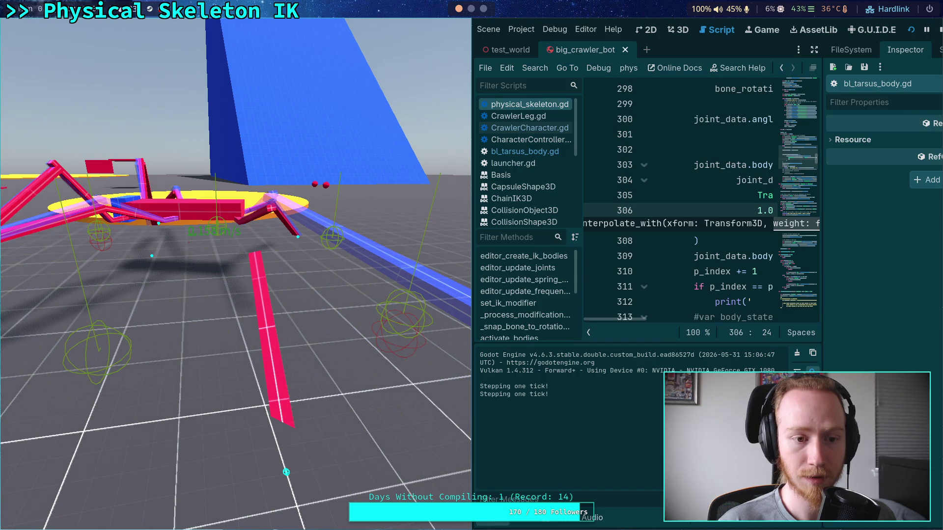
{"action": "key", "text": "period"}
{"action": "key", "text": "period"}
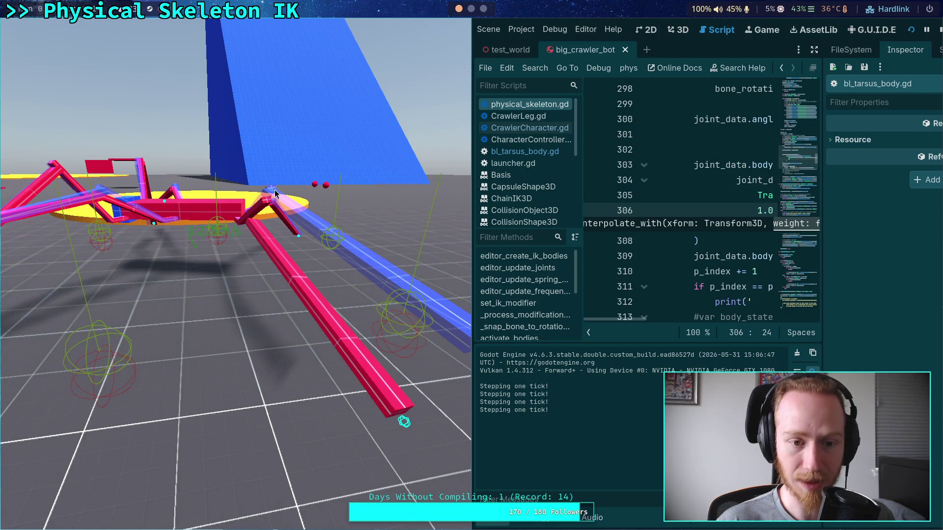
{"action": "key", "text": "period"}
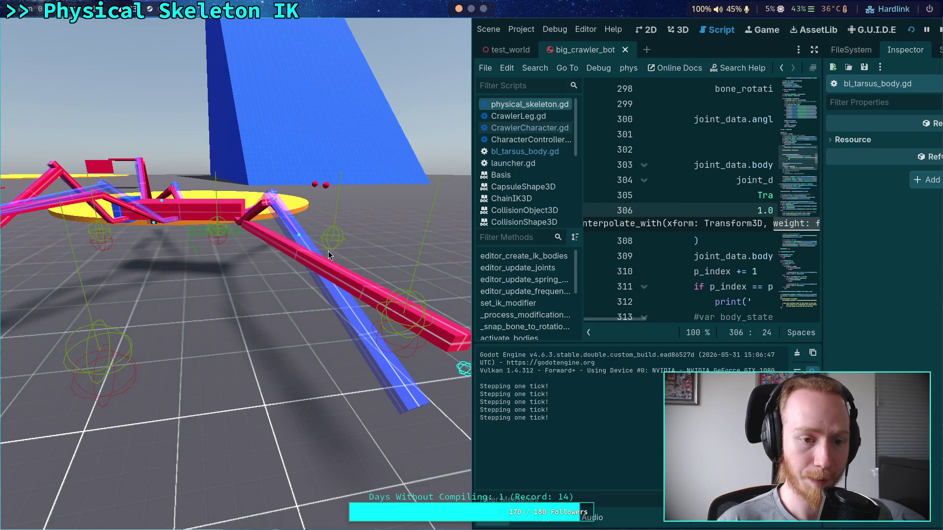
{"action": "key", "text": "F8"}
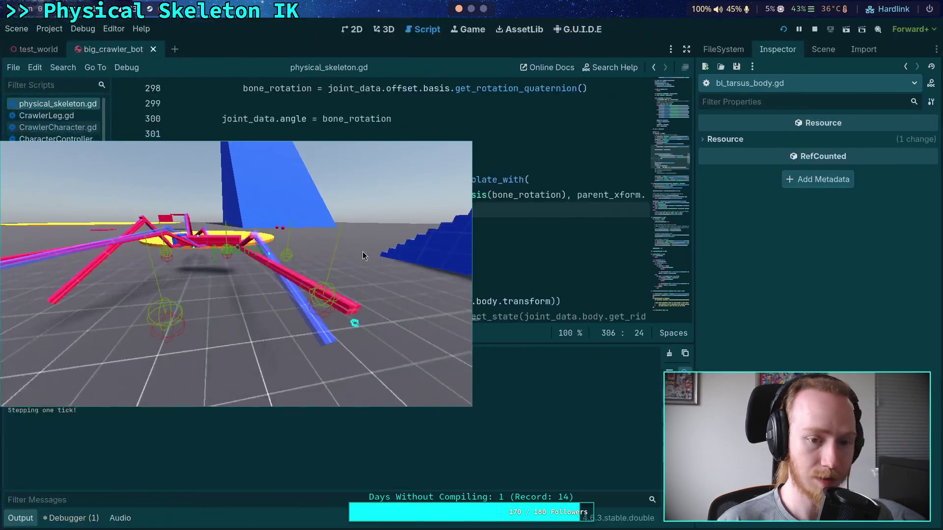
- In the remote tree, expand World > Characters > CrawlerBot > big_crawler > Skeleton3D and select PhysicalSkeleton
{"action": "left_click", "coordinate": [393, 170]}
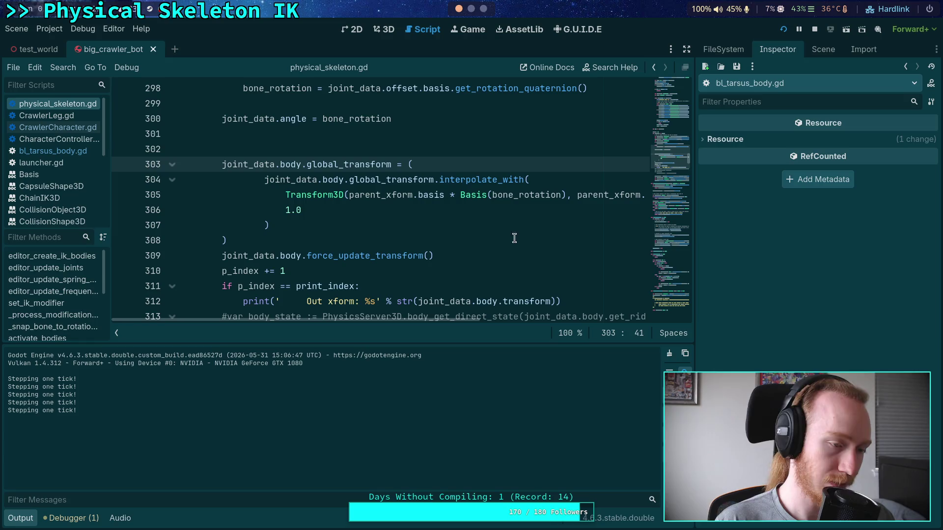
{"action": "left_click", "coordinate": [823, 50]}
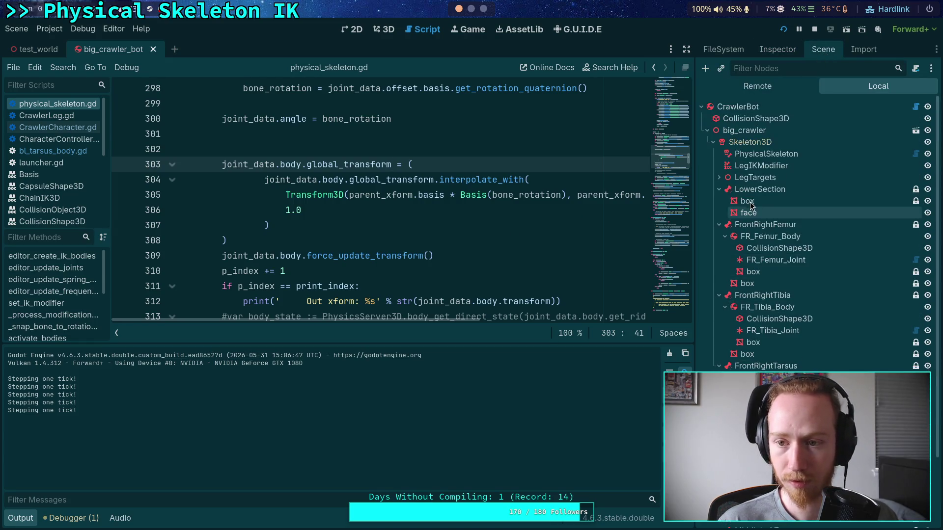
{"action": "left_click", "coordinate": [762, 87]}
{"action": "left_click", "coordinate": [705, 155]}
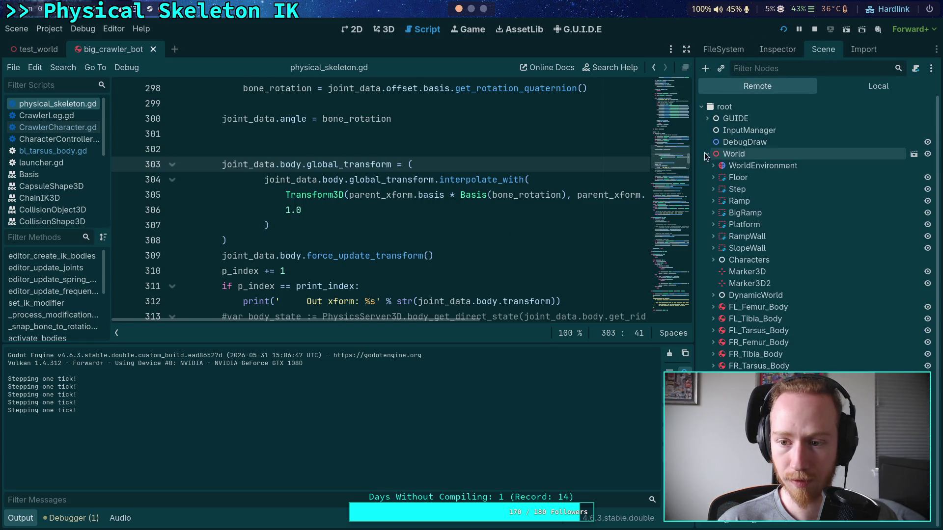
{"action": "left_click", "coordinate": [713, 258]}
{"action": "left_click", "coordinate": [719, 282]}
{"action": "left_click", "coordinate": [726, 305]}
{"action": "left_click", "coordinate": [731, 317]}
{"action": "left_click", "coordinate": [783, 329]}
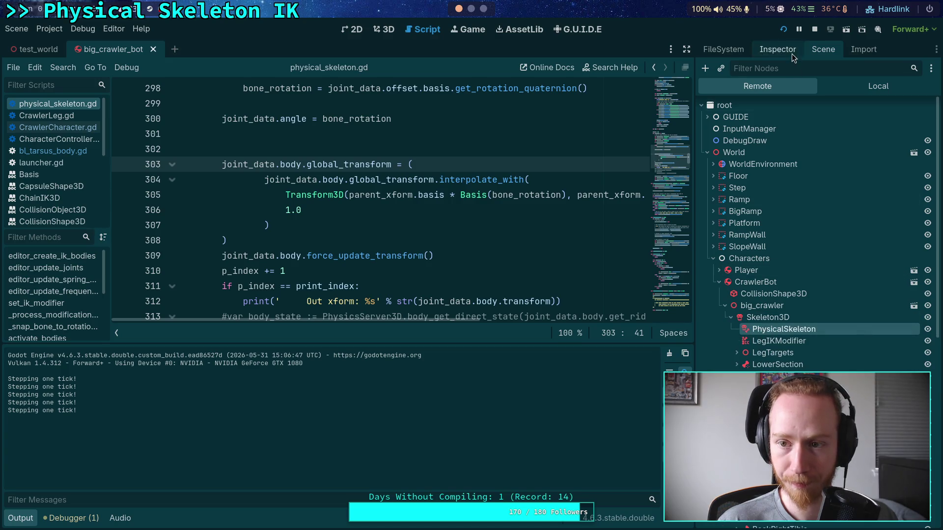
{"action": "left_click", "coordinate": [792, 55]}
- Set the remote Print Index to 14, then drag a leg target in the game and step one tick
{"action": "scroll", "coordinate": [767, 308], "scroll_direction": "down", "scroll_amount": 3}
{"action": "left_click", "coordinate": [864, 323]}
{"action": "type", "text": "14"}
{"action": "key", "text": "Return"}
{"action": "key", "text": "alt+Tab"}
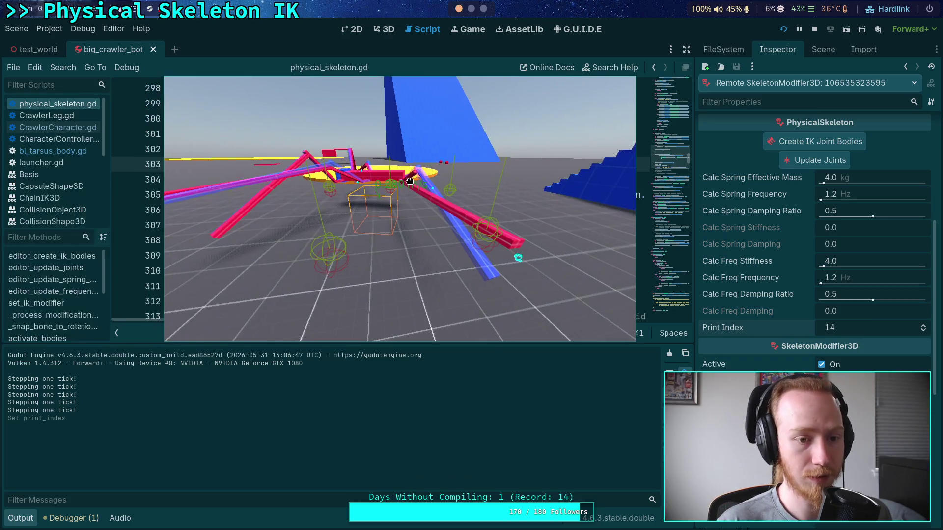
{"action": "left_click_drag", "start_coordinate": [409, 180], "coordinate": [414, 258]}
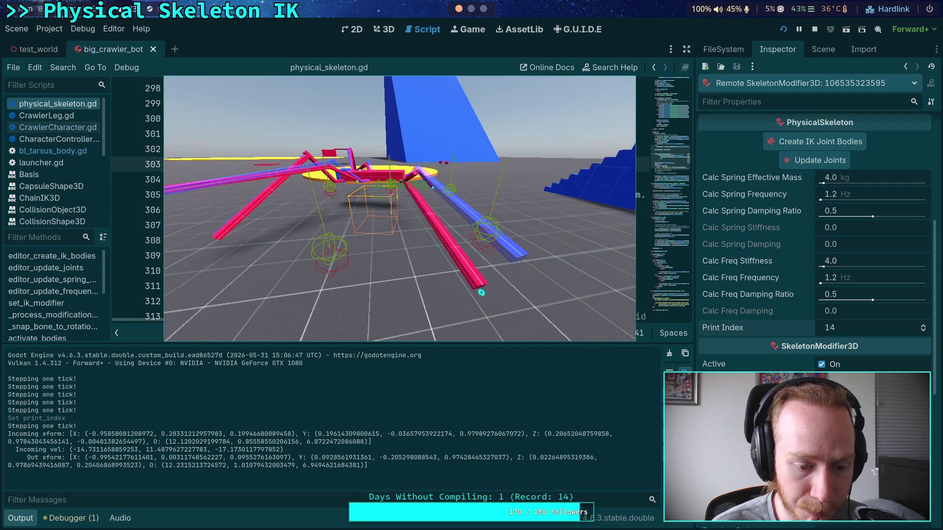
{"action": "key", "text": "period"}
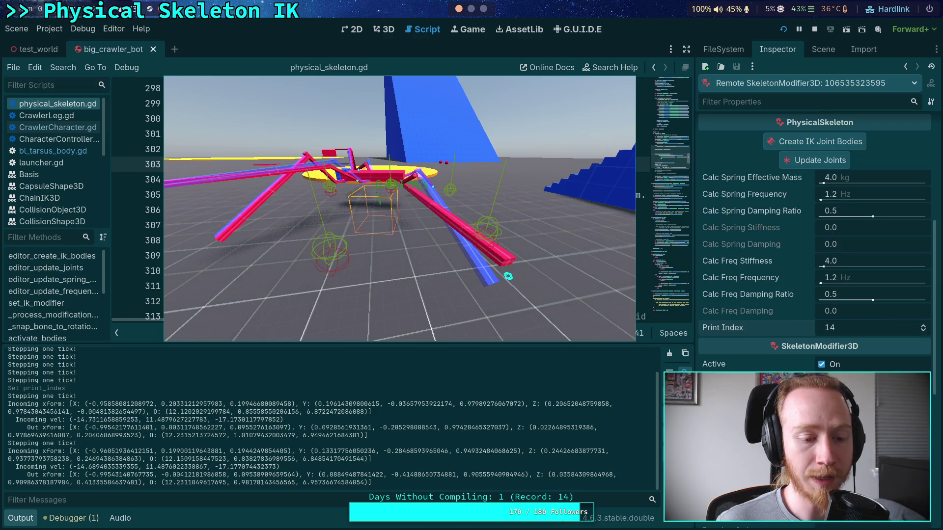
- Stop the running crawler and select FR_Femur_Joint in the Scene dock
{"action": "left_click", "coordinate": [815, 30]}
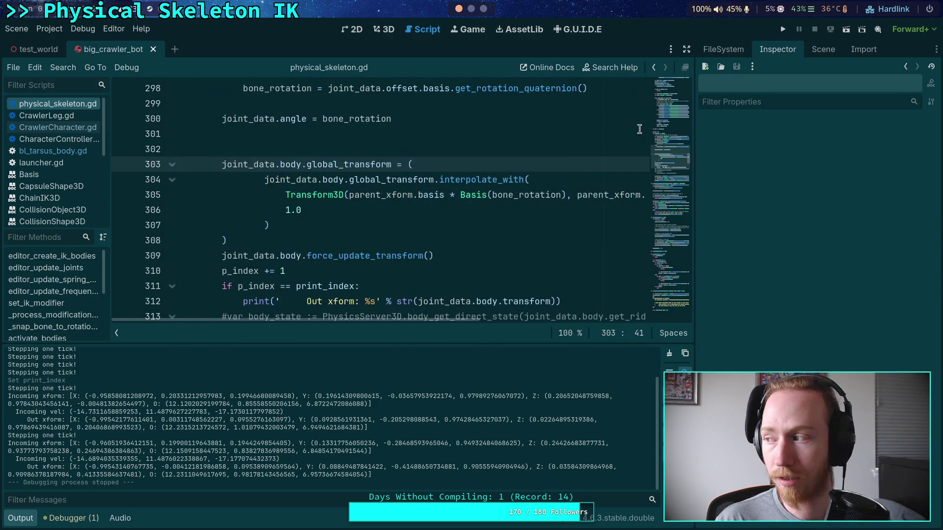
{"action": "left_click", "coordinate": [401, 224]}
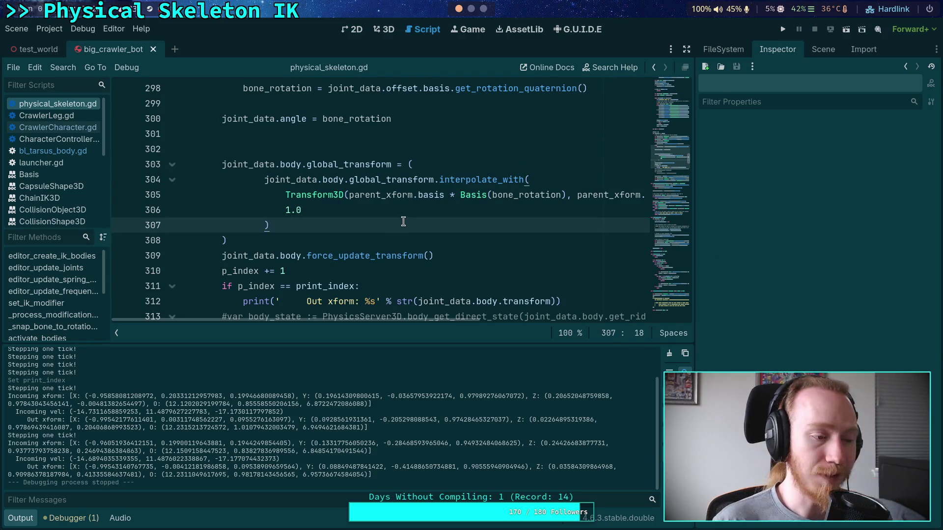
{"action": "left_click", "coordinate": [833, 51]}
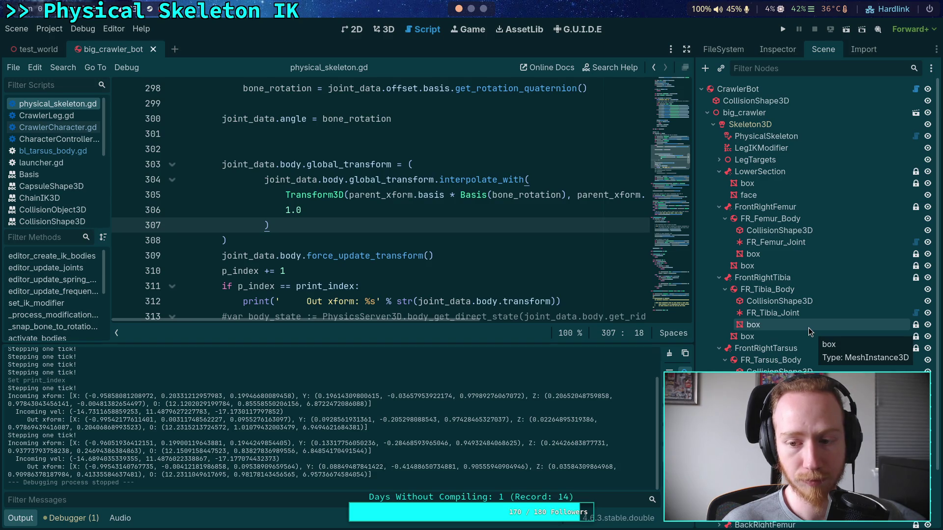
{"action": "left_click", "coordinate": [760, 241]}
{"action": "left_click", "coordinate": [764, 51]}
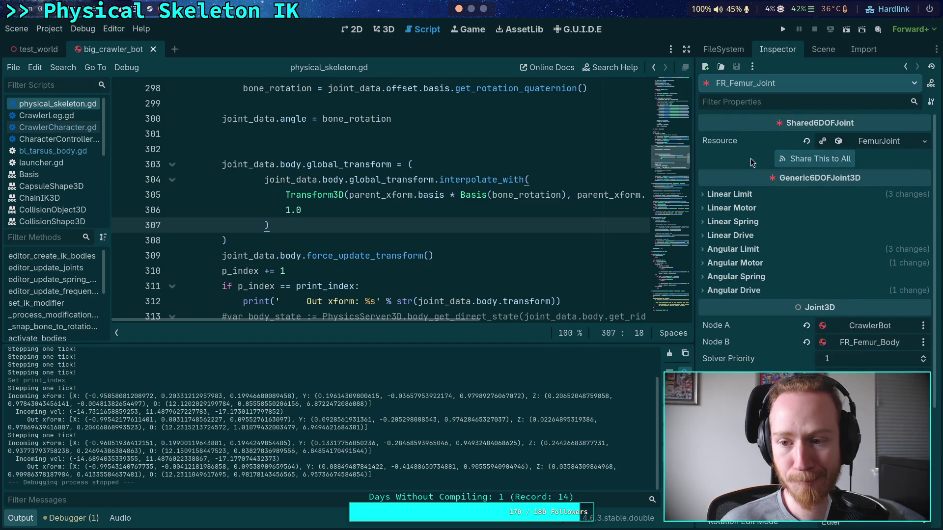
- Enable FR_Femur_Joint's linear limits on the Z, Y and X axes
{"action": "left_click", "coordinate": [722, 195]}
{"action": "left_click", "coordinate": [717, 222]}
{"action": "left_click", "coordinate": [718, 221]}
{"action": "left_click", "coordinate": [717, 221]}
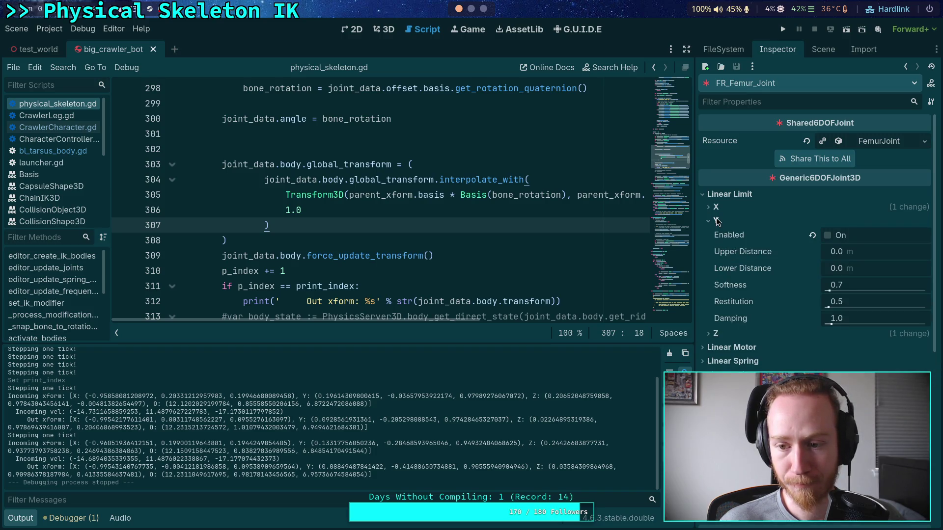
{"action": "left_click", "coordinate": [717, 221]}
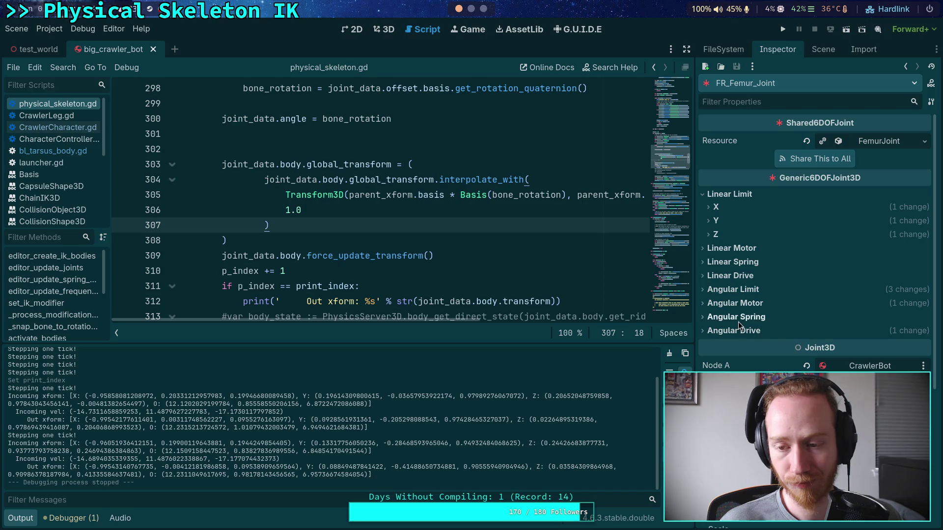
{"action": "left_click", "coordinate": [715, 235]}
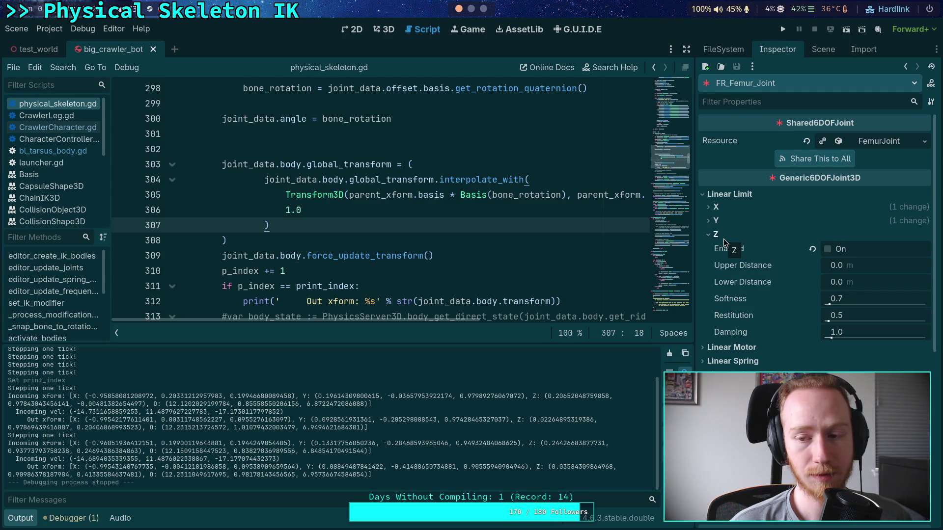
{"action": "left_click", "coordinate": [828, 249]}
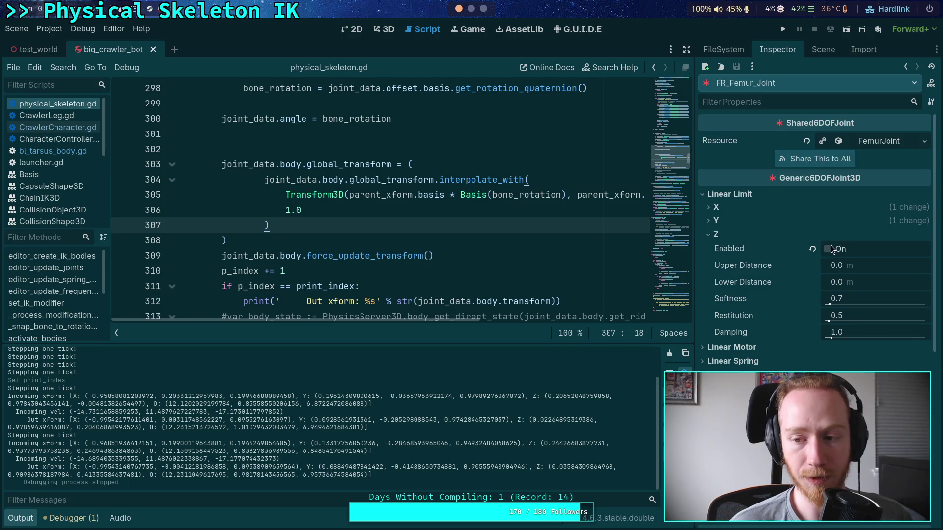
{"action": "left_click", "coordinate": [716, 220]}
{"action": "left_click", "coordinate": [828, 236]}
{"action": "left_click", "coordinate": [712, 221]}
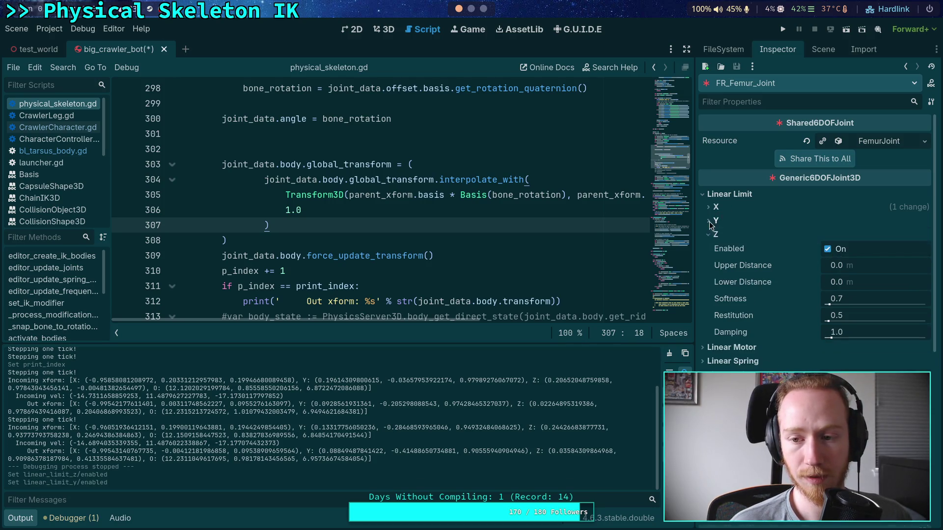
{"action": "left_click", "coordinate": [716, 234]}
{"action": "left_click", "coordinate": [716, 206]}
{"action": "left_click", "coordinate": [827, 220]}
{"action": "left_click", "coordinate": [716, 207]}
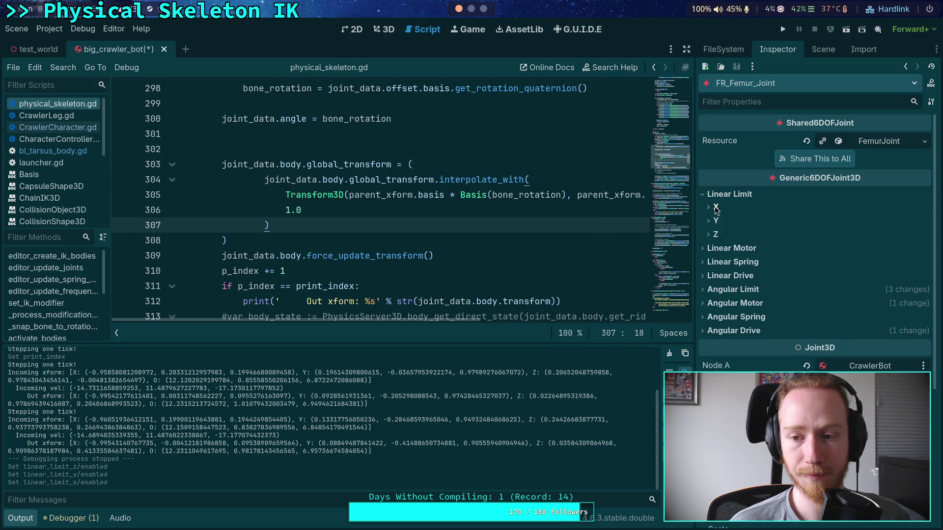
- Review the femur joint's angular limit axes and recheck its Y and Z linear limits
{"action": "left_click", "coordinate": [733, 289]}
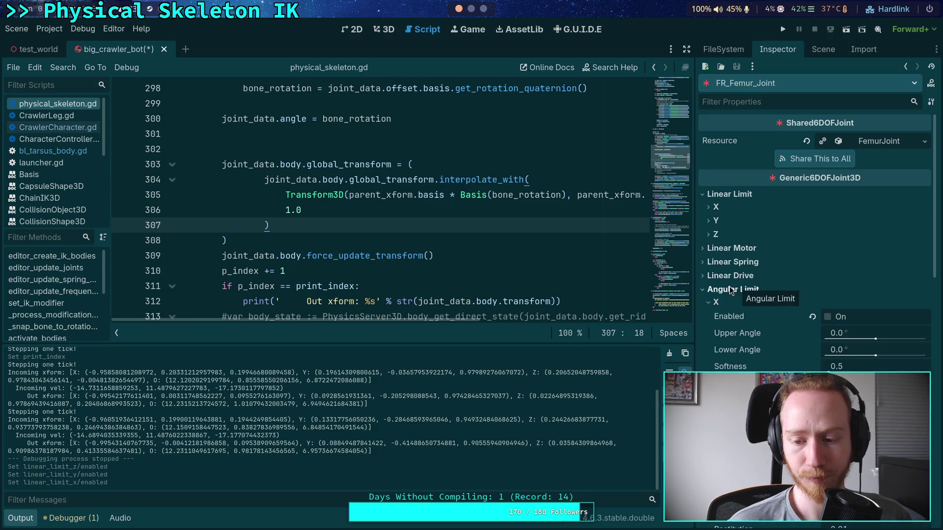
{"action": "scroll", "coordinate": [729, 289], "scroll_direction": "down", "scroll_amount": 3}
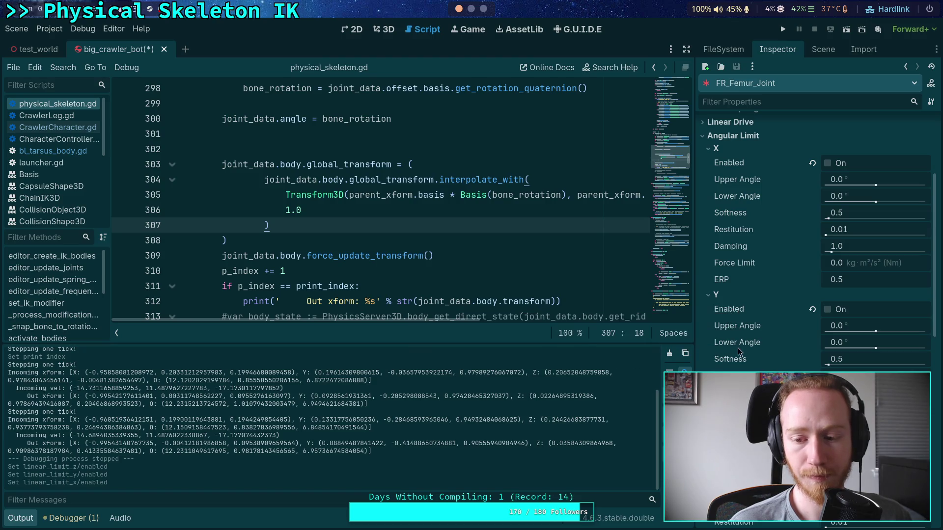
{"action": "mouse_move", "coordinate": [746, 349]}
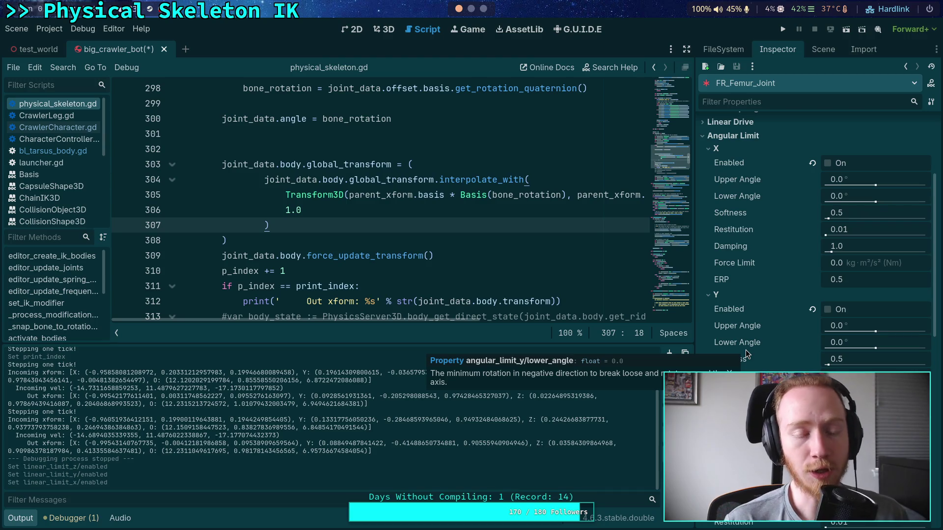
{"action": "left_click", "coordinate": [717, 294]}
{"action": "left_click", "coordinate": [720, 311]}
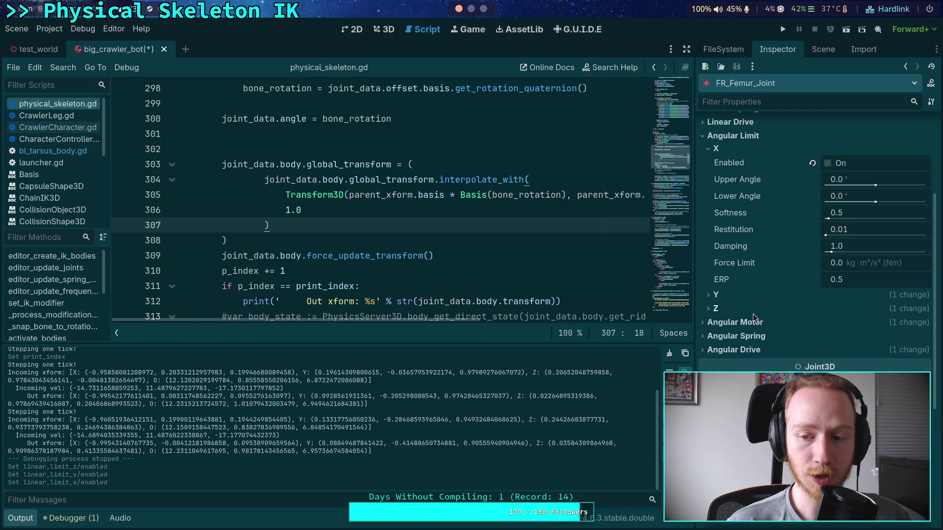
{"action": "scroll", "coordinate": [753, 314], "scroll_direction": "up", "scroll_amount": 3}
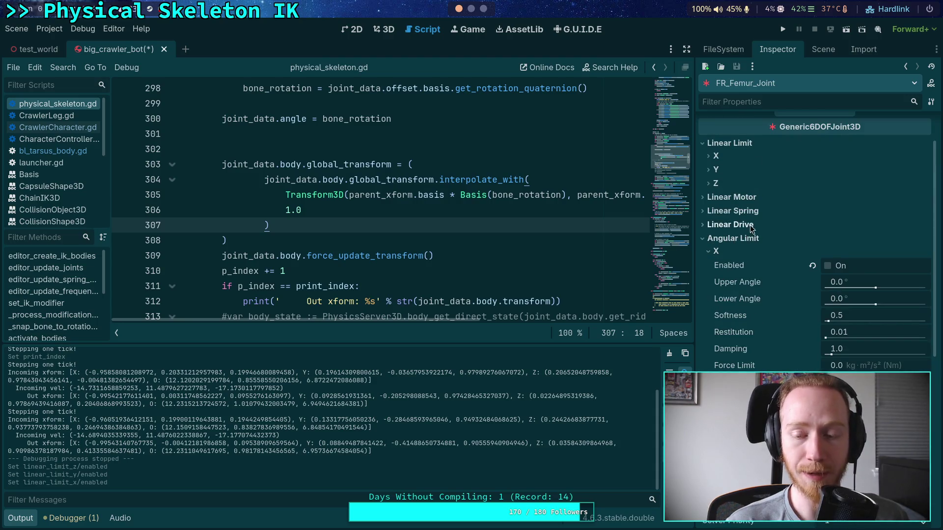
{"action": "left_click", "coordinate": [717, 252]}
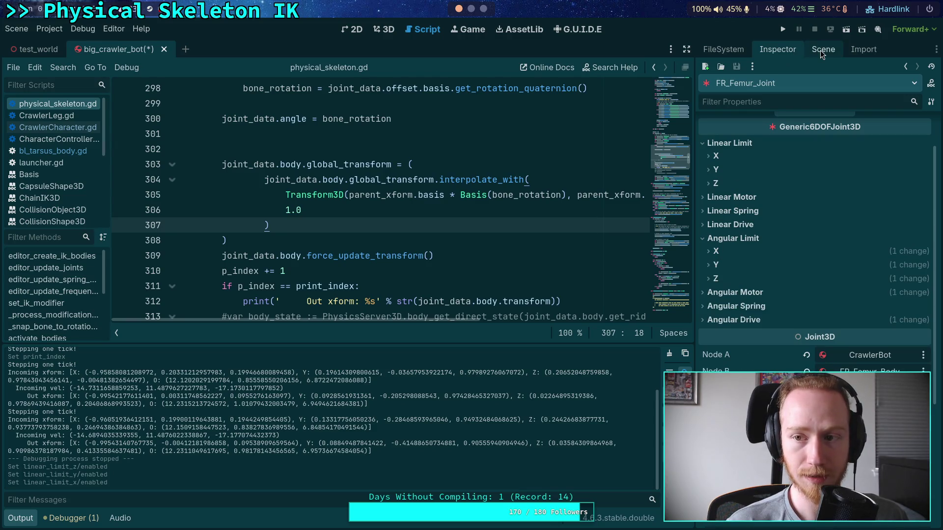
{"action": "left_click", "coordinate": [718, 184]}
{"action": "left_click", "coordinate": [718, 184]}
{"action": "left_click", "coordinate": [718, 170]}
{"action": "left_click", "coordinate": [718, 169]}
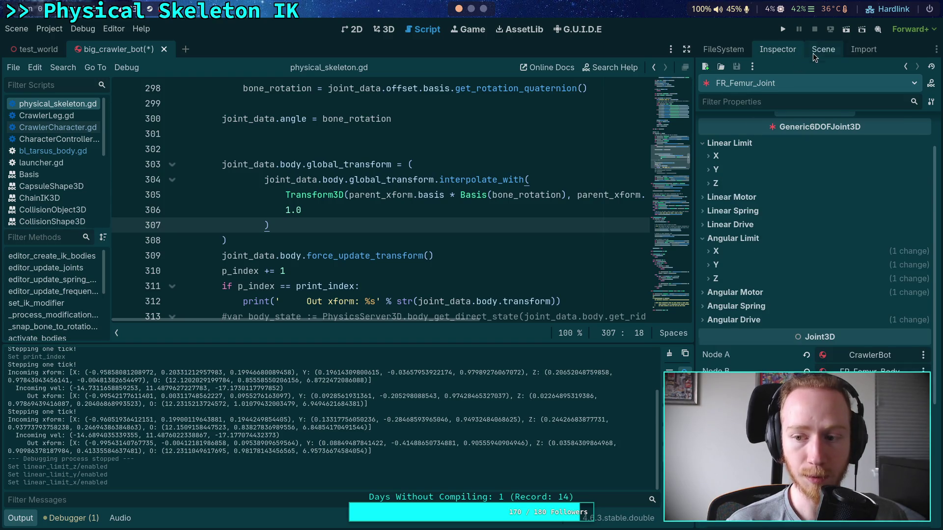
{"action": "left_click", "coordinate": [812, 53]}
- Enable FR_Tibia_Joint's linear limits on the Z, Y and X axes
{"action": "left_click", "coordinate": [753, 313]}
{"action": "left_click", "coordinate": [777, 50]}
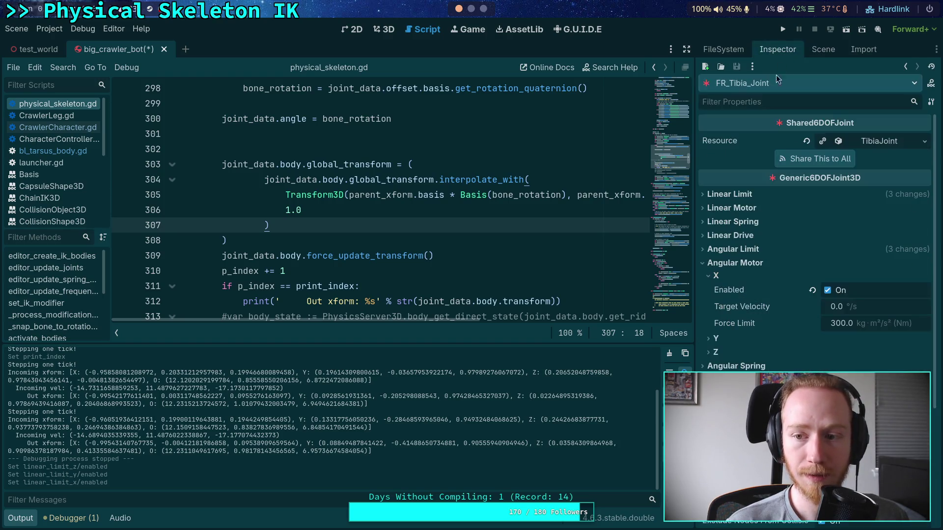
{"action": "left_click", "coordinate": [710, 235]}
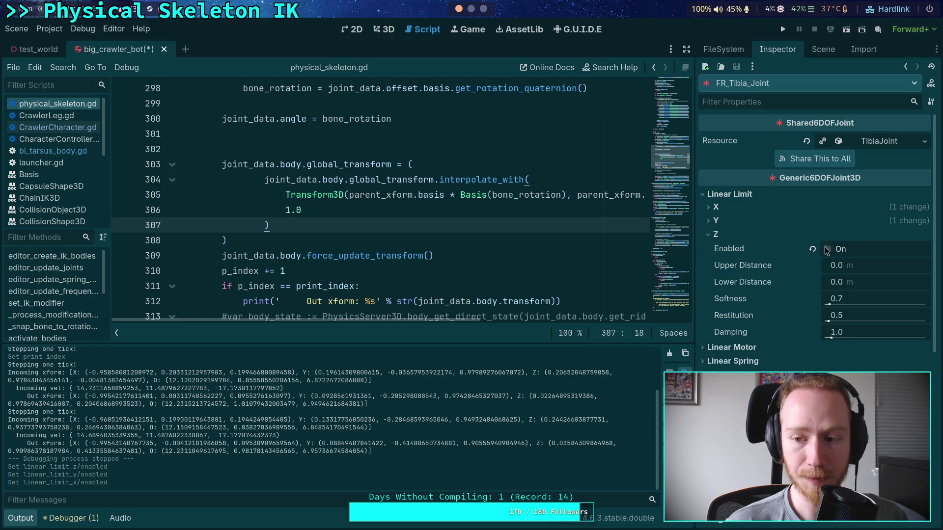
{"action": "left_click", "coordinate": [827, 249]}
{"action": "left_click", "coordinate": [716, 220]}
{"action": "left_click", "coordinate": [828, 236]}
{"action": "left_click", "coordinate": [726, 208]}
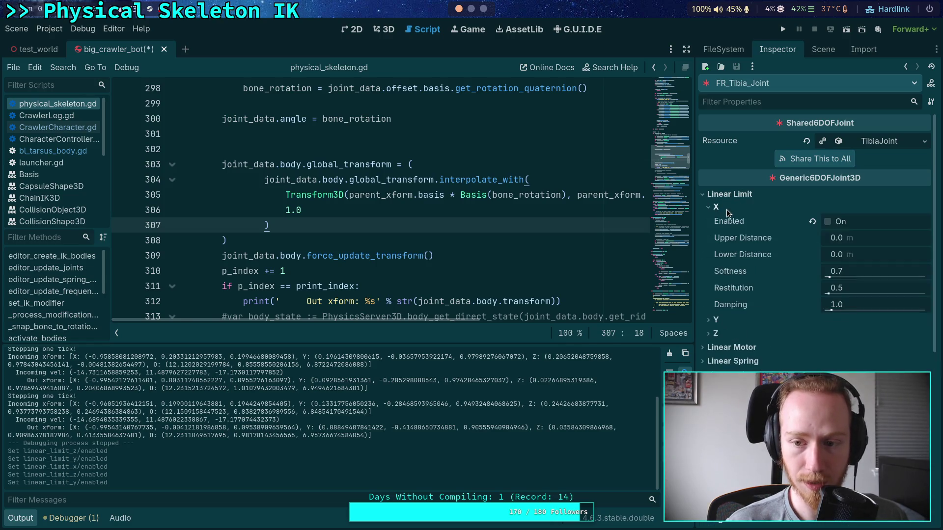
{"action": "left_click", "coordinate": [828, 221]}
{"action": "left_click", "coordinate": [723, 203]}
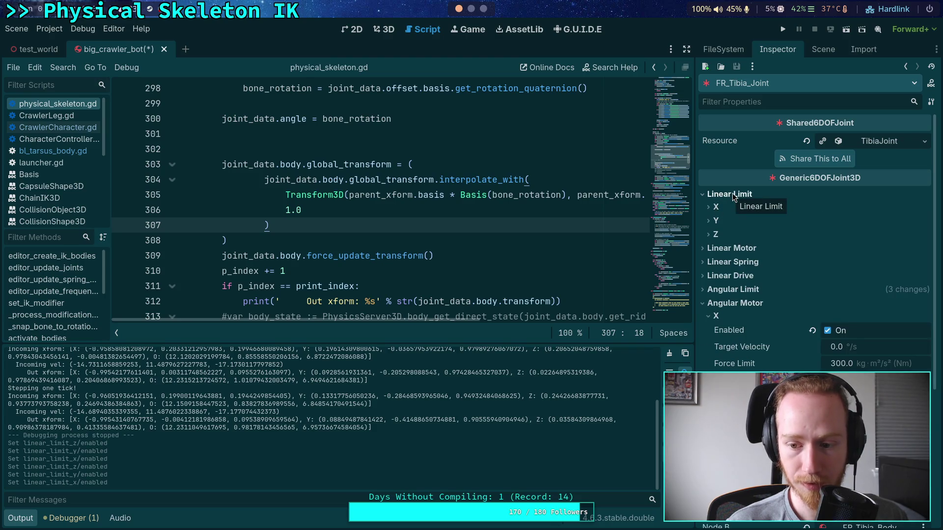
{"action": "left_click", "coordinate": [731, 194]}
- Enable FR_Tarsus_Joint's linear limits on Z, Y and X, then check its angular Z limit
{"action": "left_click", "coordinate": [823, 49]}
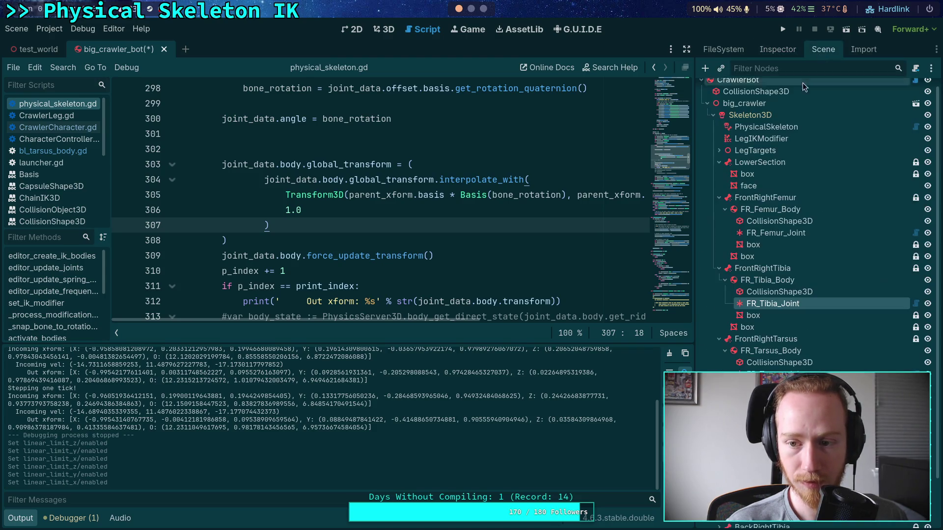
{"action": "left_click", "coordinate": [774, 374]}
{"action": "left_click", "coordinate": [770, 51]}
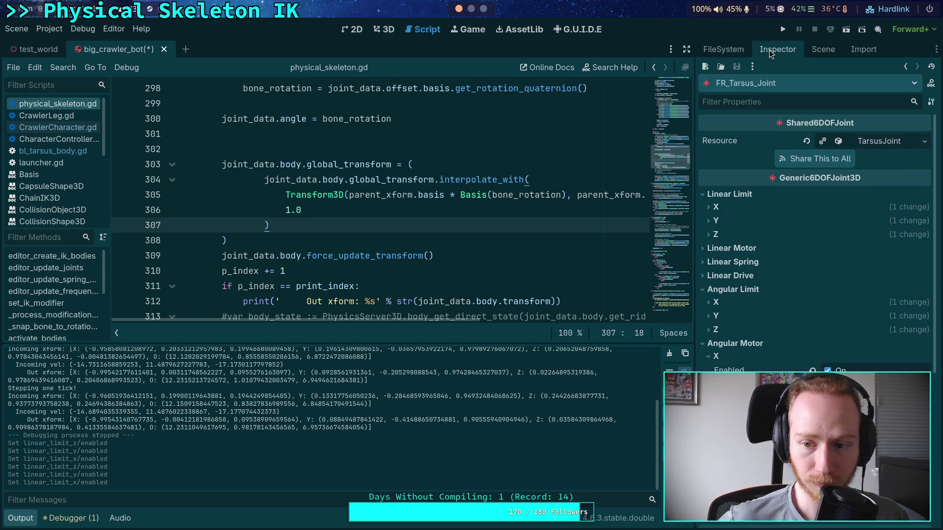
{"action": "left_click", "coordinate": [714, 221]}
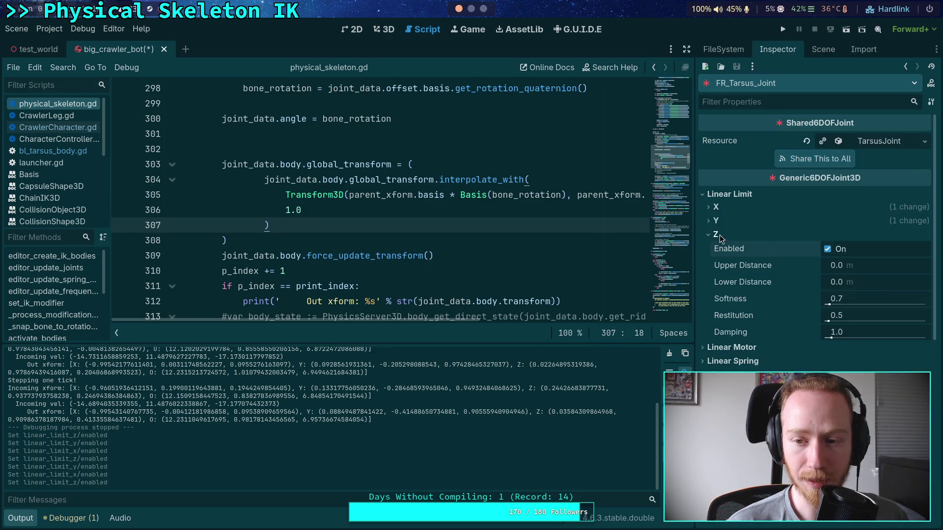
{"action": "left_click", "coordinate": [828, 235]}
{"action": "left_click", "coordinate": [727, 206]}
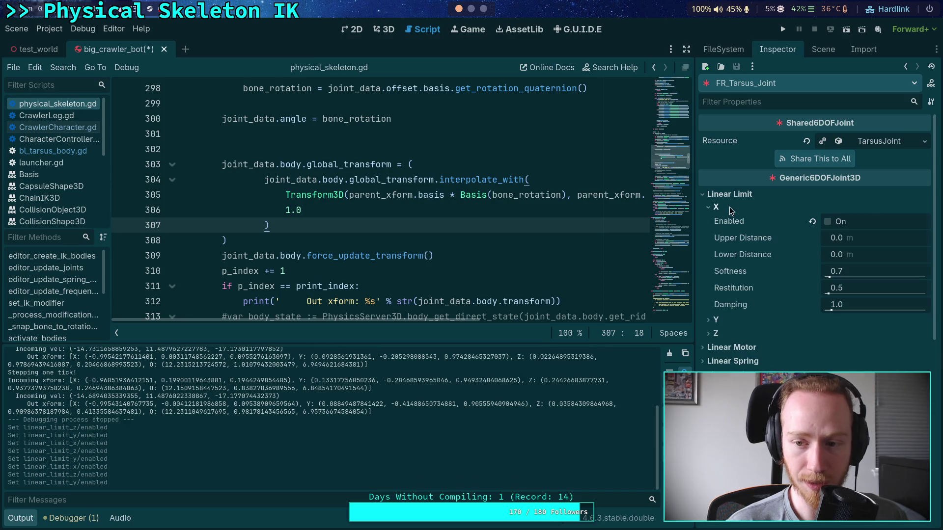
{"action": "left_click", "coordinate": [829, 218]}
{"action": "left_click", "coordinate": [756, 196]}
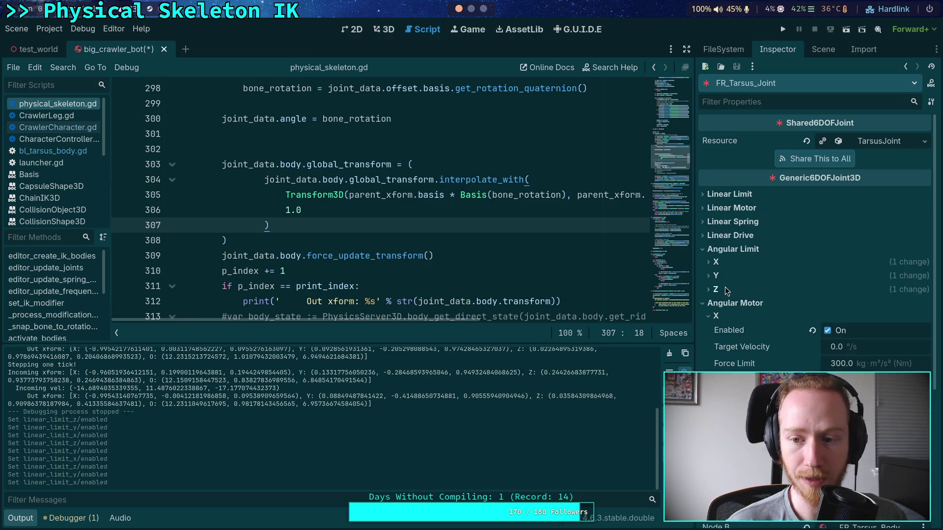
{"action": "left_click", "coordinate": [715, 290]}
{"action": "left_click", "coordinate": [715, 290]}
{"action": "left_click", "coordinate": [715, 289]}
{"action": "left_click", "coordinate": [715, 289]}
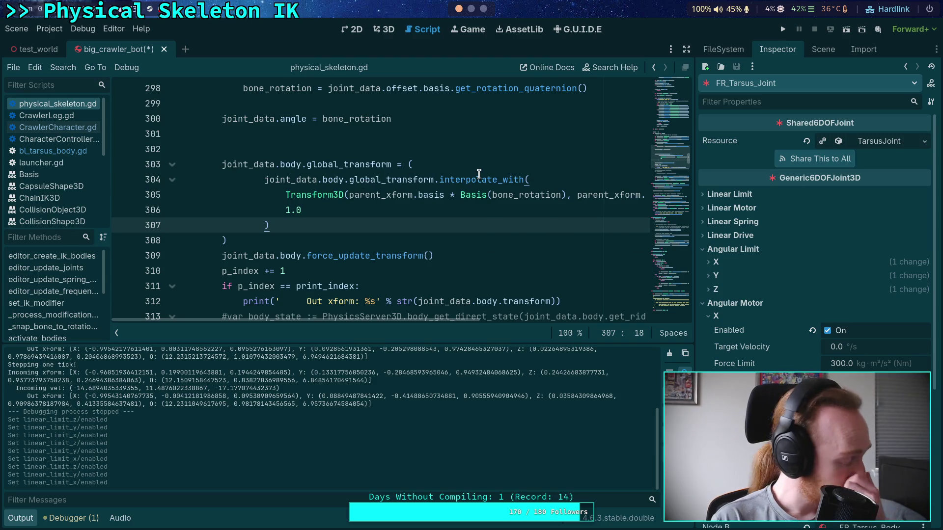
- Comment out the global_transform override on lines 303–308 of physical_skeleton.gd
{"action": "mouse_move", "coordinate": [479, 175]}
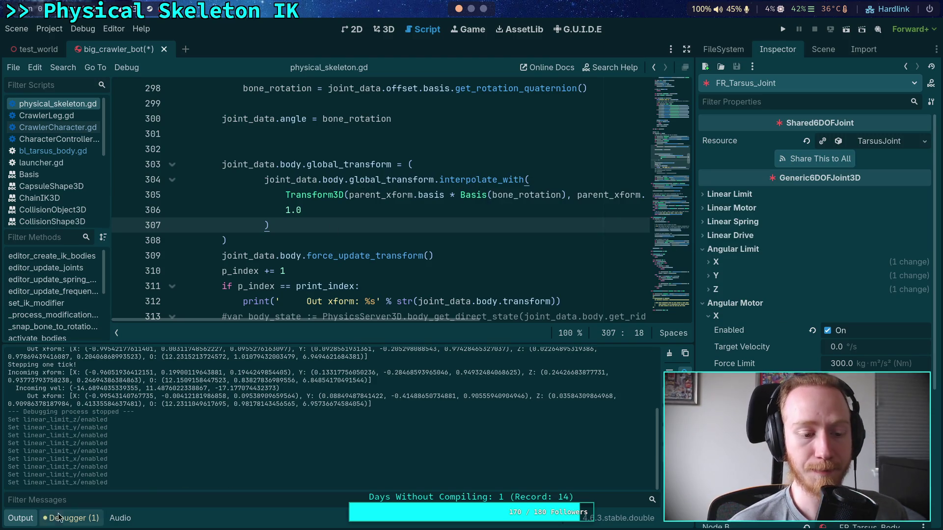
{"action": "left_click", "coordinate": [21, 518]}
{"action": "scroll", "coordinate": [405, 322], "scroll_direction": "up", "scroll_amount": 2}
{"action": "left_click", "coordinate": [386, 242]}
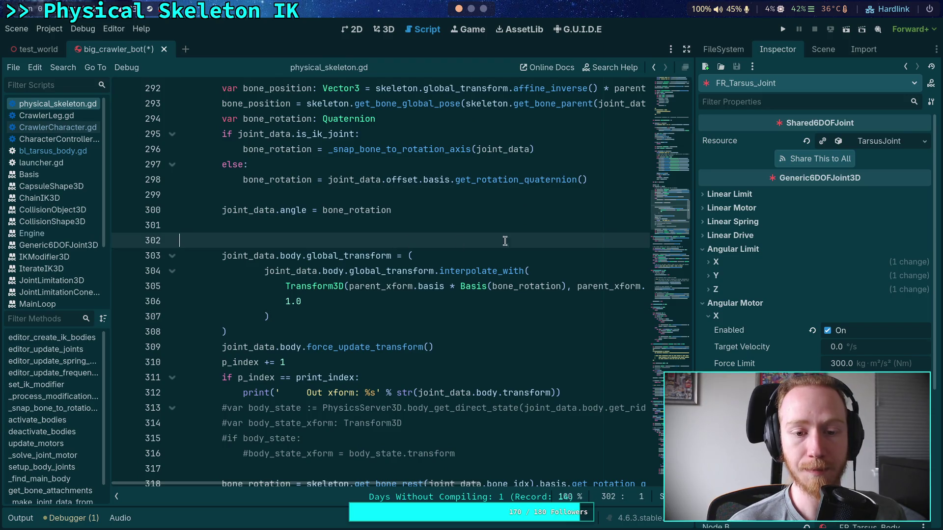
{"action": "left_click_drag", "start_coordinate": [693, 153], "coordinate": [725, 154]}
{"action": "left_click_drag", "start_coordinate": [254, 331], "coordinate": [222, 256]}
{"action": "key", "text": "ctrl+k"}
{"action": "left_click", "coordinate": [283, 334]}
- Start a new assignment line after the block: joint_data.body.basis = (
{"action": "key", "text": "Return"}
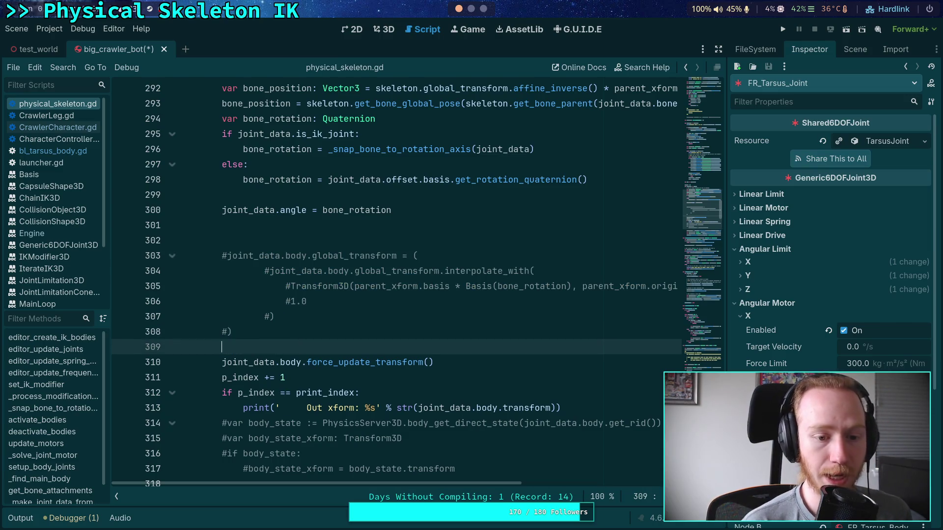
{"action": "type", "text": "joint_d"}
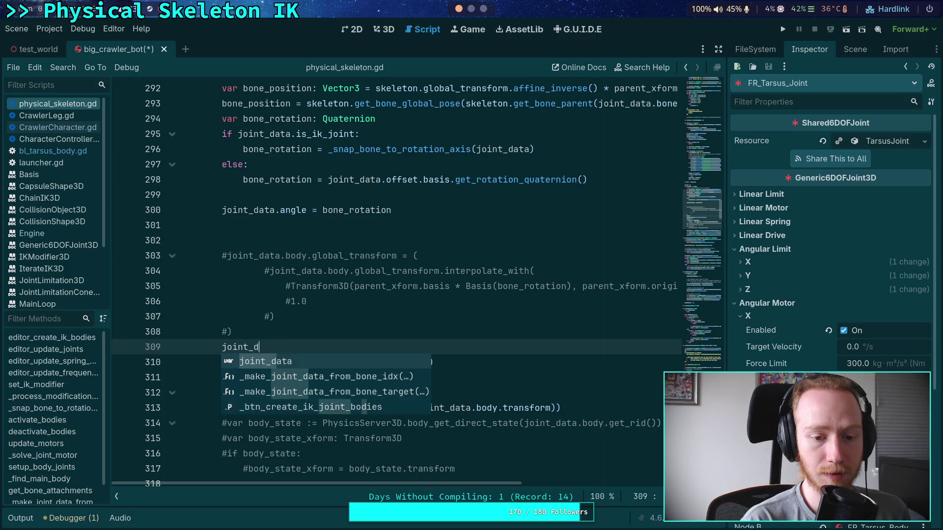
{"action": "type", "text": "ata.body.g"}
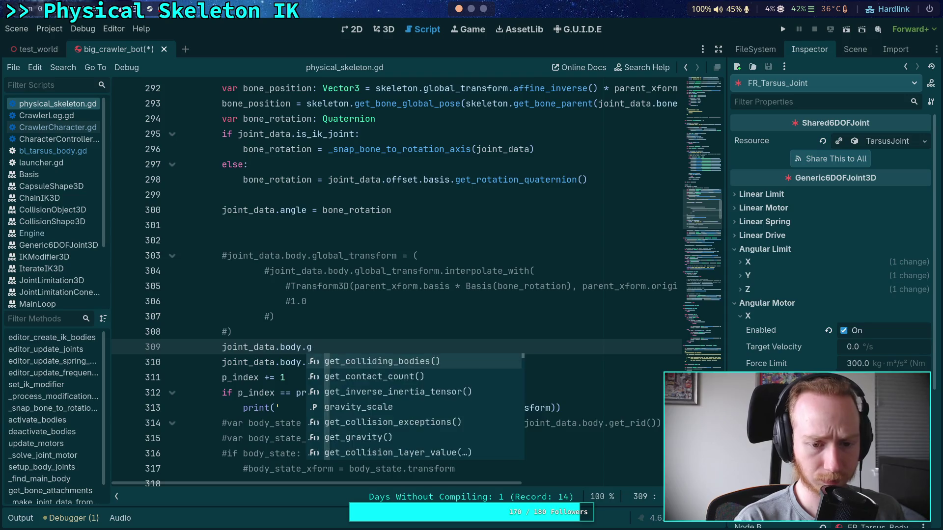
{"action": "key", "text": "BackSpace"}
{"action": "type", "text": "bas"}
{"action": "key", "text": "Return"}
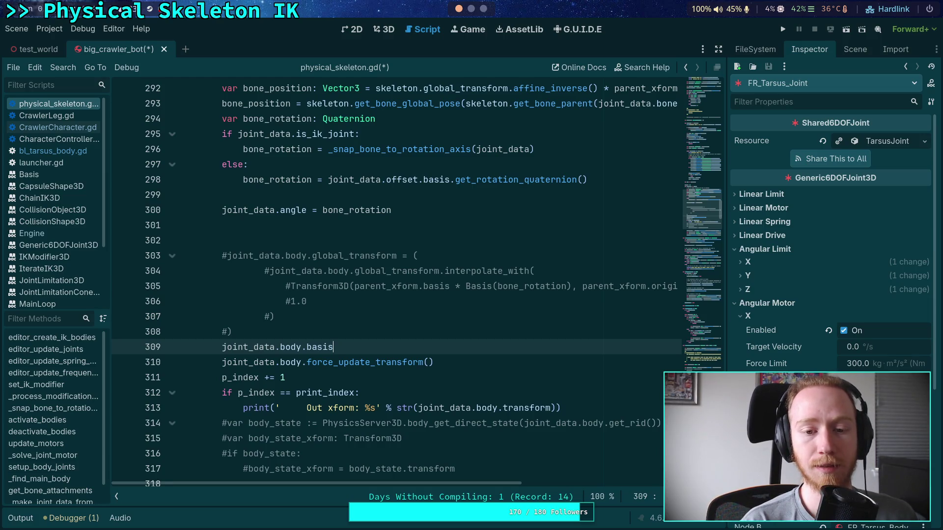
{"action": "type", "text": " = "}
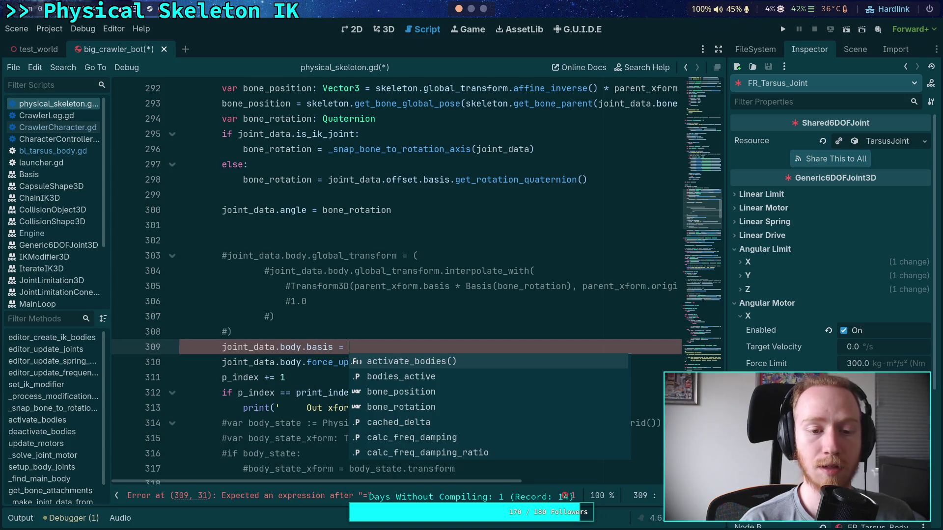
{"action": "type", "text": "("}
{"action": "key", "text": "Return"}
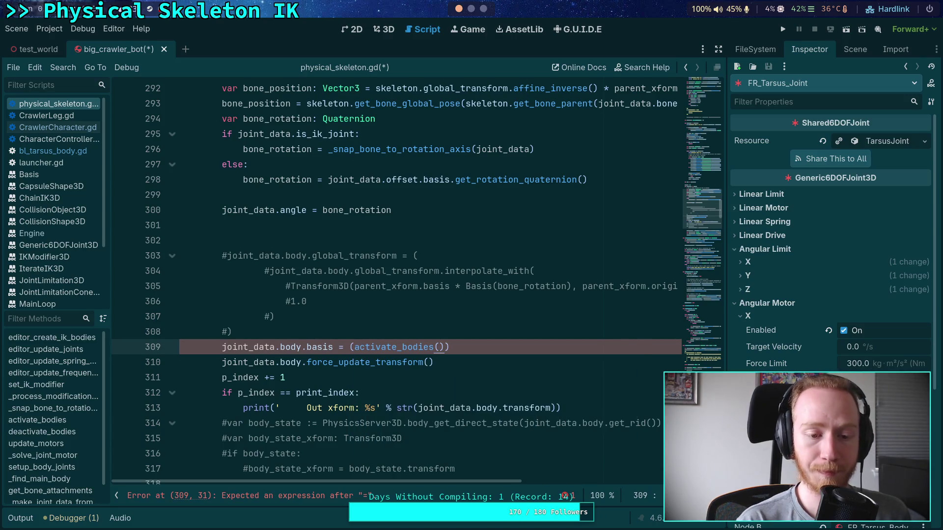
{"action": "key", "text": "ctrl+z"}
{"action": "key", "text": "Return"}
{"action": "type", "text": "joint"}
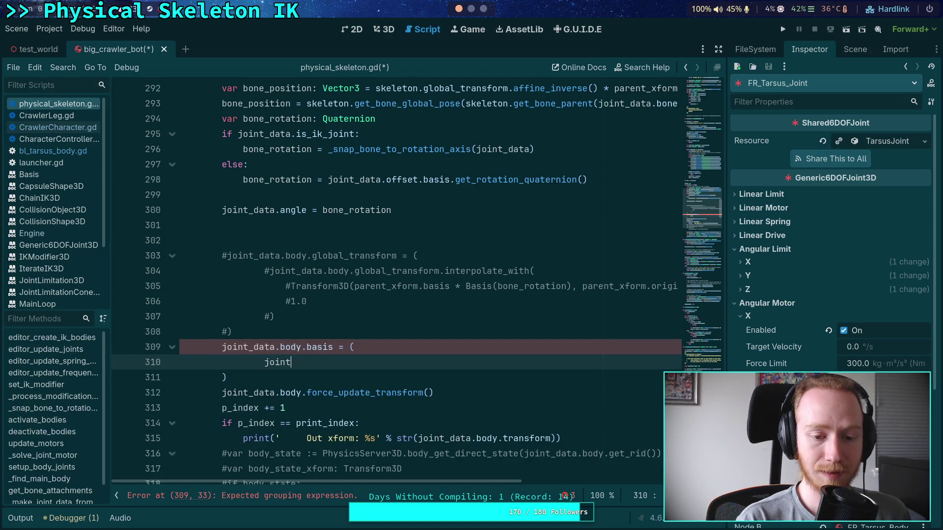
- Slerp the body basis toward parent_xform.basis * Basis(bone_rotation)
{"action": "type", "text": "_data.body.basis."}
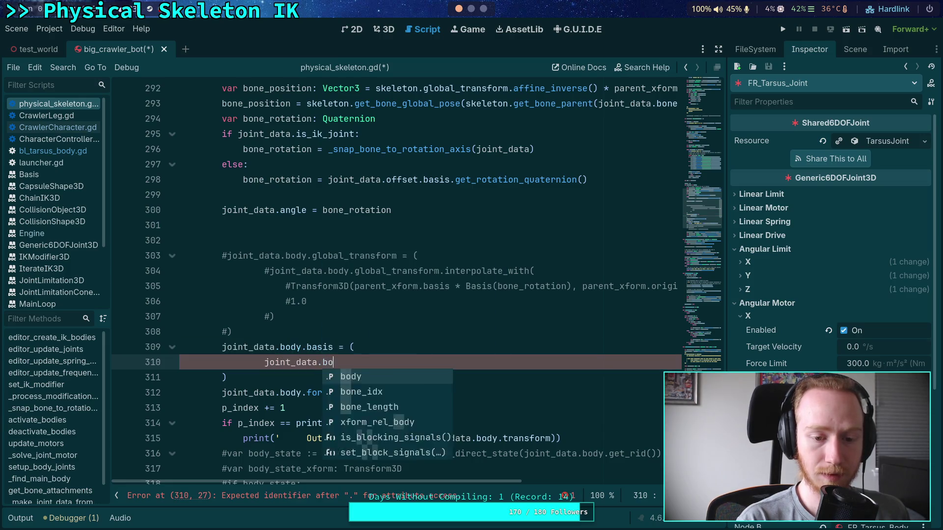
{"action": "type", "text": "int"}
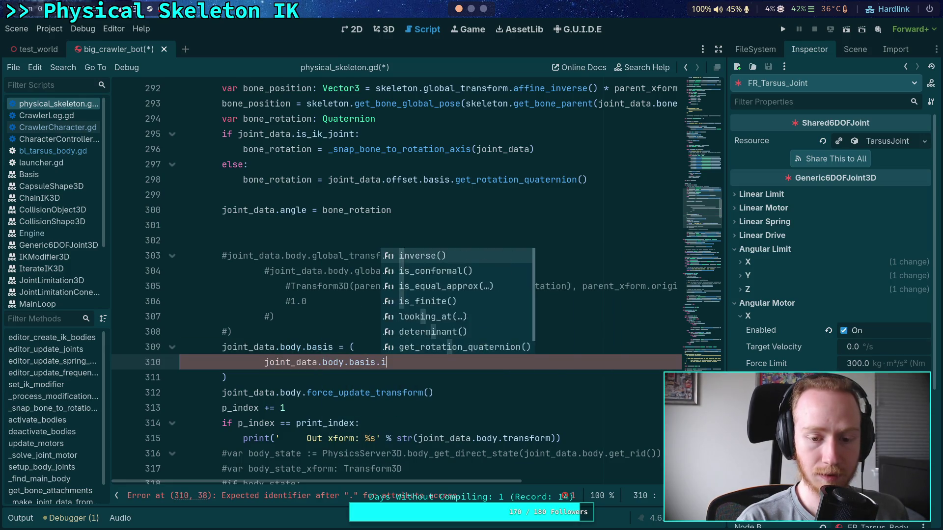
{"action": "key", "text": "BackSpace"}
{"action": "key", "text": "BackSpace"}
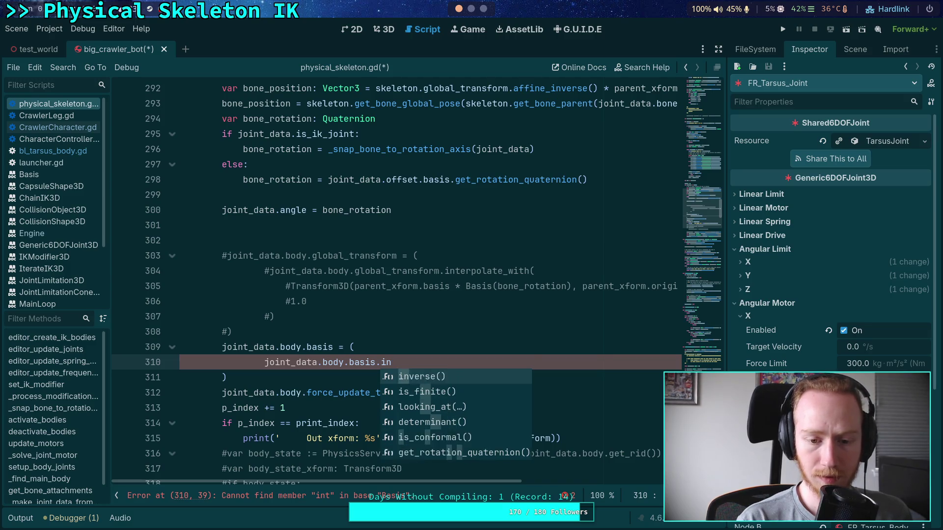
{"action": "key", "text": "BackSpace"}
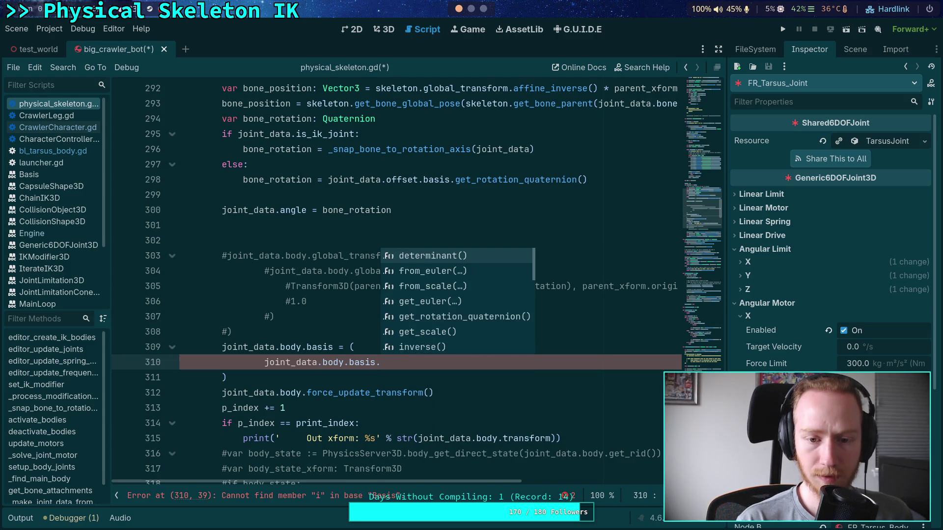
{"action": "key", "text": "Down"}
{"action": "key", "text": "Down"}
{"action": "key", "text": "Down"}
{"action": "key", "text": "Down"}
{"action": "key", "text": "Down"}
{"action": "key", "text": "Down"}
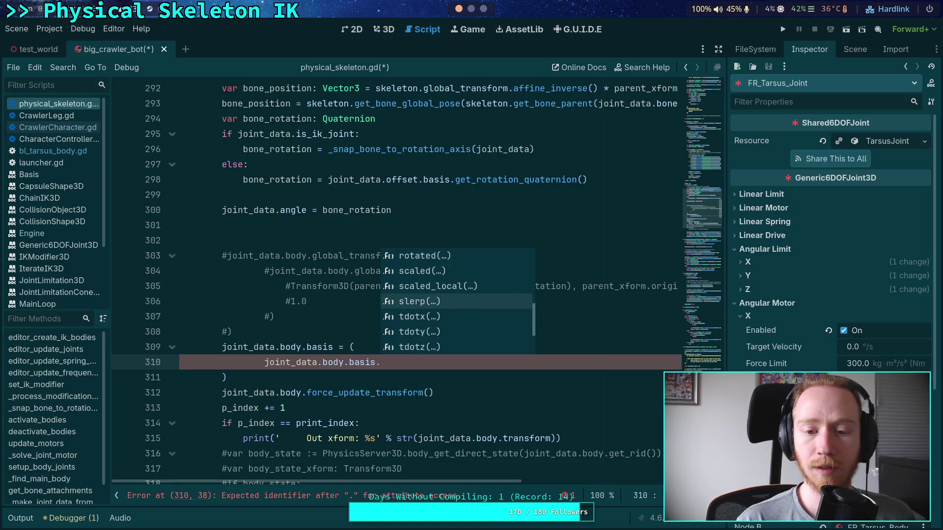
{"action": "key", "text": "Return"}
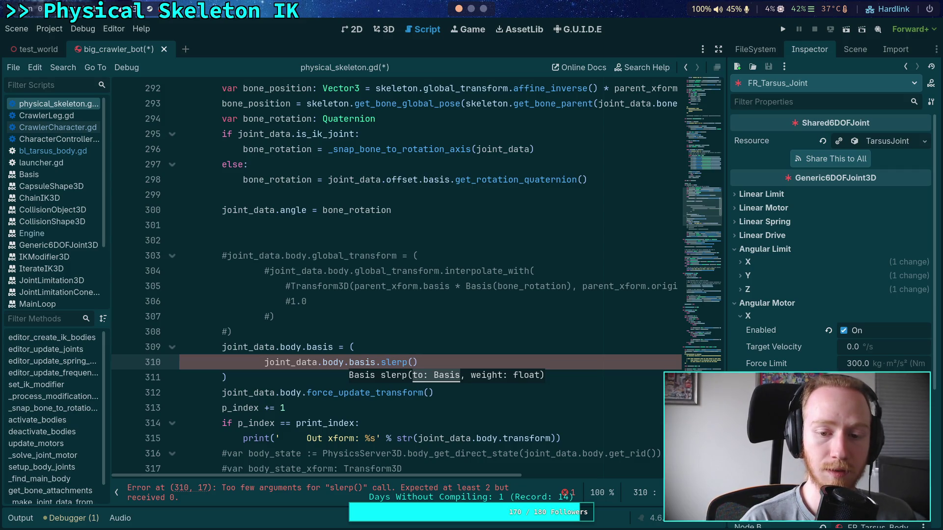
{"action": "type", "text": "Bases"}
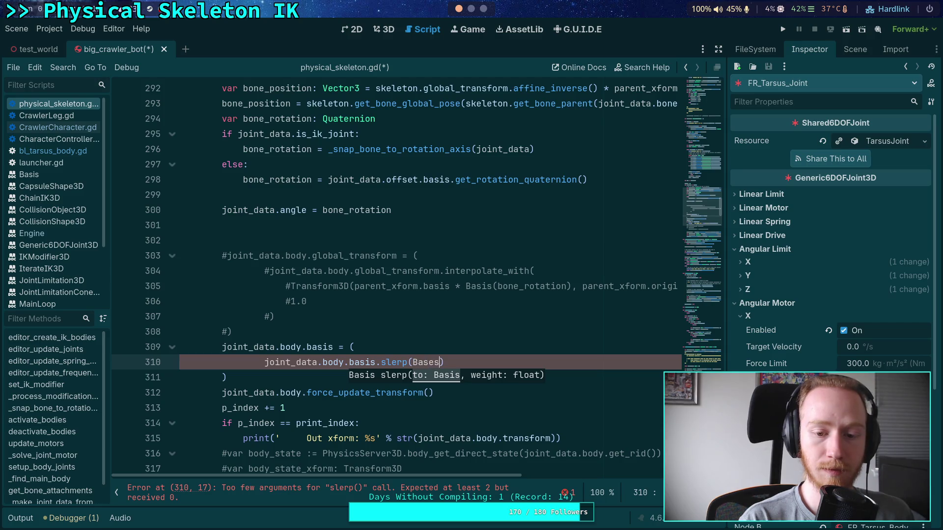
{"action": "key", "text": "BackSpace"}
{"action": "key", "text": "BackSpace"}
{"action": "key", "text": "BackSpace"}
{"action": "key", "text": "BackSpace"}
{"action": "key", "text": "BackSpace"}
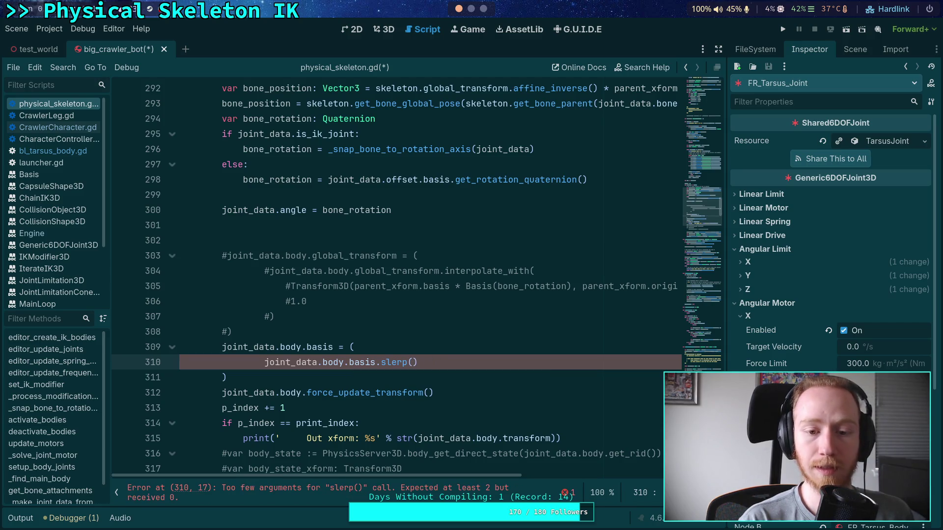
{"action": "type", "text": "parent_"}
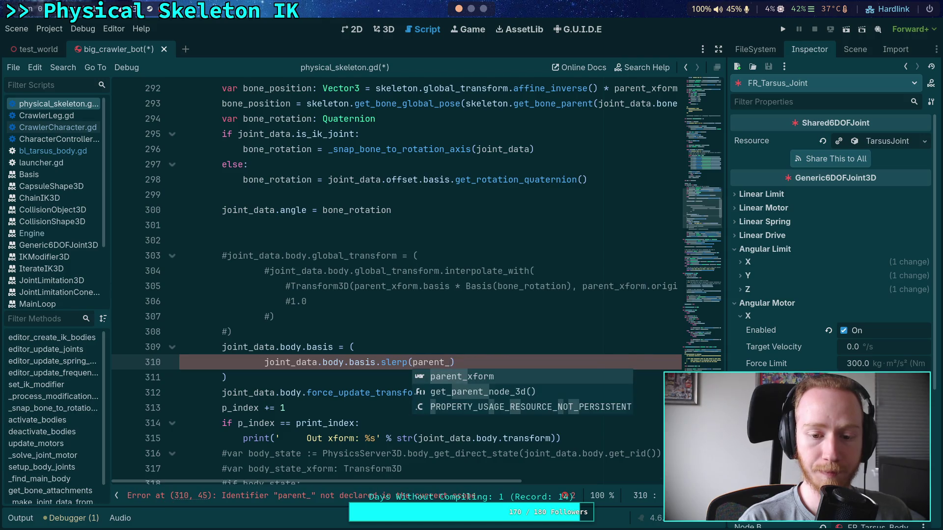
{"action": "key", "text": "Return"}
{"action": "type", "text": ".basis * Basis"}
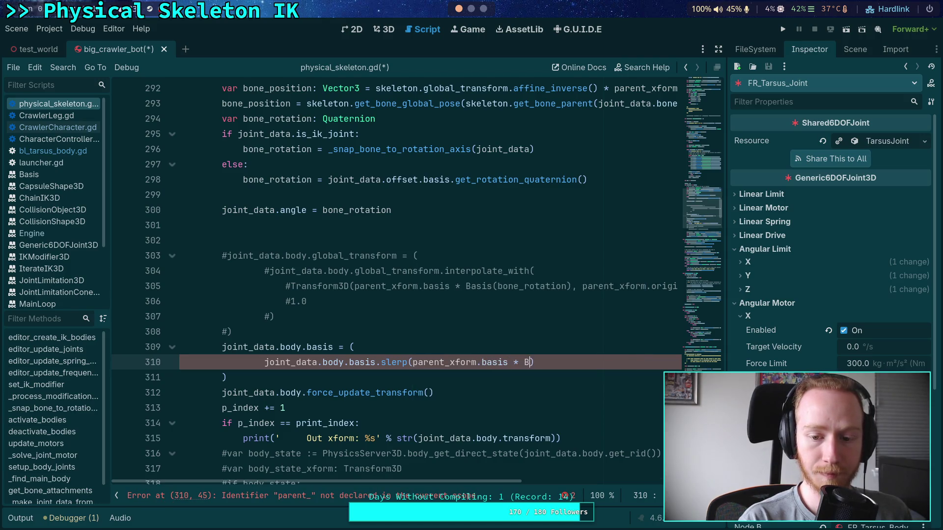
{"action": "type", "text": "("}
{"action": "type", "text": "bone_"}
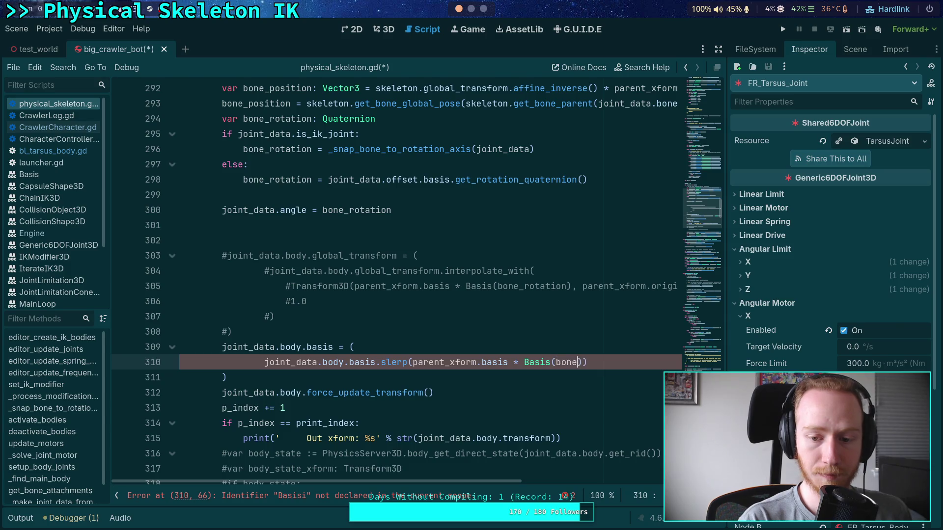
{"action": "key", "text": "Return"}
{"action": "key", "text": "BackSpace"}
{"action": "key", "text": "BackSpace"}
{"action": "key", "text": "BackSpace"}
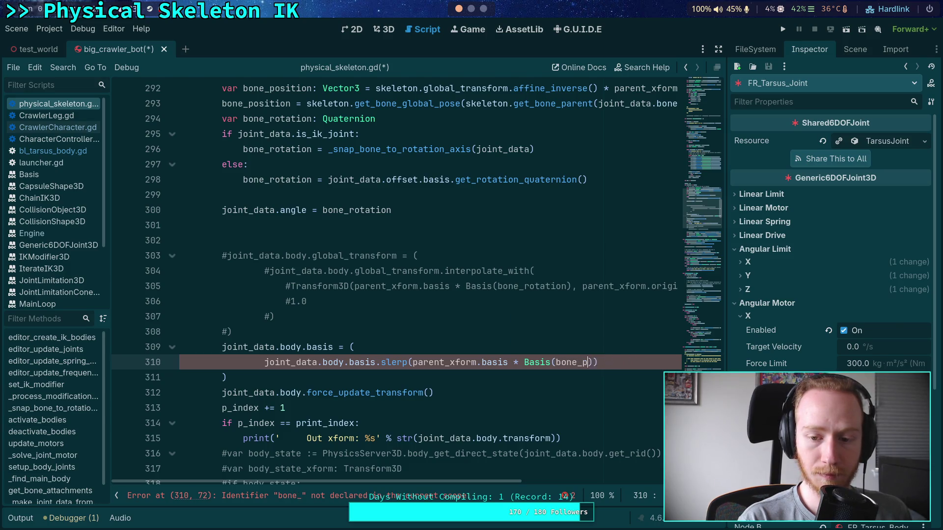
{"action": "key", "text": "Return"}
{"action": "type", "text": ")"}
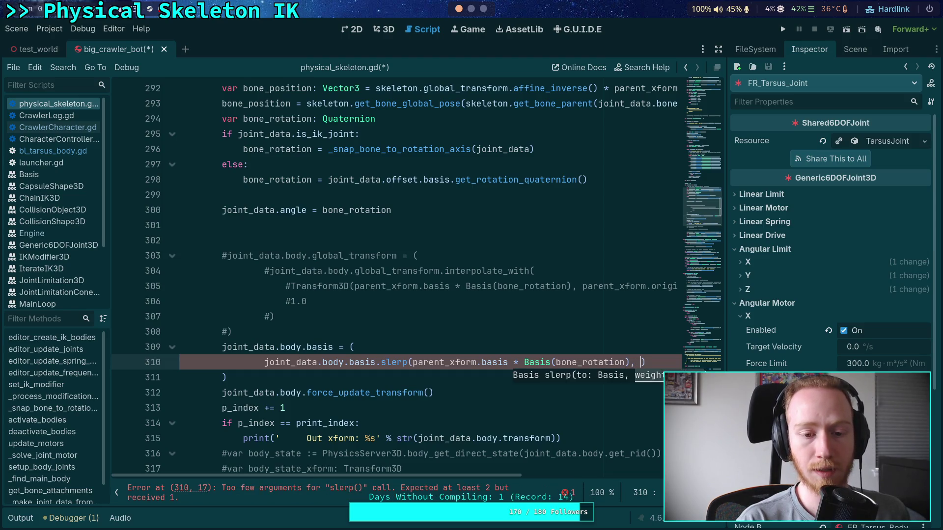
- Put the slerp arguments on separate lines, add the weight, save, and test-run the crawler
{"action": "left_click", "coordinate": [412, 362]}
{"action": "key", "text": "Return"}
{"action": "left_click", "coordinate": [511, 377]}
{"action": "key", "text": "Return"}
{"action": "key", "text": "Return"}
{"action": "key", "text": "Up"}
{"action": "type", "text": "0.6"}
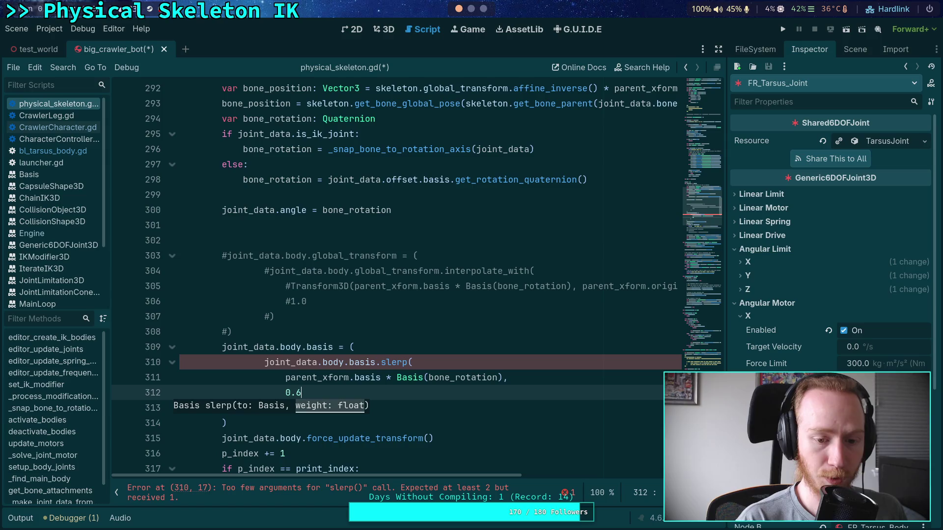
{"action": "type", "text": "0.5"}
{"action": "key", "text": "Escape"}
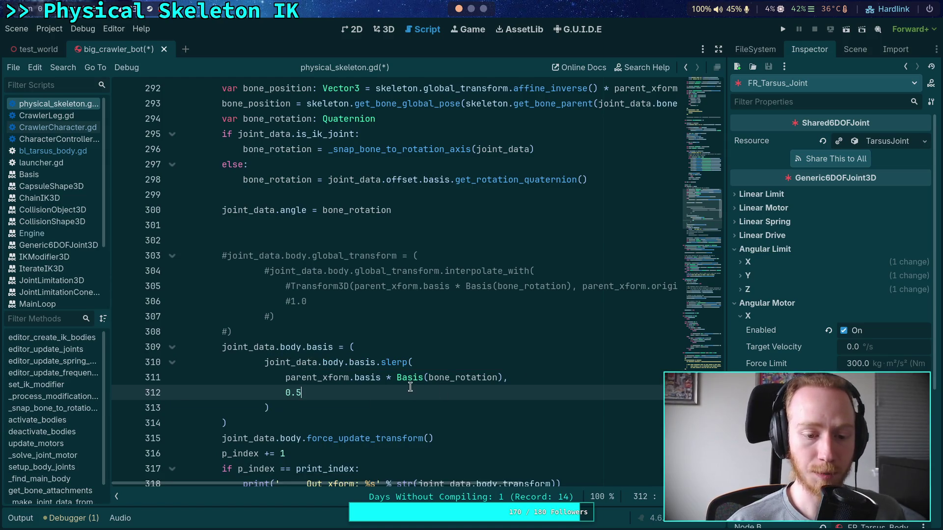
{"action": "key", "text": "ctrl+s"}
{"action": "left_click", "coordinate": [783, 29]}
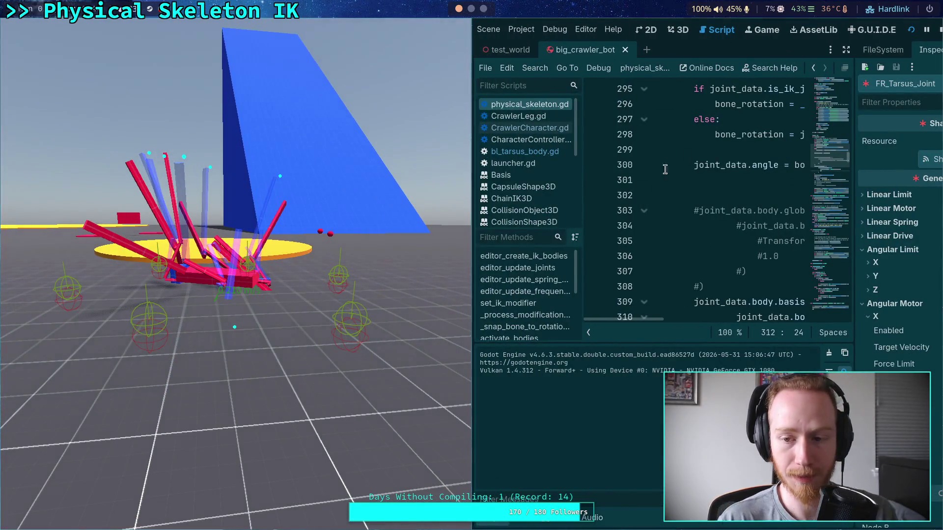
{"action": "key", "text": "F8"}
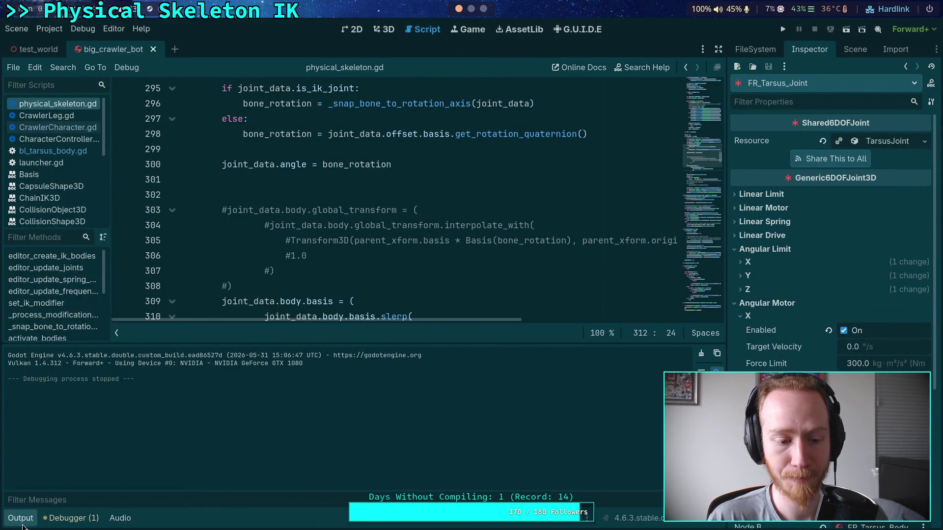
- Change body.basis to body.global_basis on both lines, save, and run the crawler again
{"action": "key", "text": "ctrl+j"}
{"action": "left_click_drag", "start_coordinate": [301, 348], "coordinate": [296, 348]}
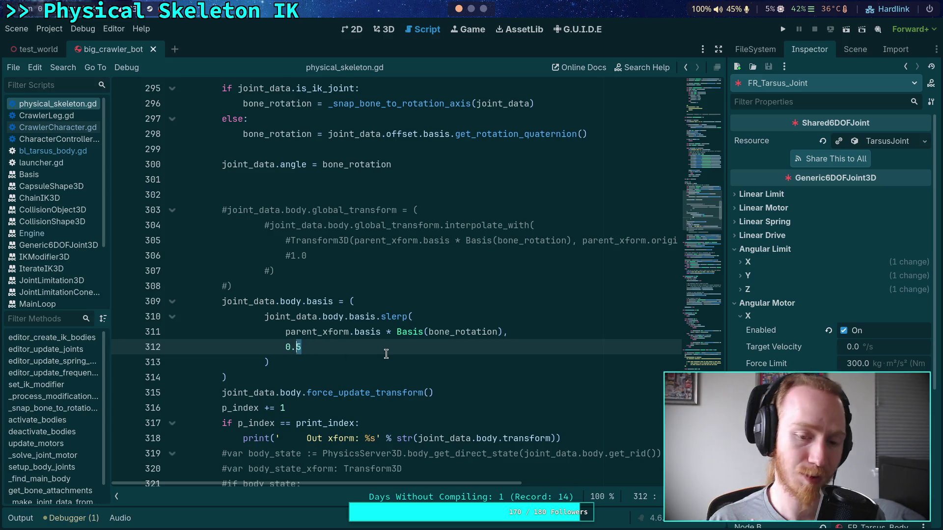
{"action": "left_click", "coordinate": [307, 306]}
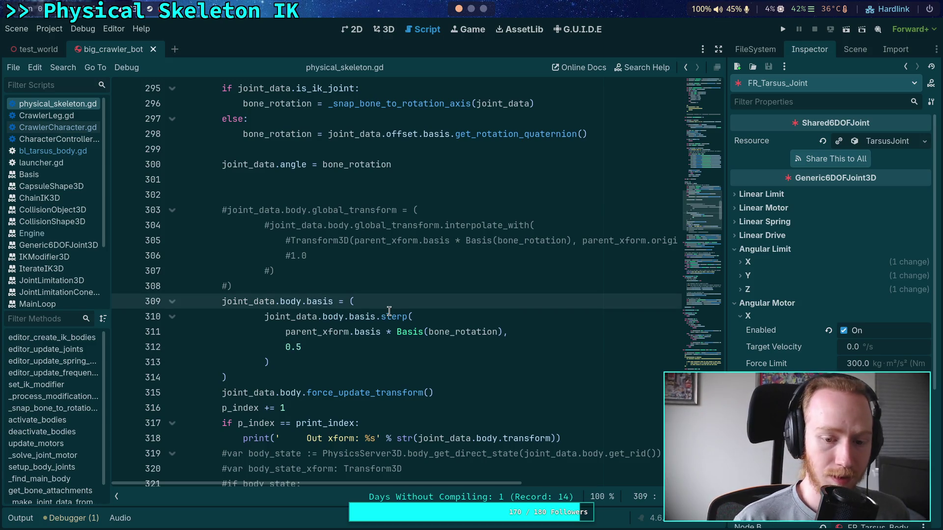
{"action": "mouse_move", "coordinate": [389, 311]}
{"action": "type", "text": "global_"}
{"action": "left_click", "coordinate": [345, 270]}
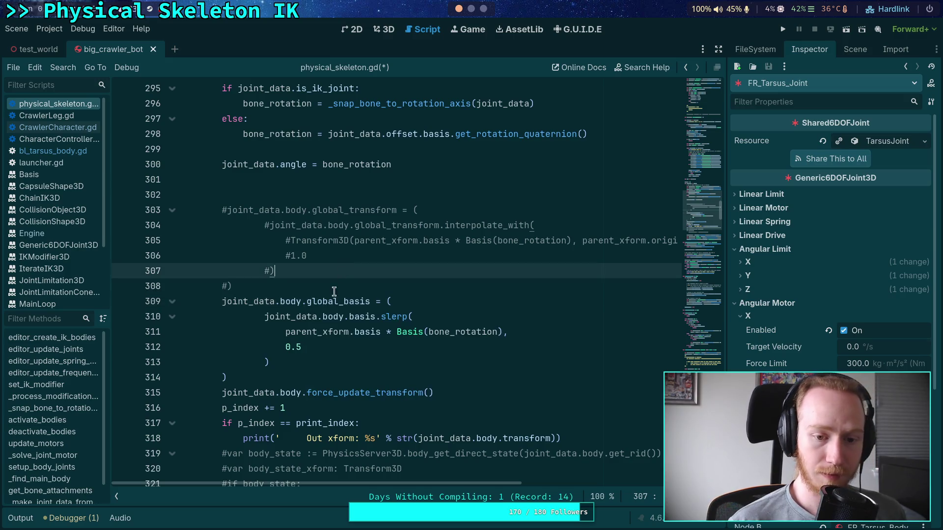
{"action": "left_click", "coordinate": [345, 316]}
{"action": "type", "text": "global"}
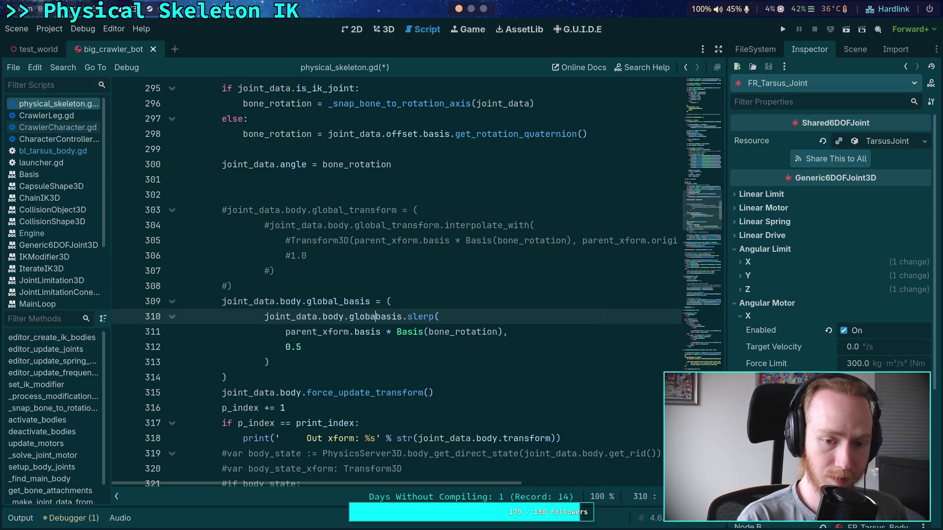
{"action": "key", "text": "ctrl+0"}
{"action": "type", "text": "_"}
{"action": "key", "text": "ctrl+s"}
{"action": "left_click", "coordinate": [382, 297]}
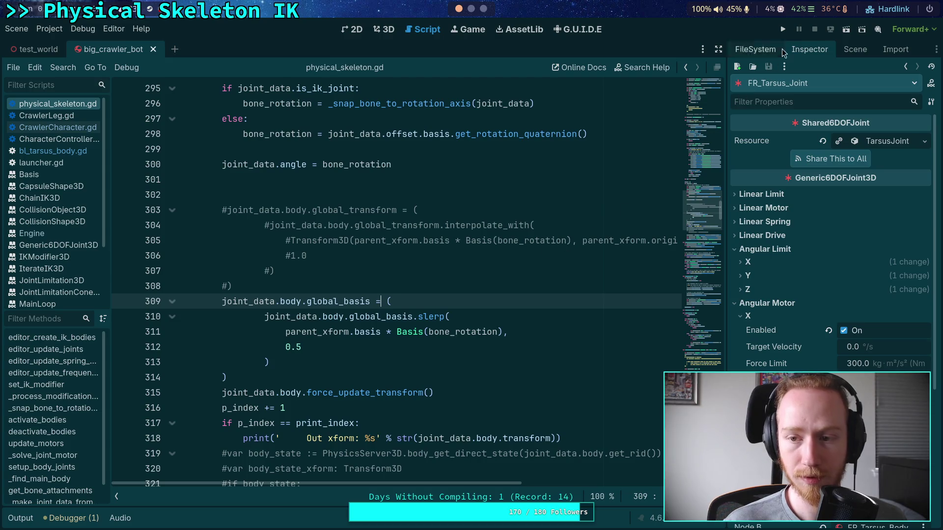
{"action": "left_click", "coordinate": [783, 30]}
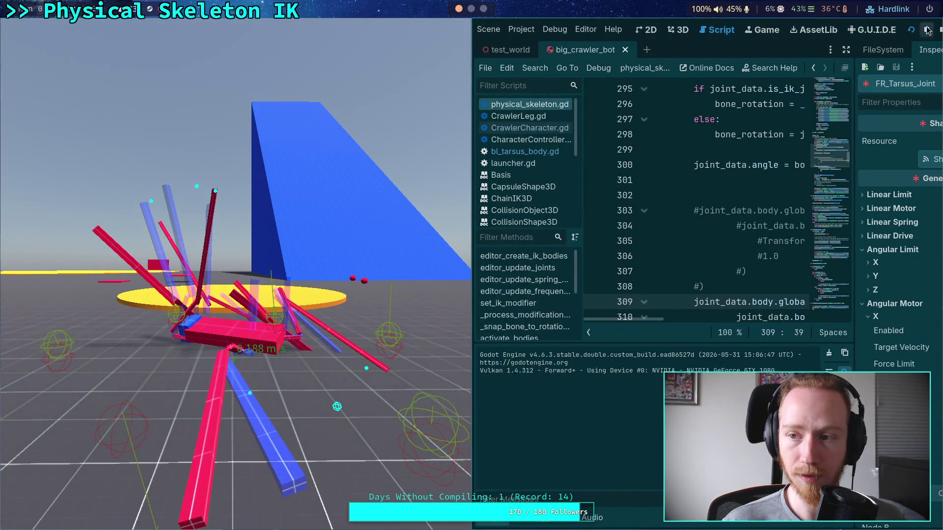
- Change the slerp weight from 0.5 to 0.1 and test-run the crawler
{"action": "key", "text": "F8"}
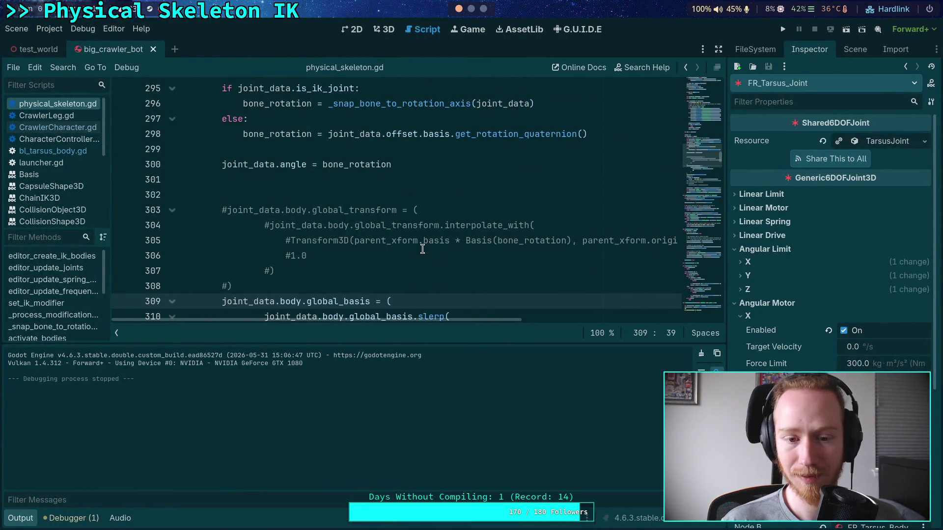
{"action": "scroll", "coordinate": [422, 249], "scroll_direction": "down", "scroll_amount": 2}
{"action": "left_click", "coordinate": [298, 255]}
{"action": "key", "text": "BackSpace"}
{"action": "type", "text": "1"}
{"action": "left_click", "coordinate": [783, 29]}
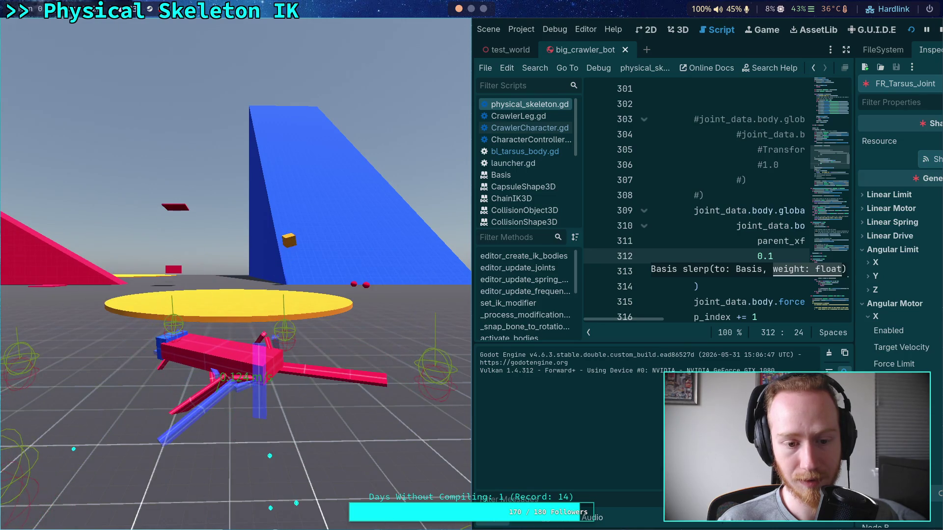
{"action": "key", "text": "F8"}
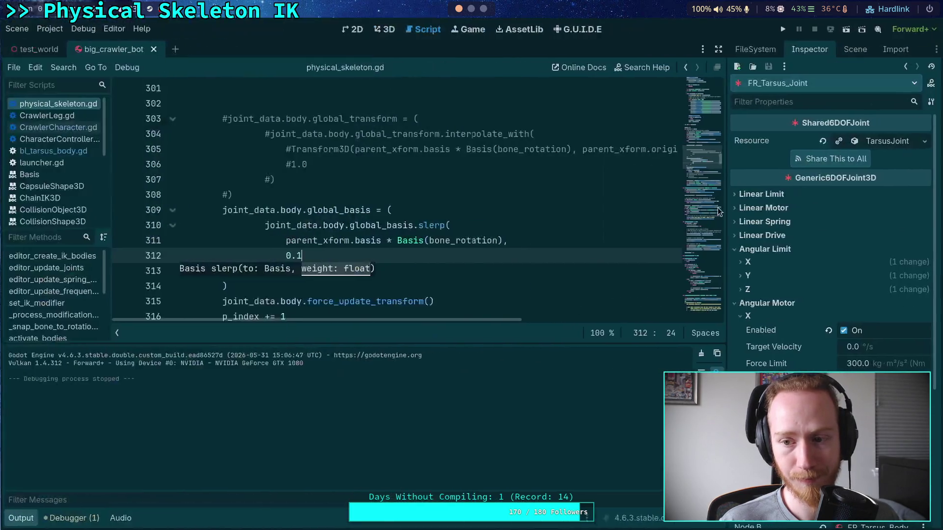
- Inspect the tarsus joint's Z, Y angular and linear limits, then select lines 309–315
{"action": "left_click", "coordinate": [756, 290]}
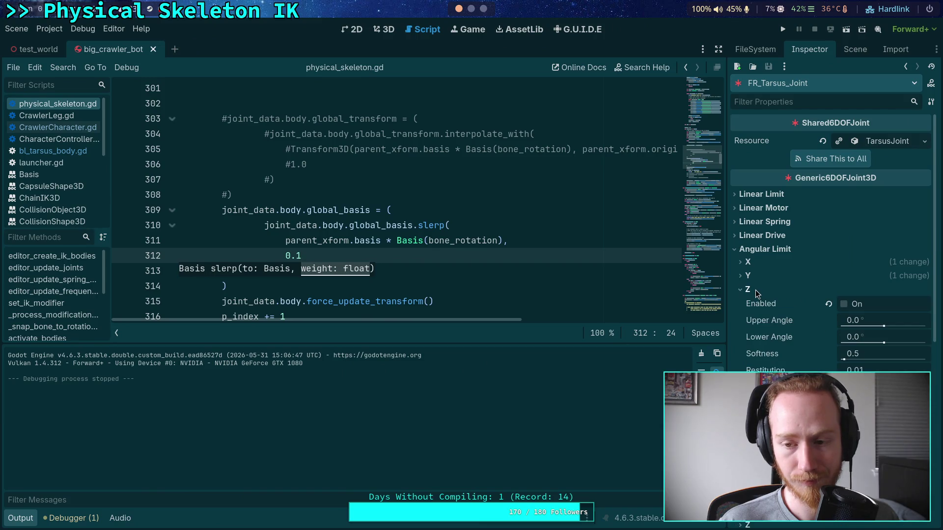
{"action": "left_click", "coordinate": [756, 290]}
{"action": "left_click", "coordinate": [768, 195]}
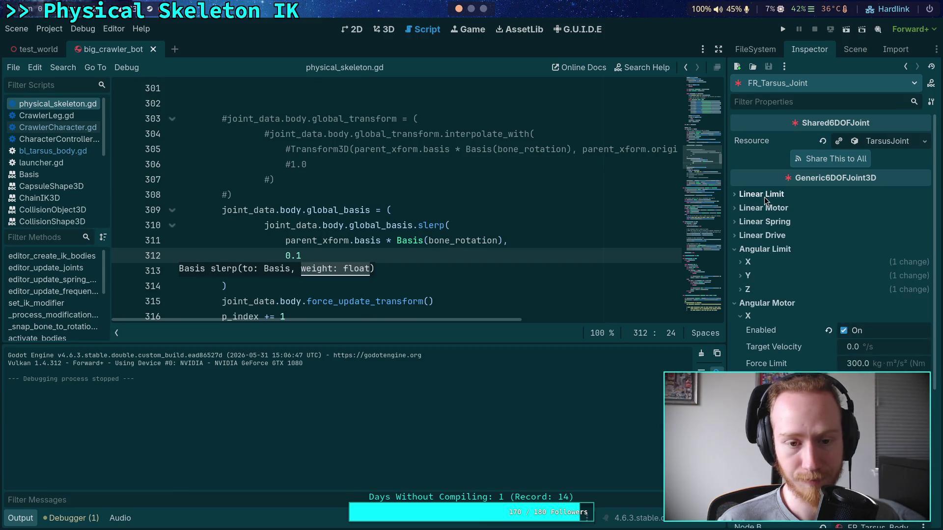
{"action": "left_click", "coordinate": [767, 195]}
{"action": "scroll", "coordinate": [622, 236], "scroll_direction": "down", "scroll_amount": 1}
{"action": "left_click", "coordinate": [754, 290]}
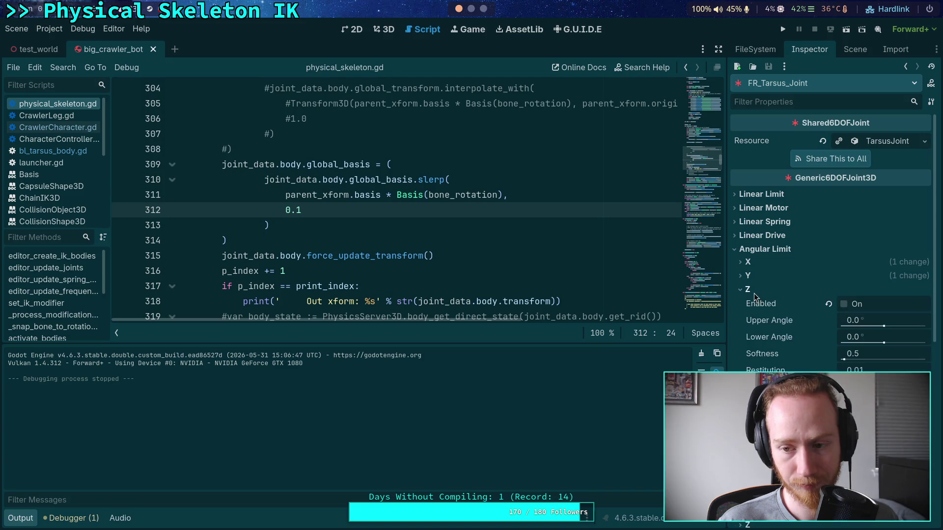
{"action": "left_click", "coordinate": [748, 291]}
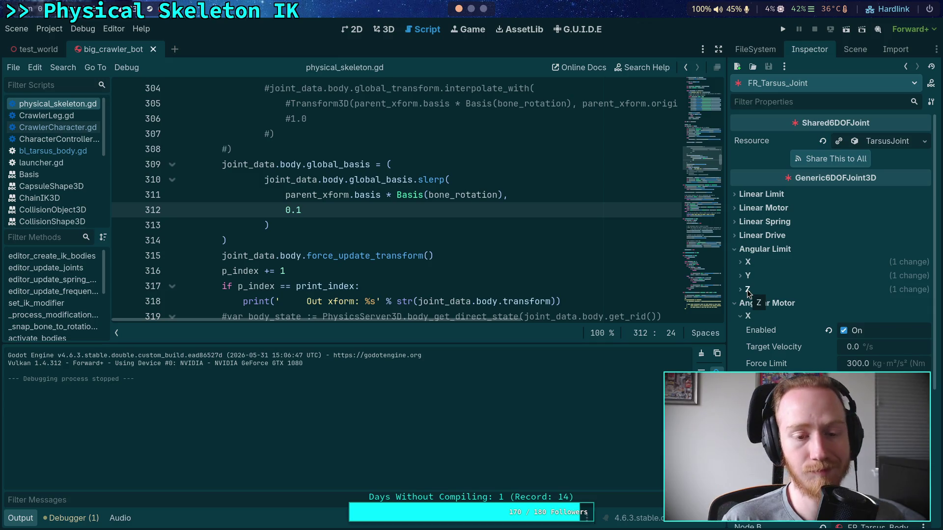
{"action": "left_click", "coordinate": [480, 233]}
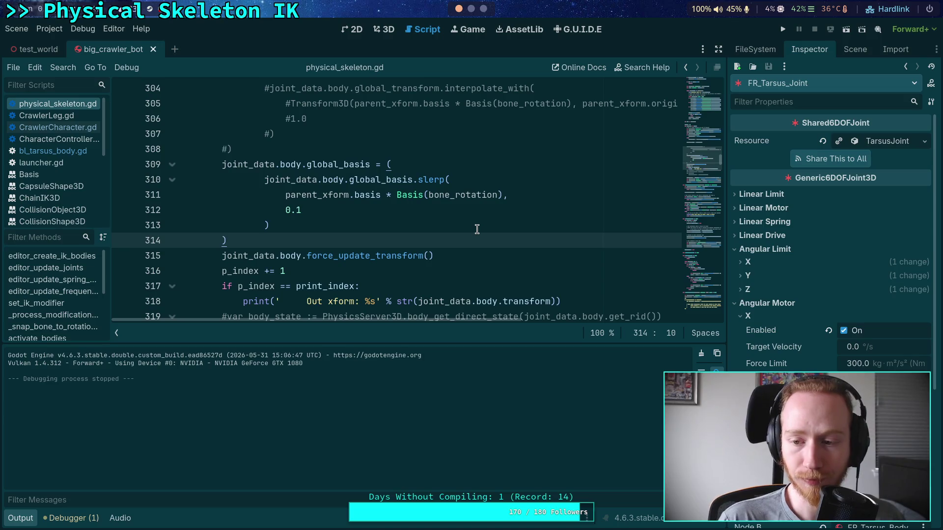
{"action": "left_click", "coordinate": [750, 276]}
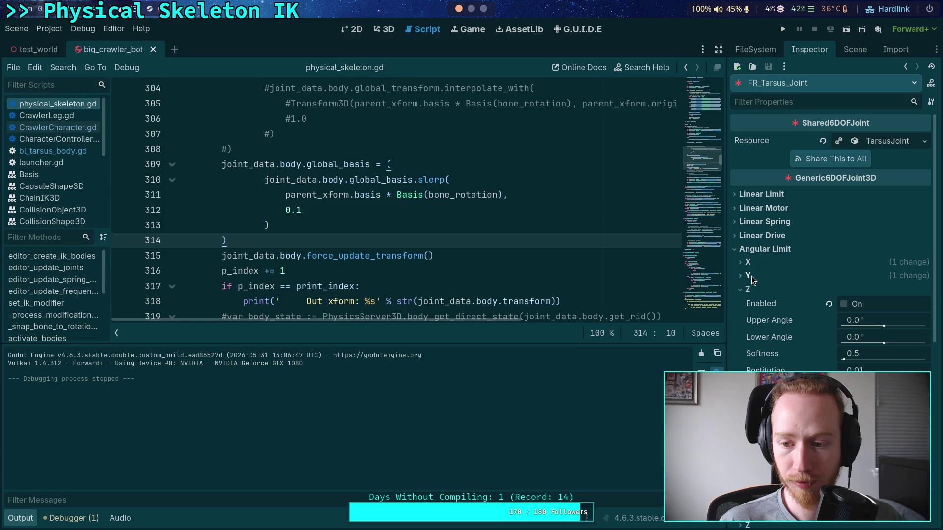
{"action": "left_click", "coordinate": [750, 276]}
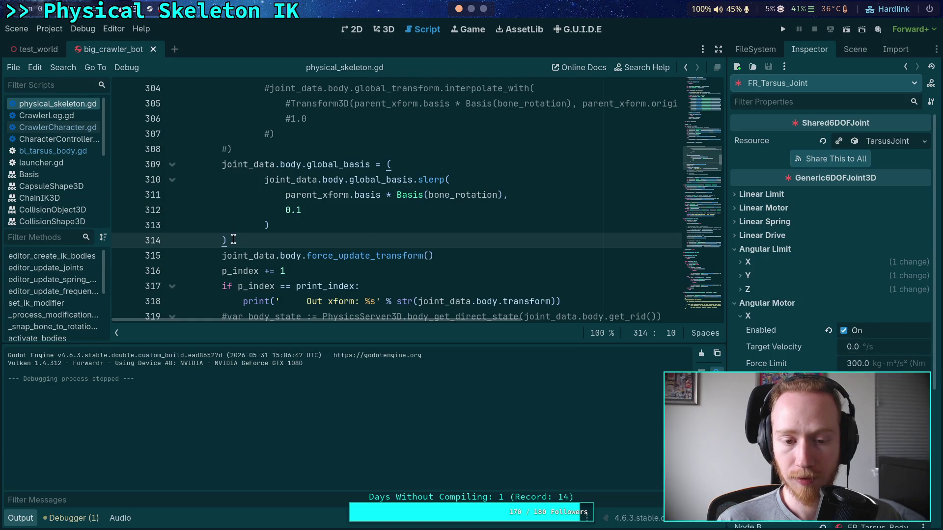
{"action": "left_click_drag", "start_coordinate": [467, 251], "coordinate": [222, 168]}
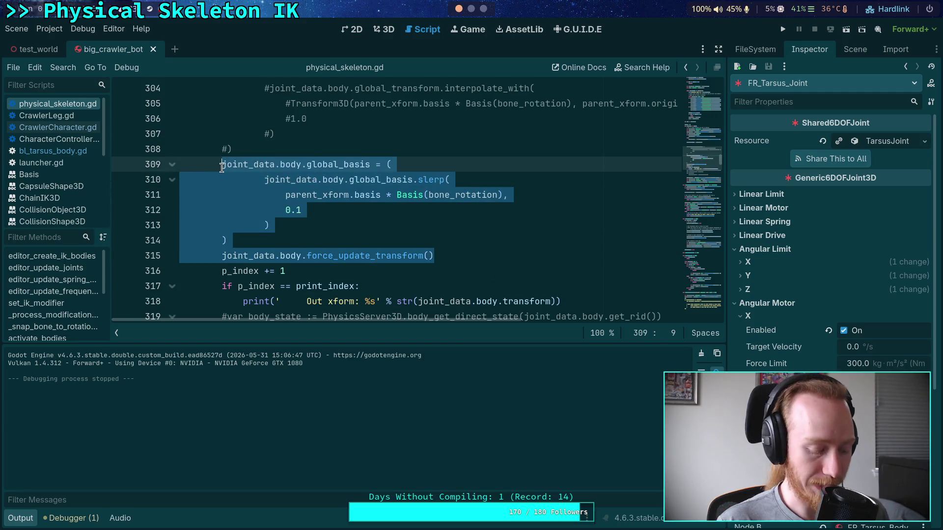
- Comment out the slerp block on lines 309–315, save, and test the crawler tick by tick
{"action": "key", "text": "ctrl+k"}
{"action": "key", "text": "ctrl+s"}
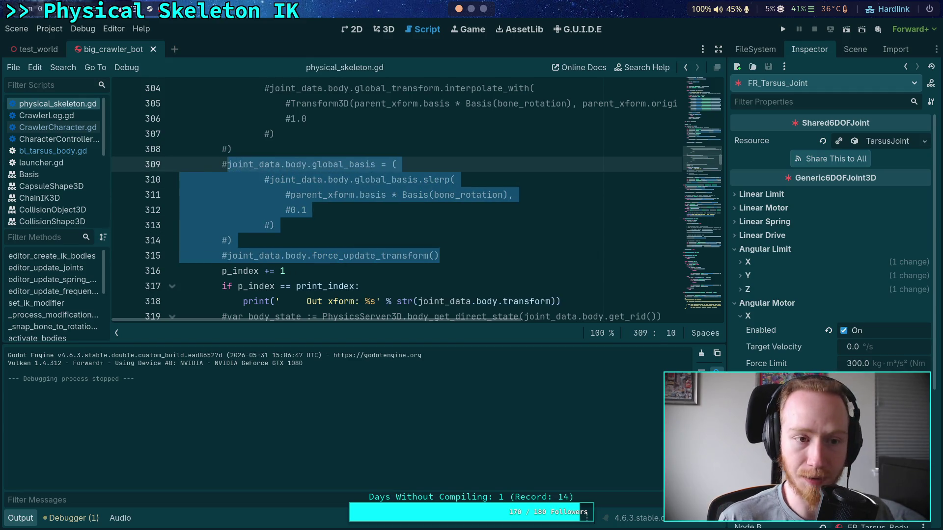
{"action": "key", "text": "F5"}
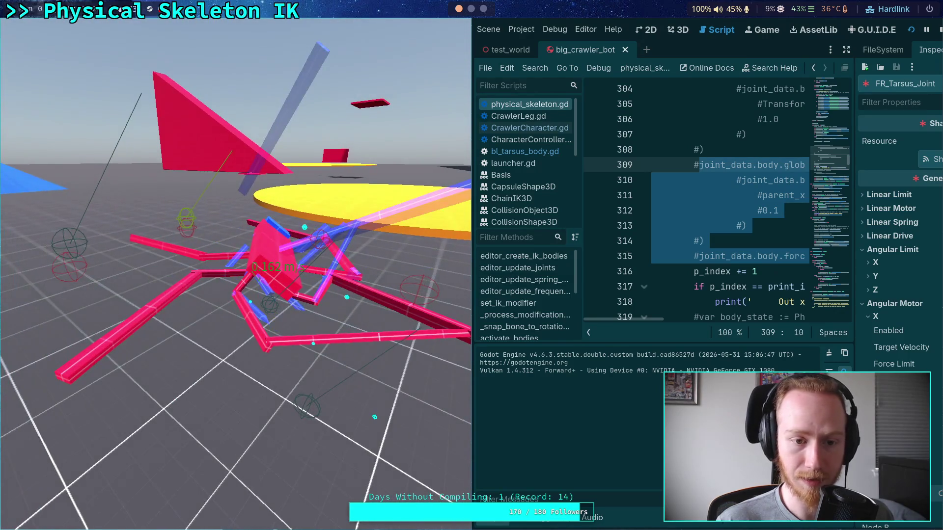
{"action": "key", "text": "space"}
{"action": "key", "text": "space"}
{"action": "key", "text": "space"}
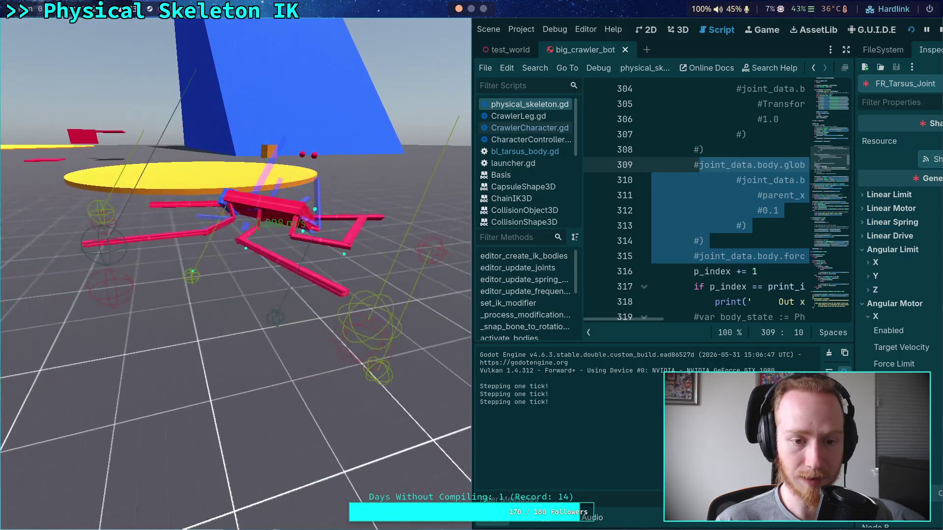
{"action": "left_click", "coordinate": [715, 234]}
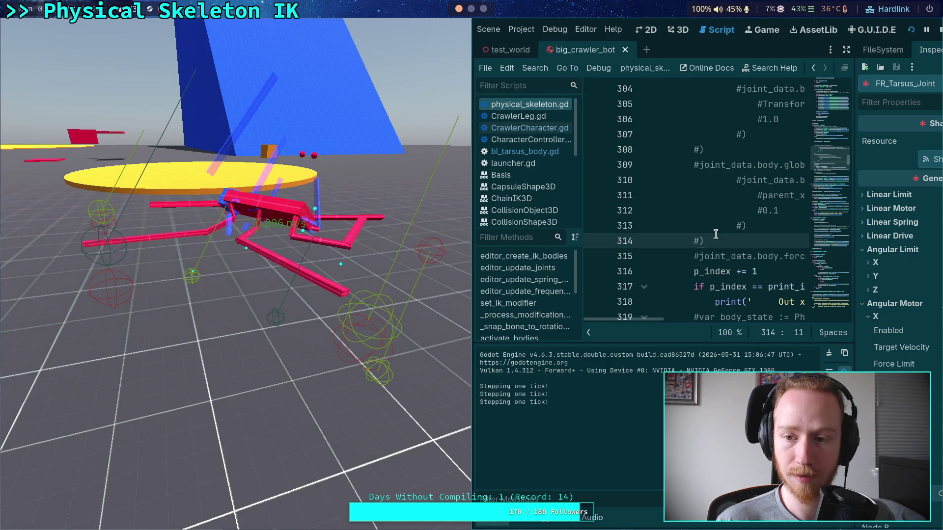
{"action": "left_click", "coordinate": [700, 257]}
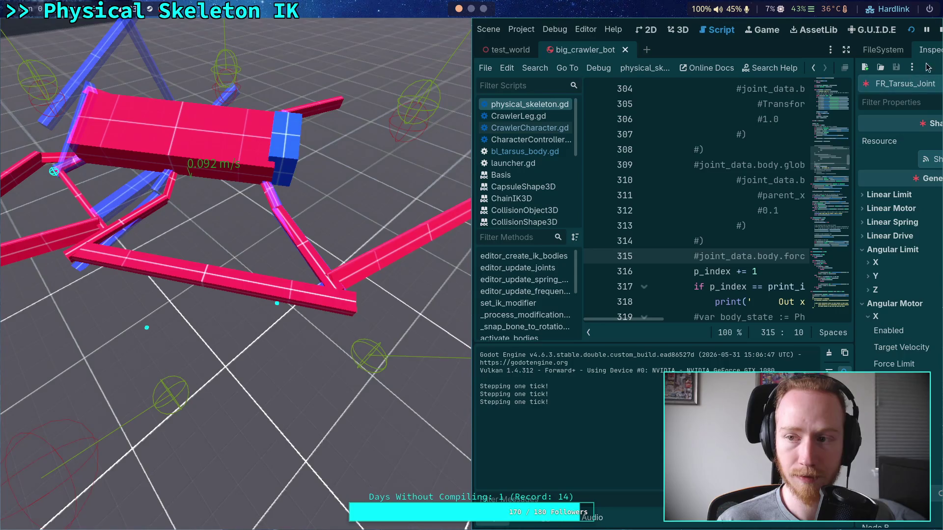
{"action": "left_click", "coordinate": [941, 30]}
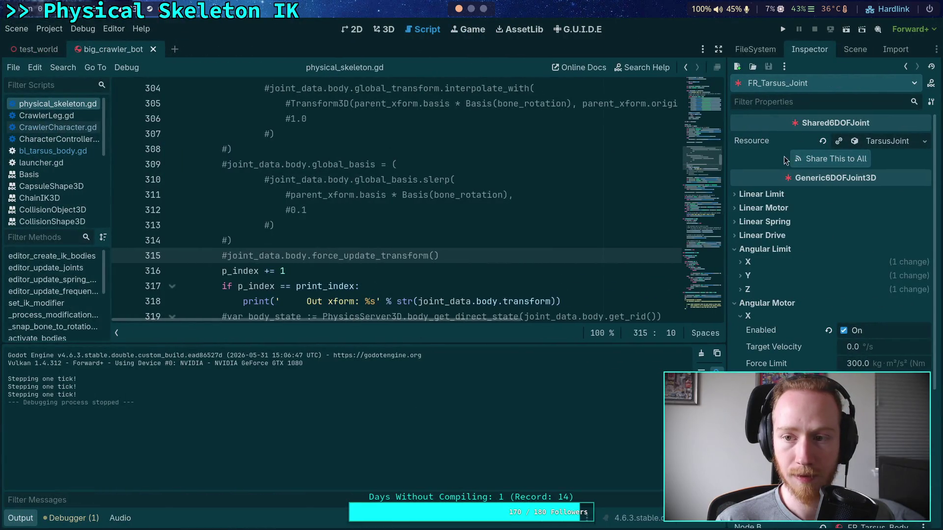
- Toggle FR_Tarsus_Joint's Z and Y angular limit enables and test-run the crawler
{"action": "left_click", "coordinate": [748, 289]}
{"action": "left_click", "coordinate": [844, 305]}
{"action": "left_click", "coordinate": [755, 290]}
{"action": "left_click", "coordinate": [776, 276]}
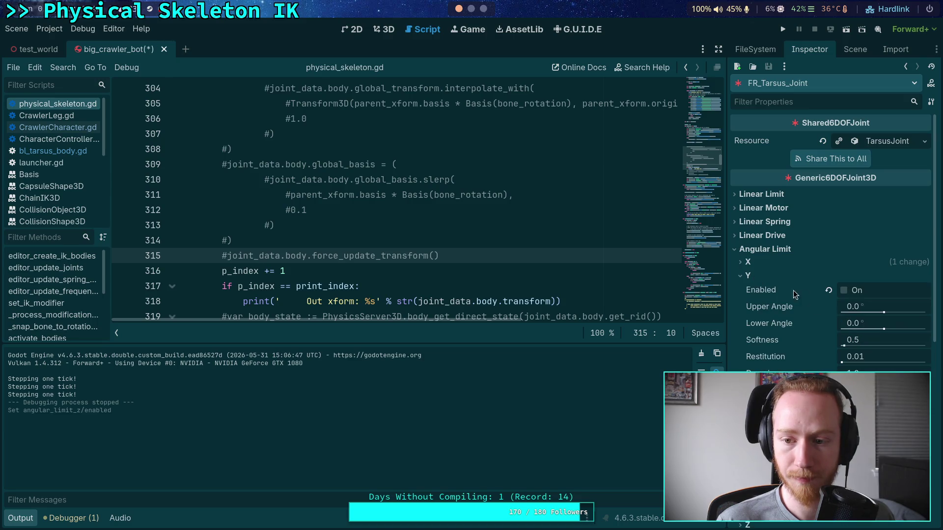
{"action": "left_click", "coordinate": [845, 289]}
{"action": "left_click", "coordinate": [755, 276]}
{"action": "left_click", "coordinate": [783, 29]}
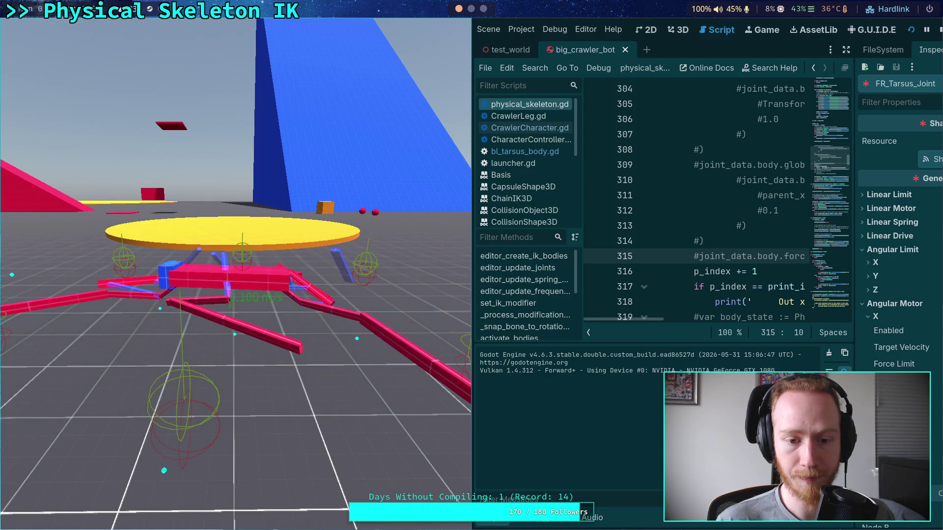
{"action": "left_click", "coordinate": [939, 30]}
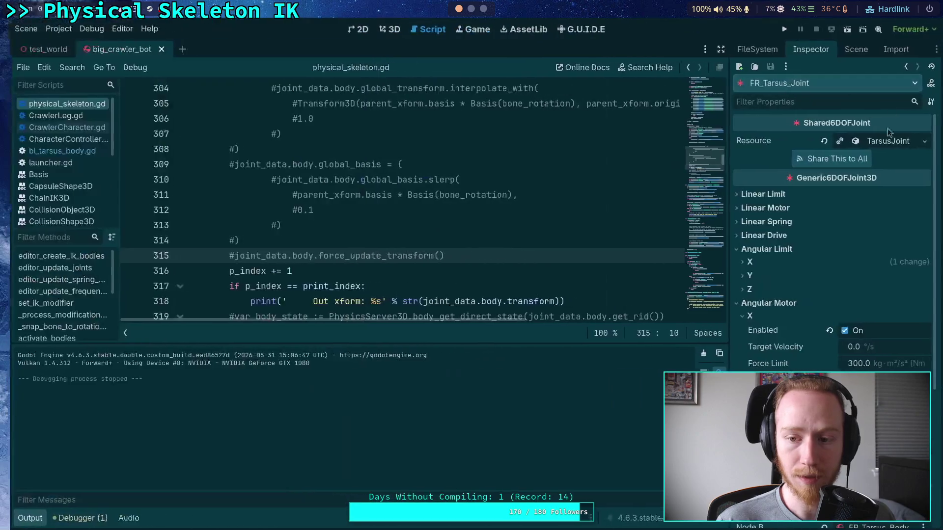
- Toggle the tarsus Y angular limit again and review FR_Tibia_Joint's angular limits
{"action": "left_click", "coordinate": [753, 270]}
{"action": "left_click", "coordinate": [846, 291]}
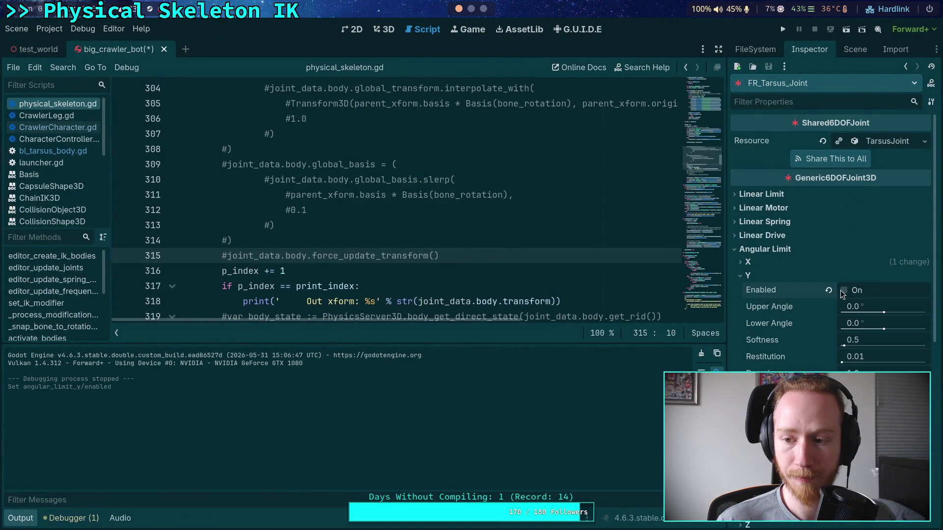
{"action": "left_click", "coordinate": [770, 278]}
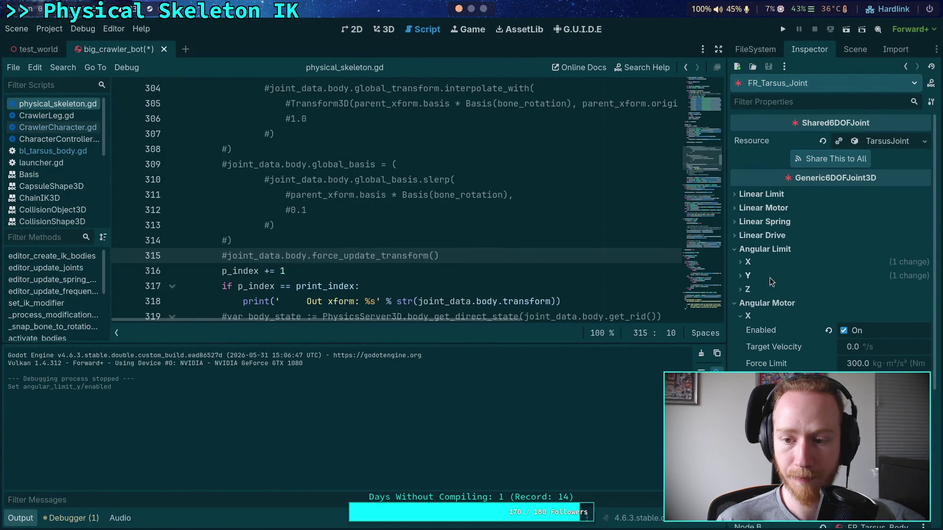
{"action": "left_click", "coordinate": [847, 52]}
{"action": "left_click", "coordinate": [805, 243]}
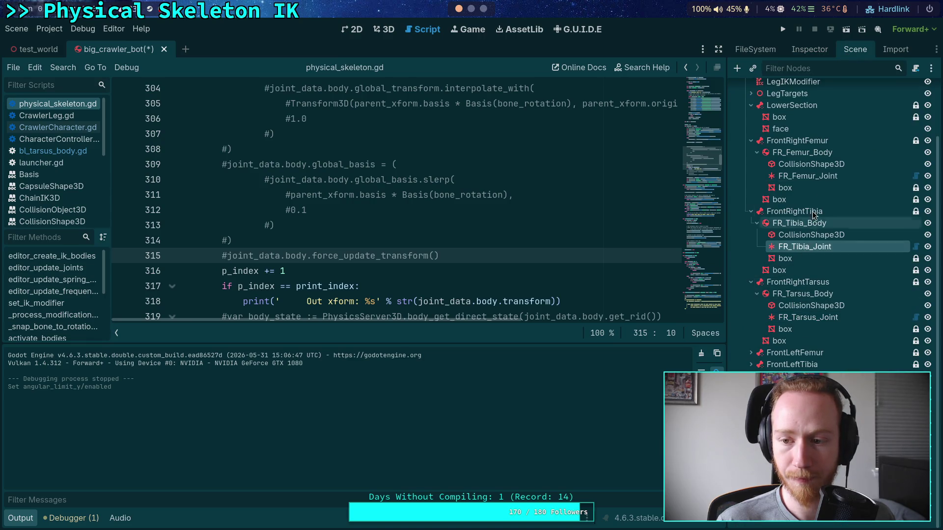
{"action": "left_click", "coordinate": [809, 53]}
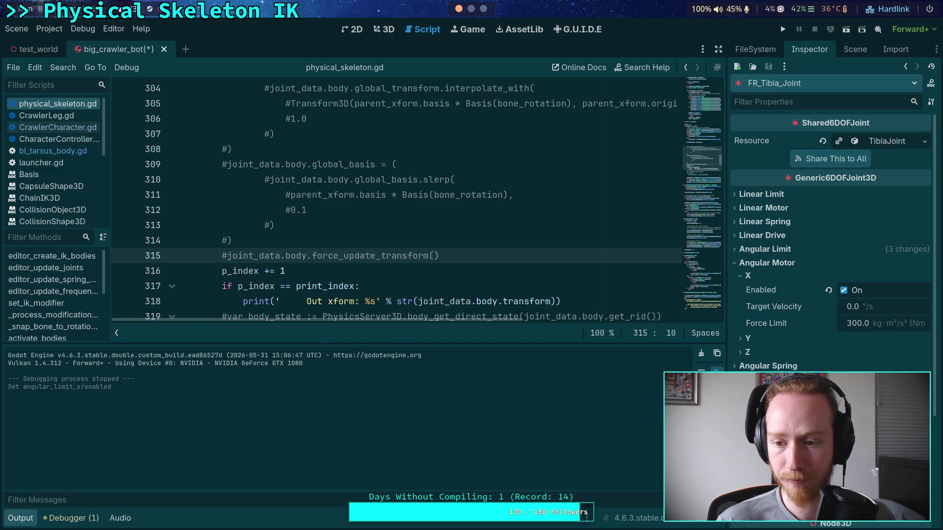
{"action": "left_click", "coordinate": [766, 263]}
{"action": "left_click", "coordinate": [764, 249]}
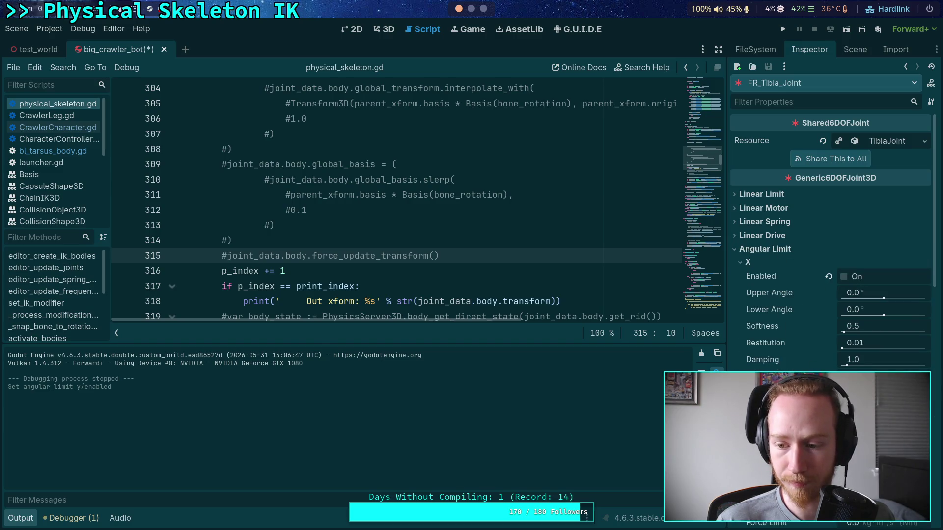
{"action": "scroll", "coordinate": [755, 259], "scroll_direction": "down", "scroll_amount": 5}
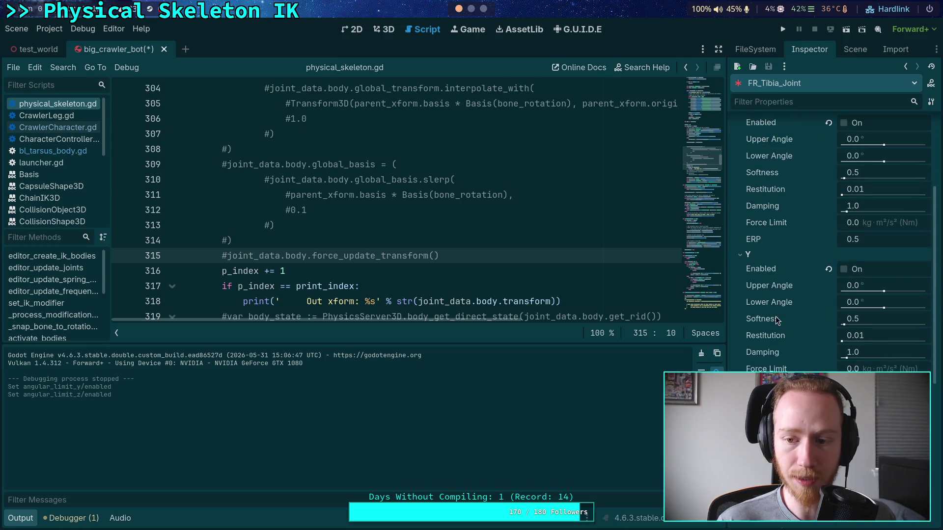
{"action": "scroll", "coordinate": [766, 240], "scroll_direction": "up", "scroll_amount": 4}
- Enable FR_Femur_Joint's Z and X angular limits and run the crawler
{"action": "left_click", "coordinate": [846, 51]}
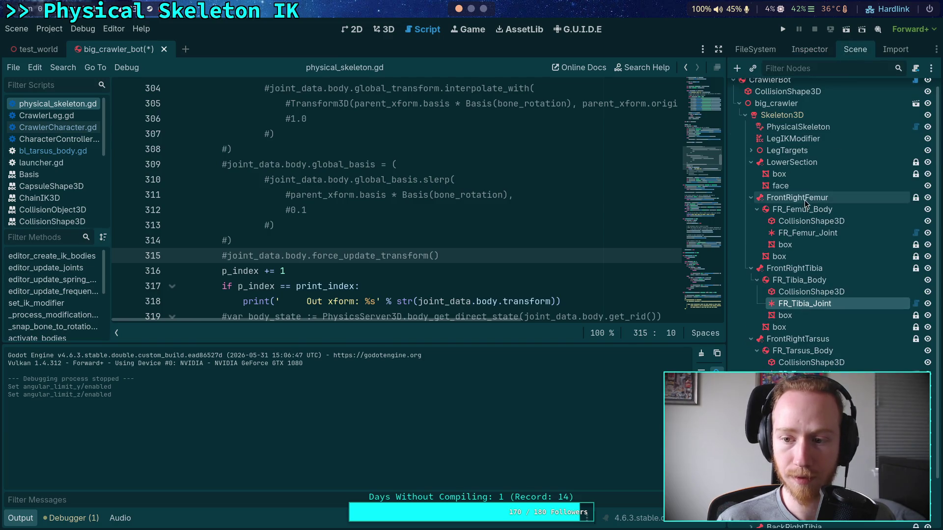
{"action": "left_click", "coordinate": [801, 233]}
{"action": "left_click", "coordinate": [819, 51]}
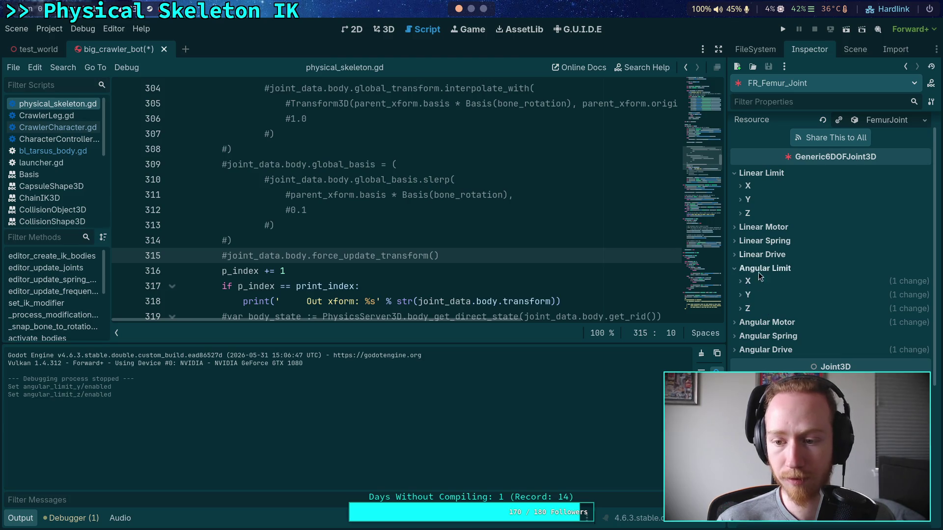
{"action": "left_click", "coordinate": [754, 311]}
{"action": "left_click", "coordinate": [844, 324]}
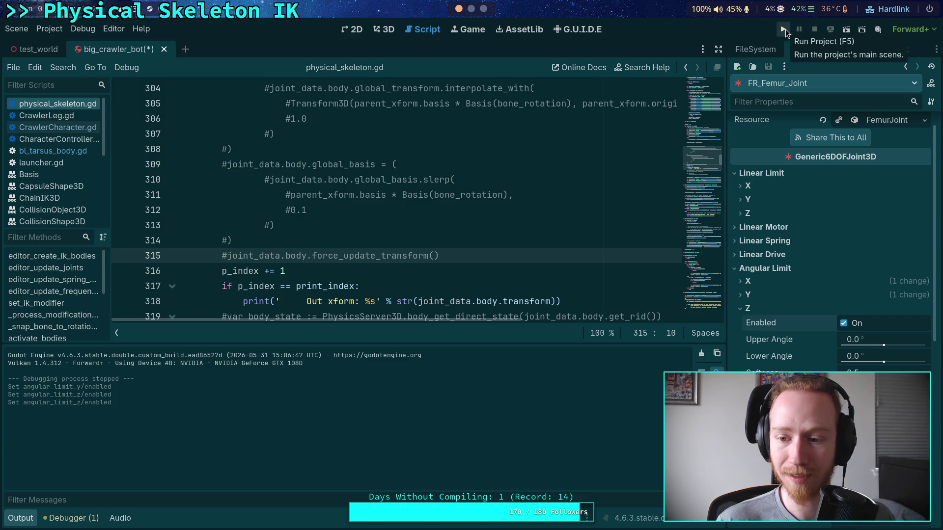
{"action": "left_click", "coordinate": [845, 324]}
{"action": "left_click", "coordinate": [762, 281]}
{"action": "left_click", "coordinate": [844, 295]}
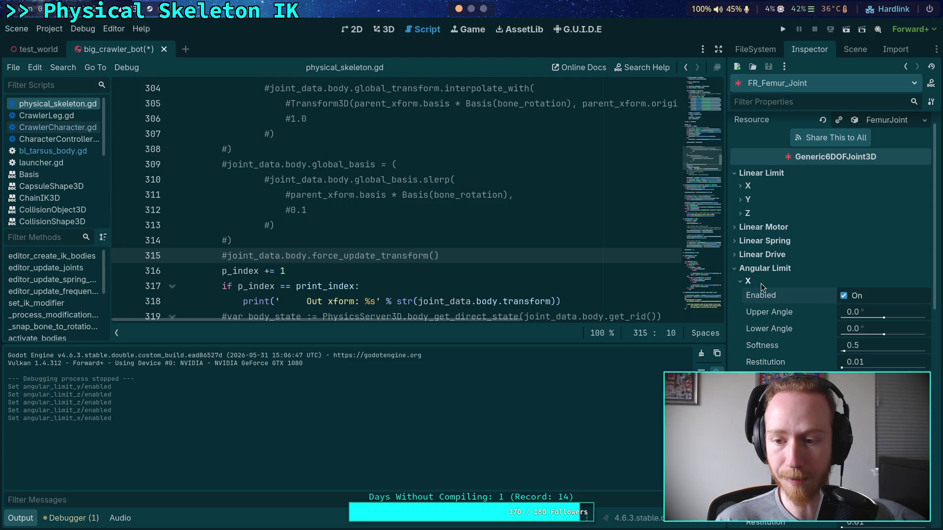
{"action": "left_click", "coordinate": [762, 284]}
{"action": "left_click", "coordinate": [783, 30]}
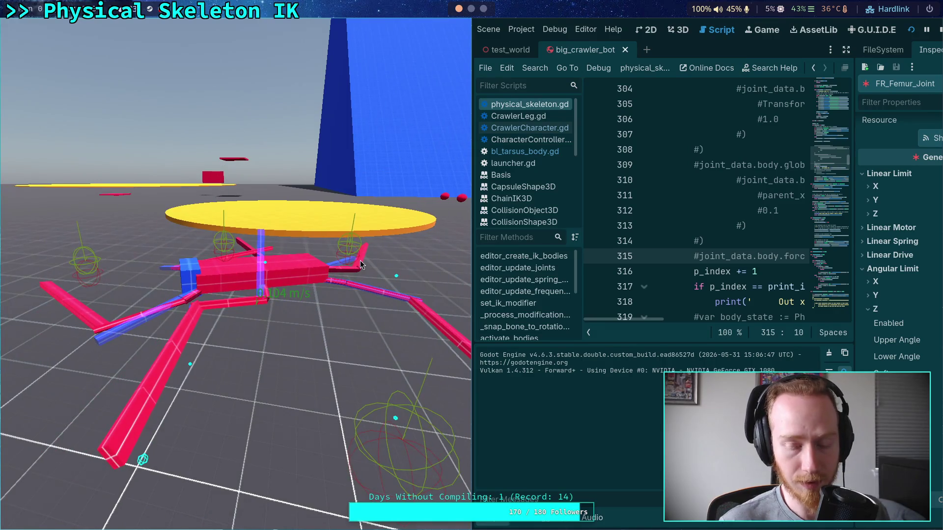
- Stop the running crawler game with F8
{"action": "key", "text": "F8"}
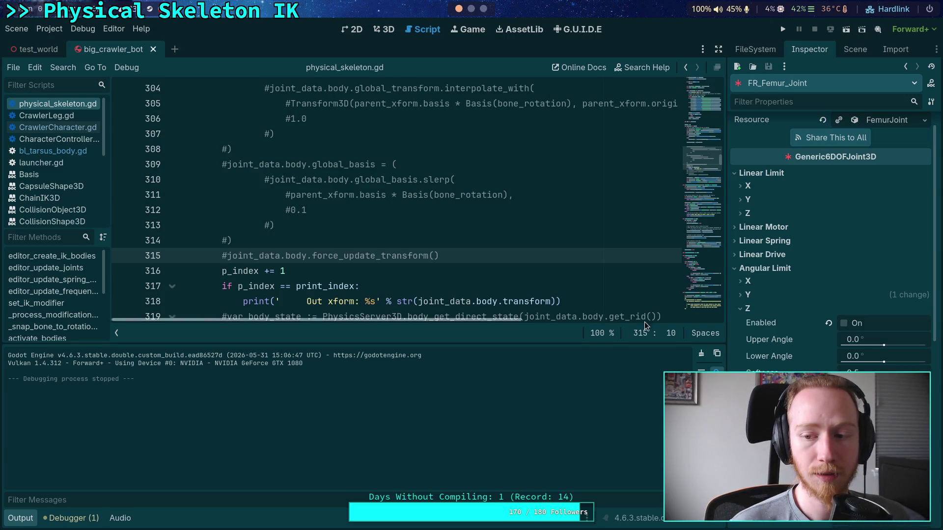
- Uncomment lines 309–315 to restore the 0.1 global_basis slerp and force_update_transform call
{"action": "left_click", "coordinate": [748, 308]}
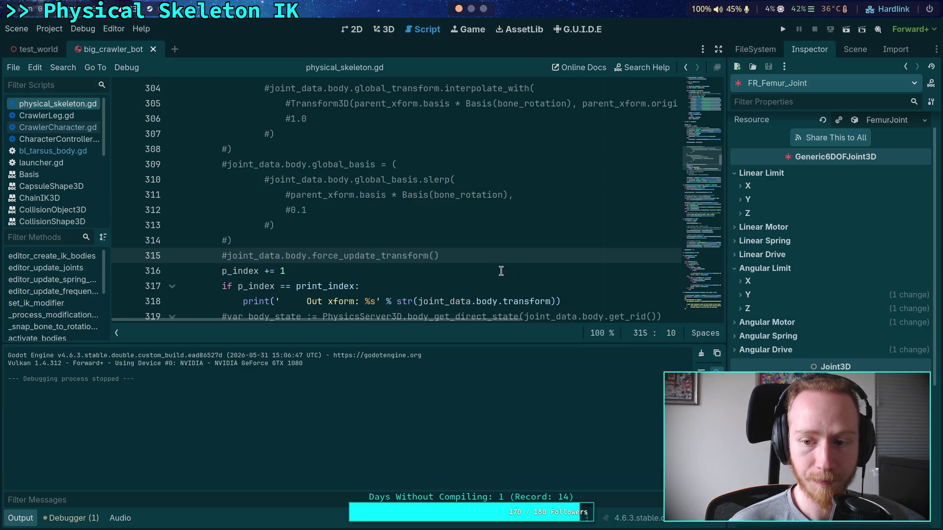
{"action": "left_click", "coordinate": [435, 256]}
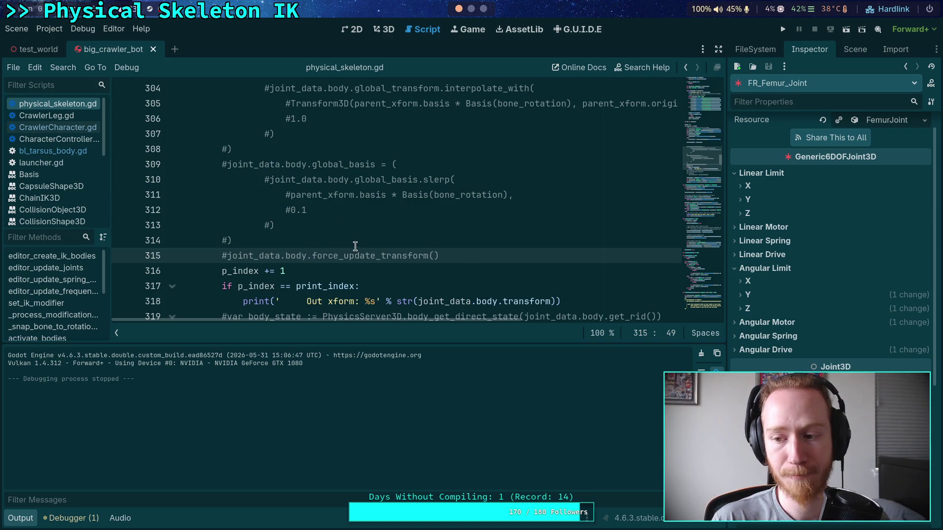
{"action": "mouse_move", "coordinate": [462, 255]}
{"action": "left_mouse_down"}
{"action": "mouse_move", "coordinate": [310, 211]}
{"action": "mouse_move", "coordinate": [223, 165]}
{"action": "left_mouse_up"}
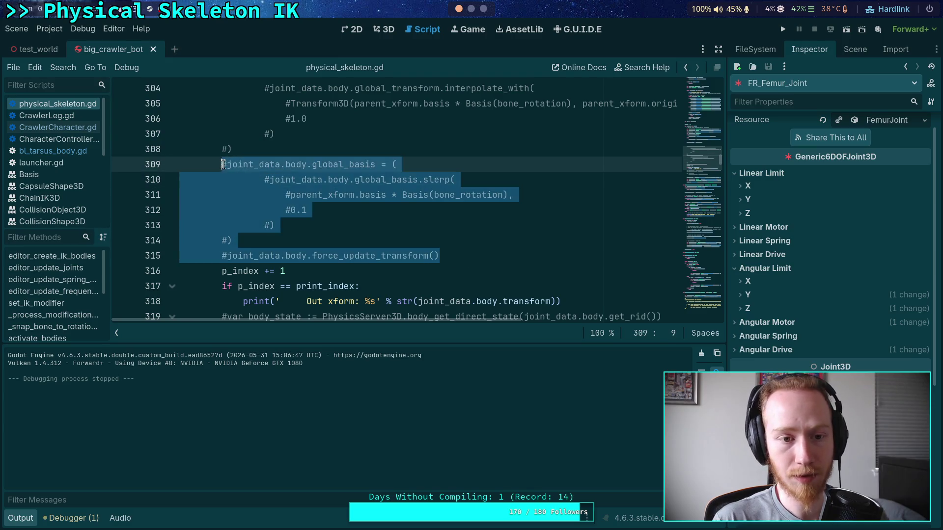
{"action": "key", "text": "ctrl+k"}
{"action": "left_click", "coordinate": [529, 239]}
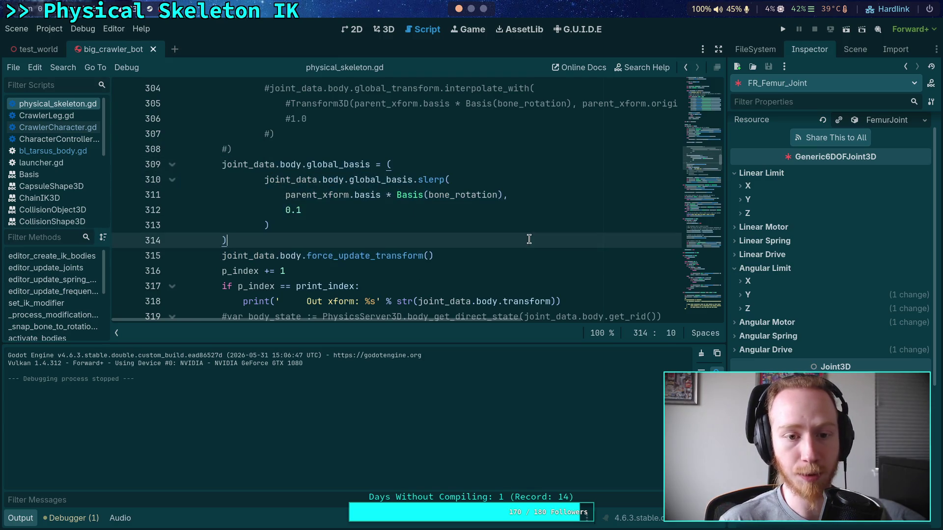
- Set the slerp weight to 0.9, save, read the slerp docs, and test-run the crawler
{"action": "left_click_drag", "start_coordinate": [303, 210], "coordinate": [286, 209]}
{"action": "key", "text": "Right"}
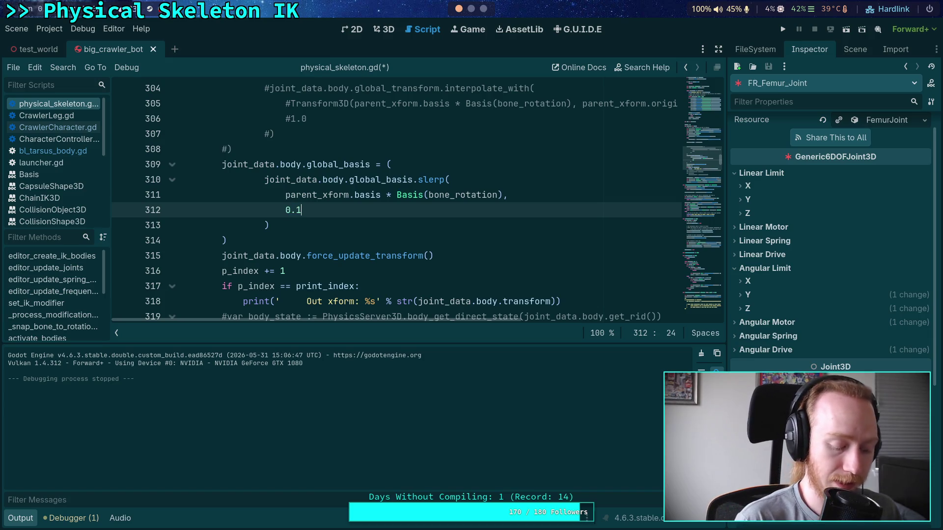
{"action": "key", "text": "ctrl+s"}
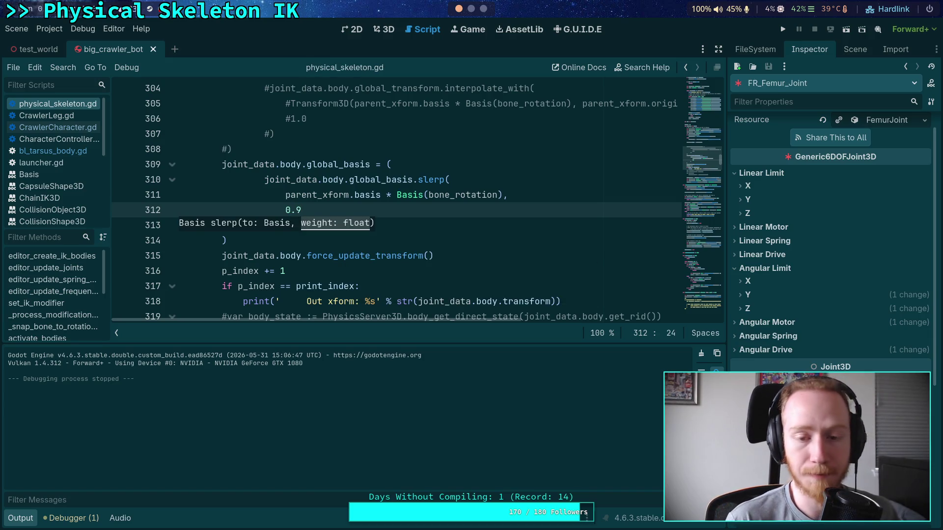
{"action": "left_click", "coordinate": [529, 152]}
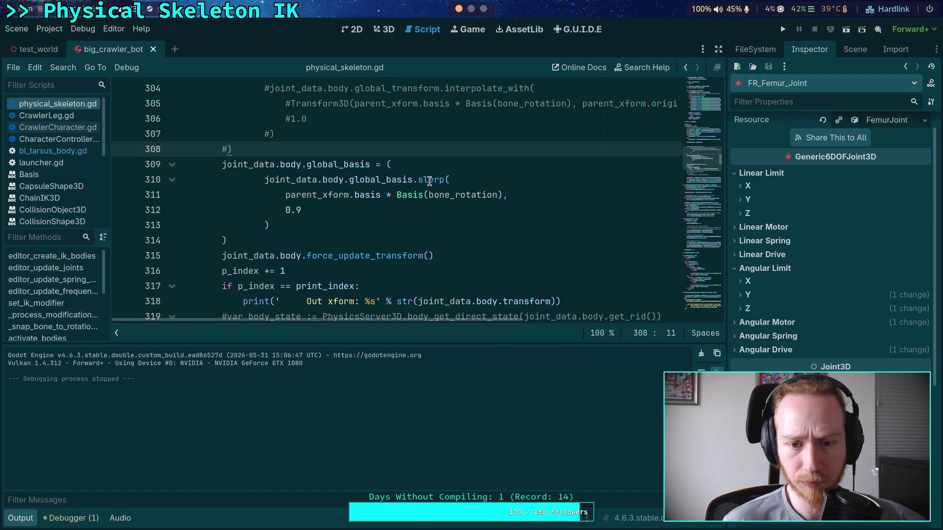
{"action": "mouse_move", "coordinate": [430, 181]}
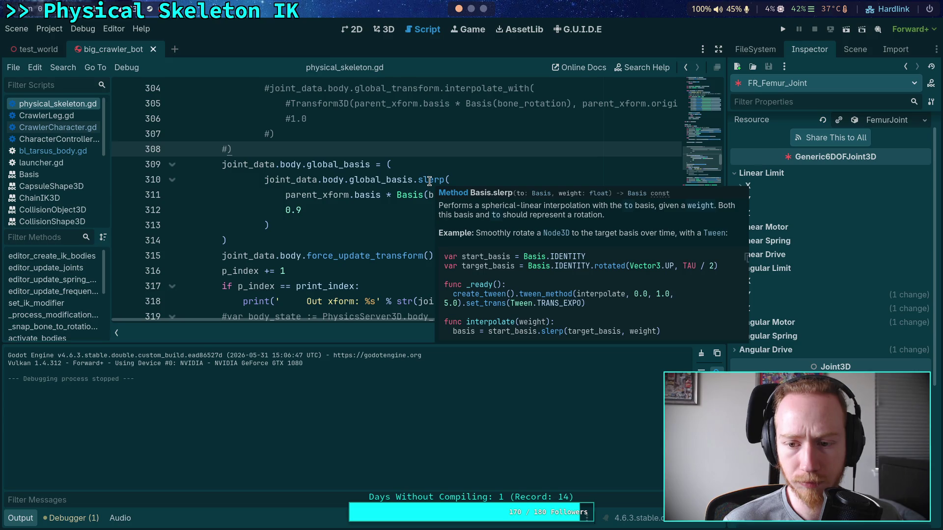
{"action": "left_click", "coordinate": [783, 28]}
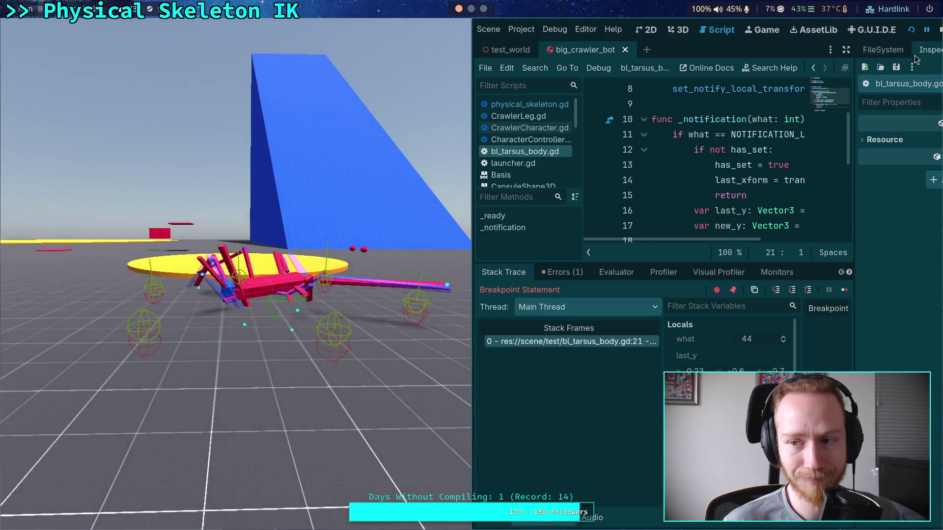
{"action": "left_click", "coordinate": [941, 30]}
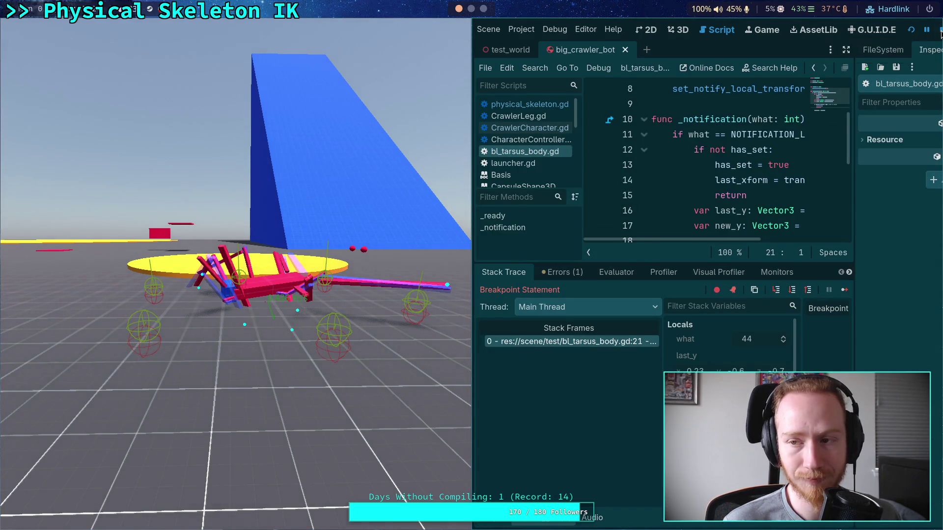
- Reopen physical_skeleton.gd, change the slerp weight to 0.2, and test-run the crawler
{"action": "left_click", "coordinate": [87, 517]}
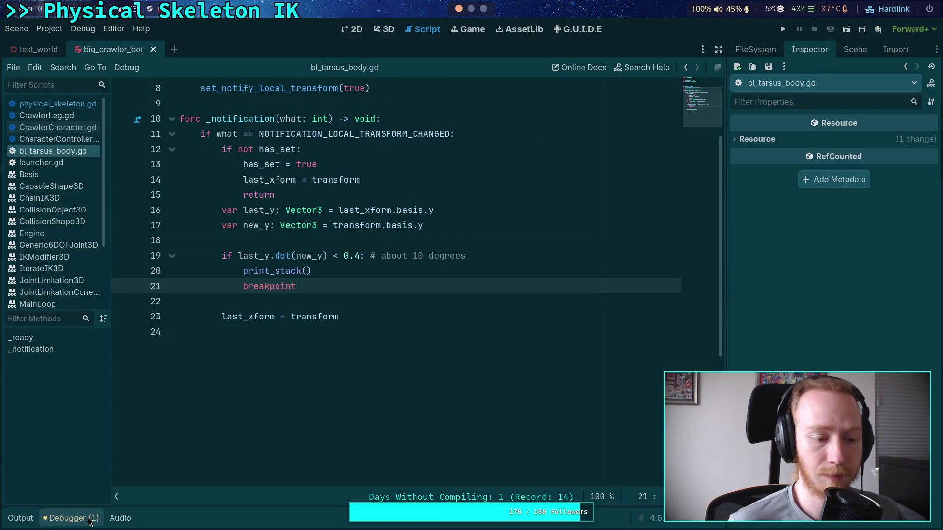
{"action": "left_click", "coordinate": [78, 129]}
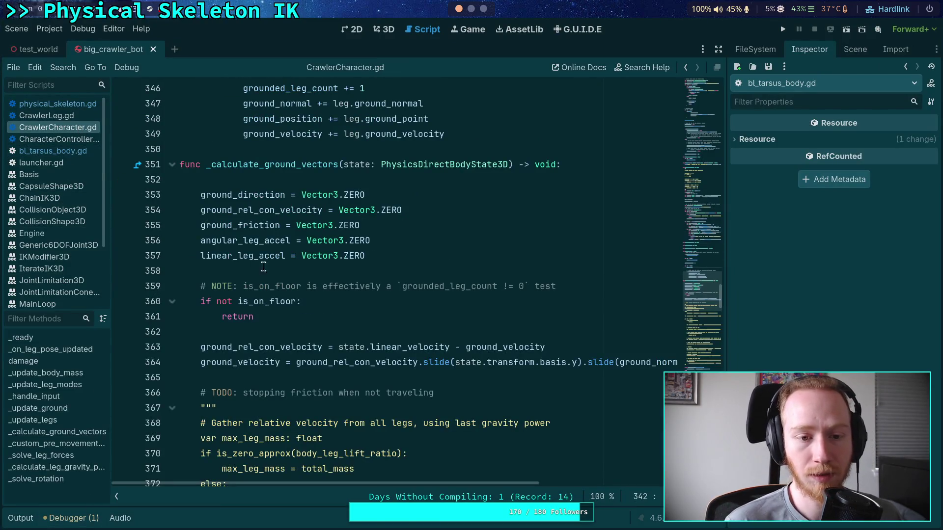
{"action": "left_click", "coordinate": [75, 105]}
{"action": "scroll", "coordinate": [362, 242], "scroll_direction": "up", "scroll_amount": 1}
{"action": "double_click", "coordinate": [297, 256]}
{"action": "type", "text": "2"}
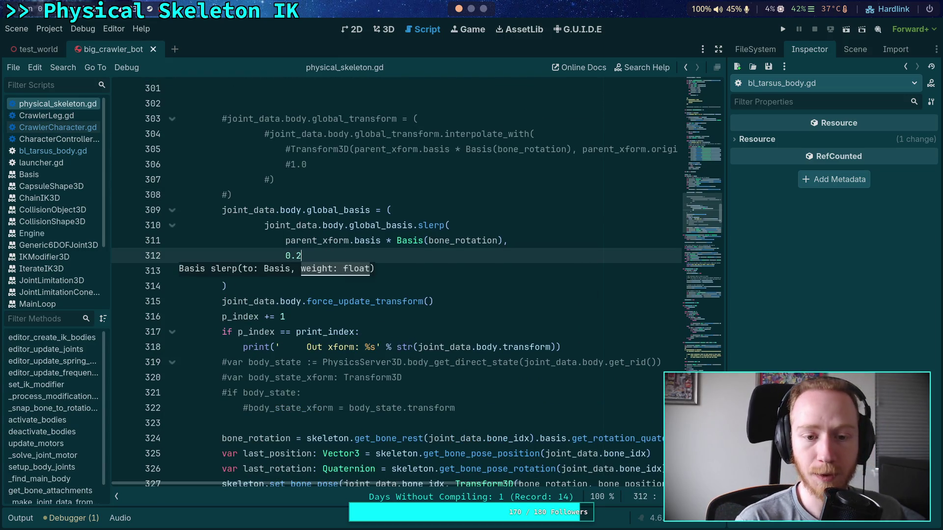
{"action": "left_click", "coordinate": [783, 29]}
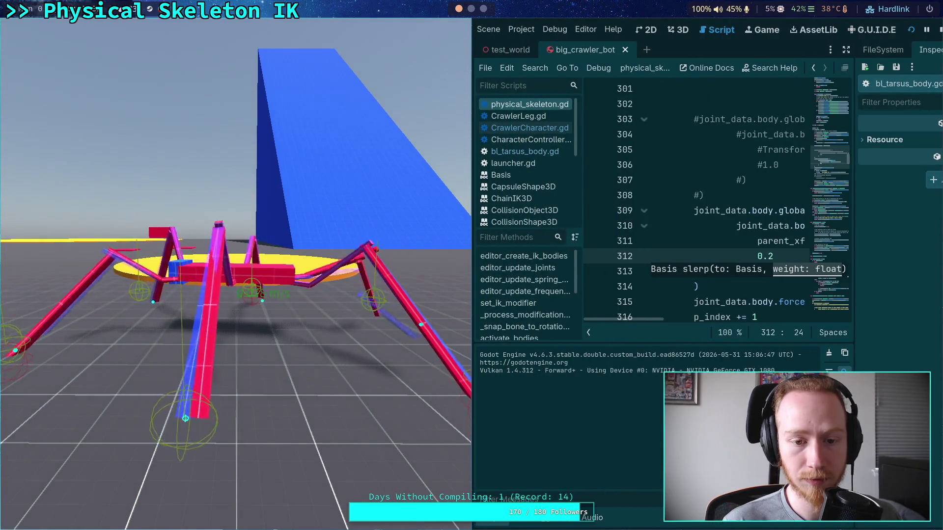
{"action": "left_click", "coordinate": [940, 29]}
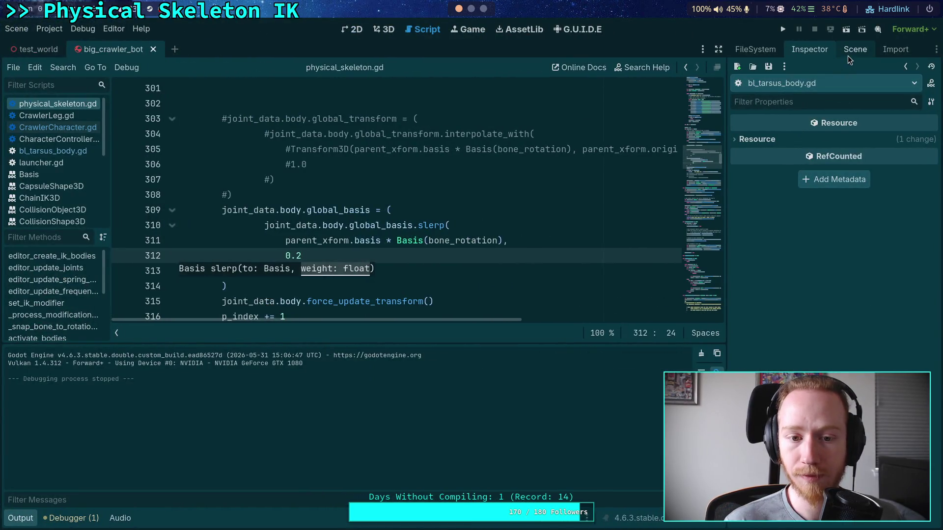
- Show the Scene dock's node tree and select the 0.2 weight on line 312
{"action": "left_click", "coordinate": [847, 55]}
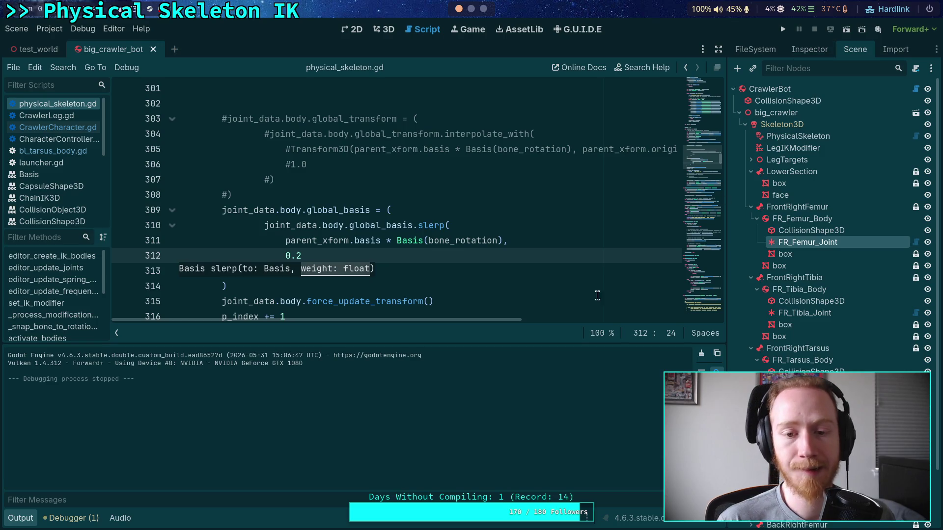
{"action": "left_click", "coordinate": [509, 272]}
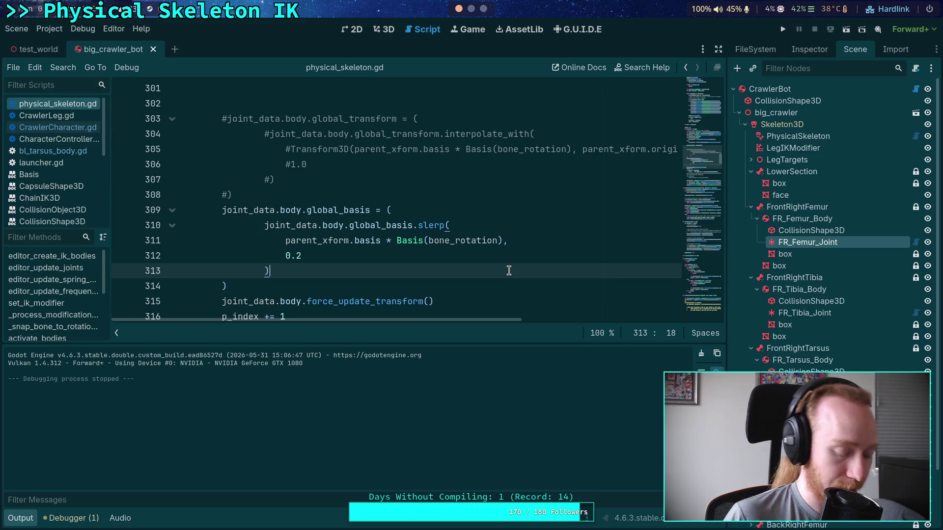
{"action": "left_click_drag", "start_coordinate": [308, 258], "coordinate": [283, 258]}
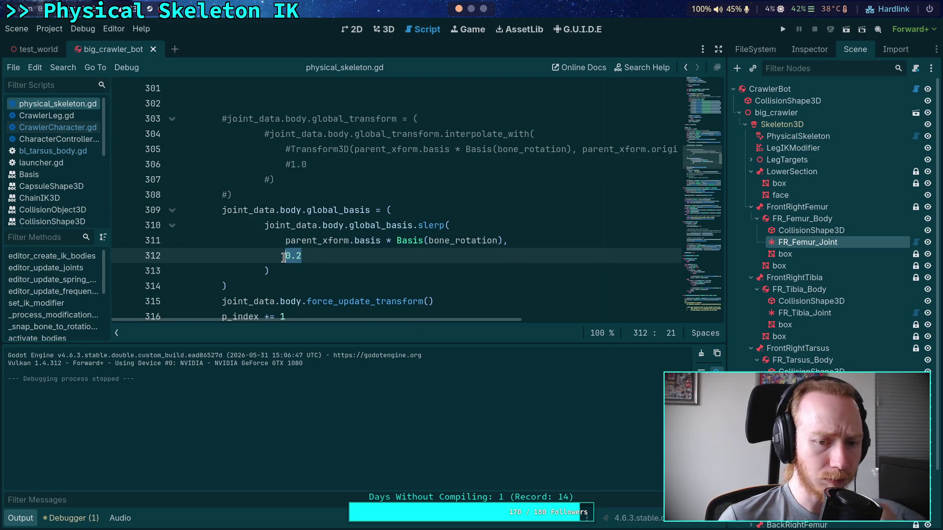
- Set the slerp weight to 1.0, save, and run the crawler stepping three physics ticks
{"action": "type", "text": "1.0"}
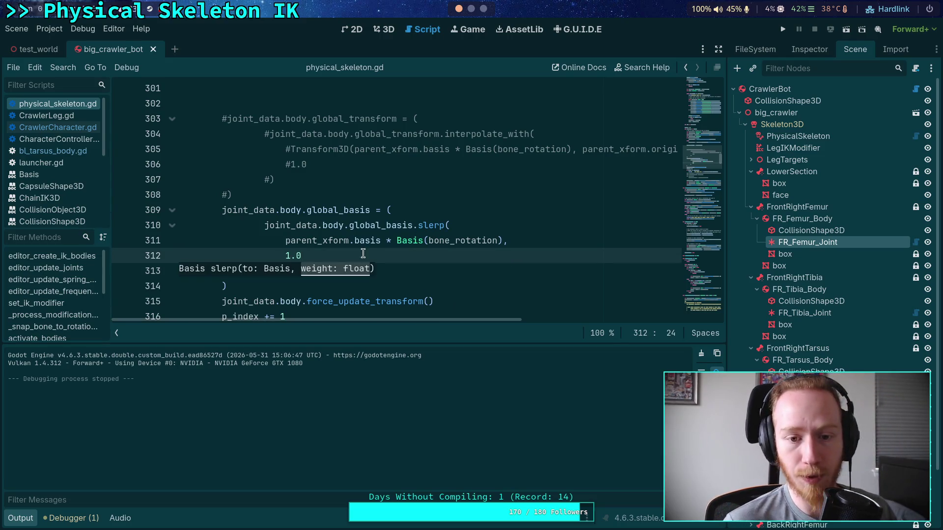
{"action": "left_click", "coordinate": [528, 246]}
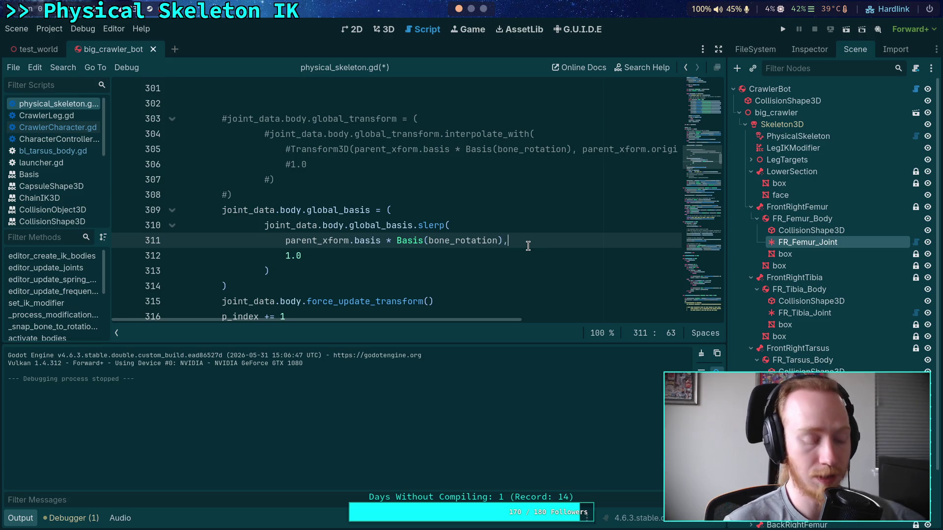
{"action": "key", "text": "ctrl+s"}
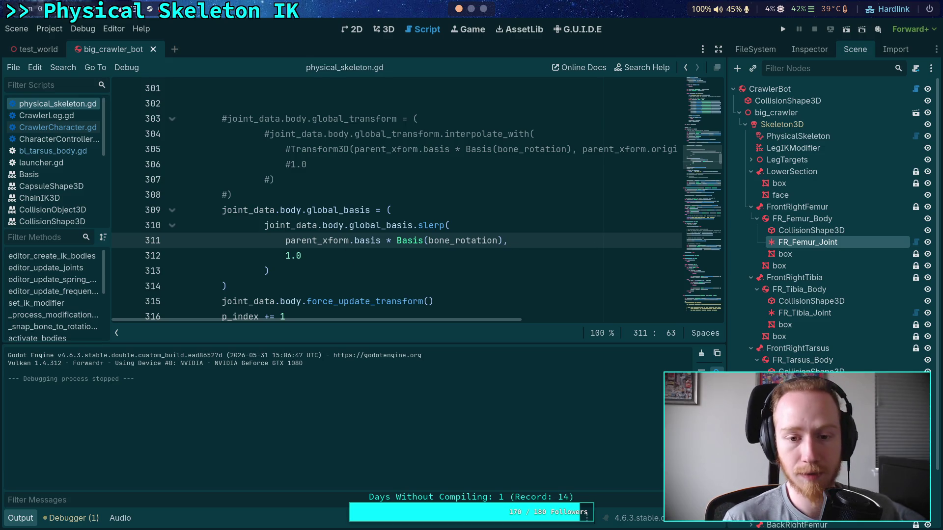
{"action": "left_click", "coordinate": [783, 29]}
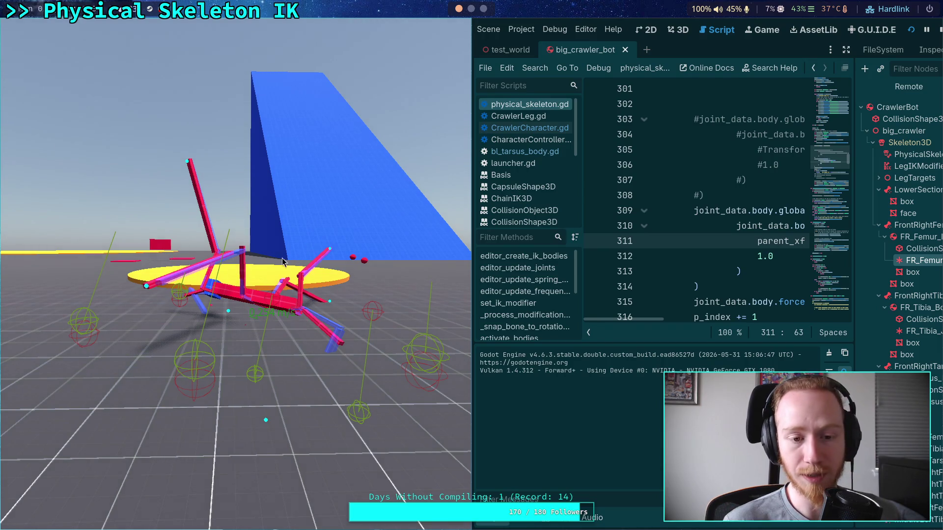
{"action": "key", "text": "space"}
{"action": "key", "text": "space"}
{"action": "key", "text": "space"}
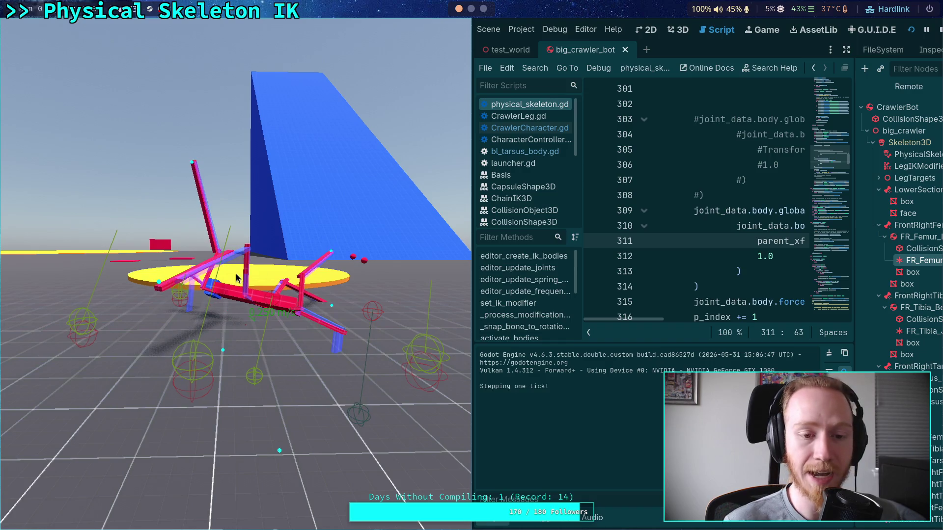
{"action": "key", "text": "space"}
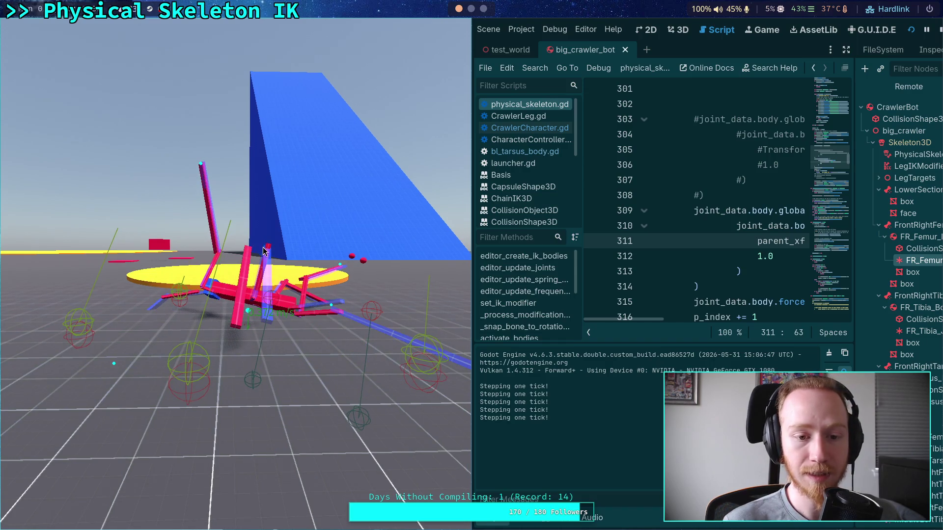
{"action": "key", "text": "space"}
{"action": "key", "text": "space"}
{"action": "key", "text": "space"}
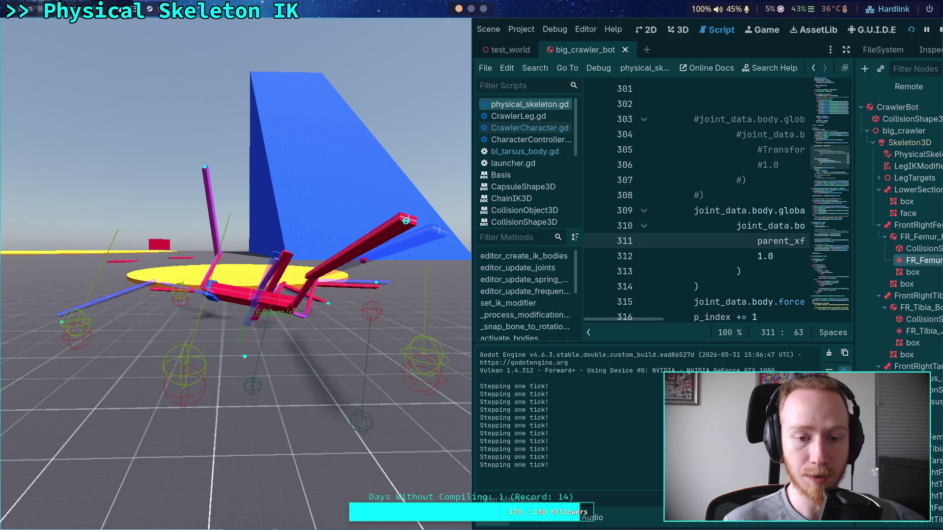
{"action": "left_click", "coordinate": [938, 31]}
- Check the Jolt Physics 3D project settings, then switch to the Python terminal
{"action": "left_click", "coordinate": [58, 31]}
{"action": "left_click", "coordinate": [53, 39]}
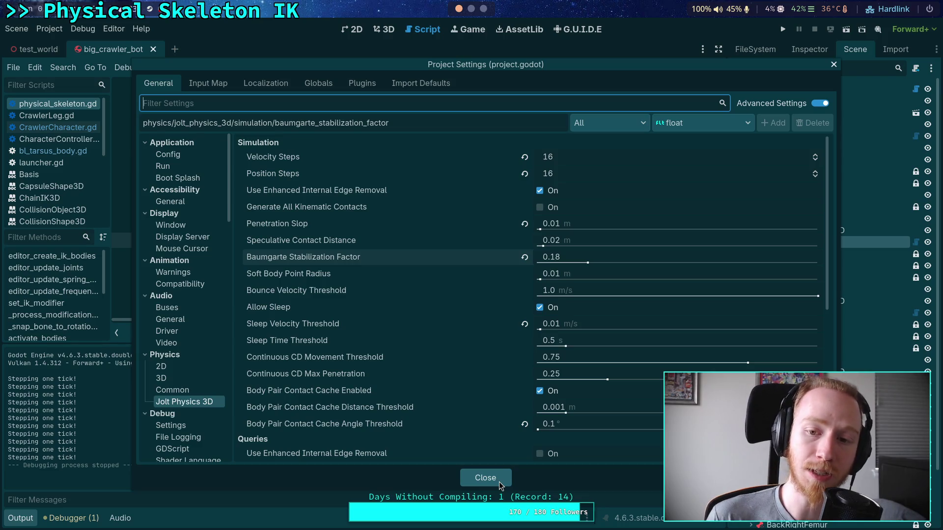
{"action": "left_click", "coordinate": [471, 15]}
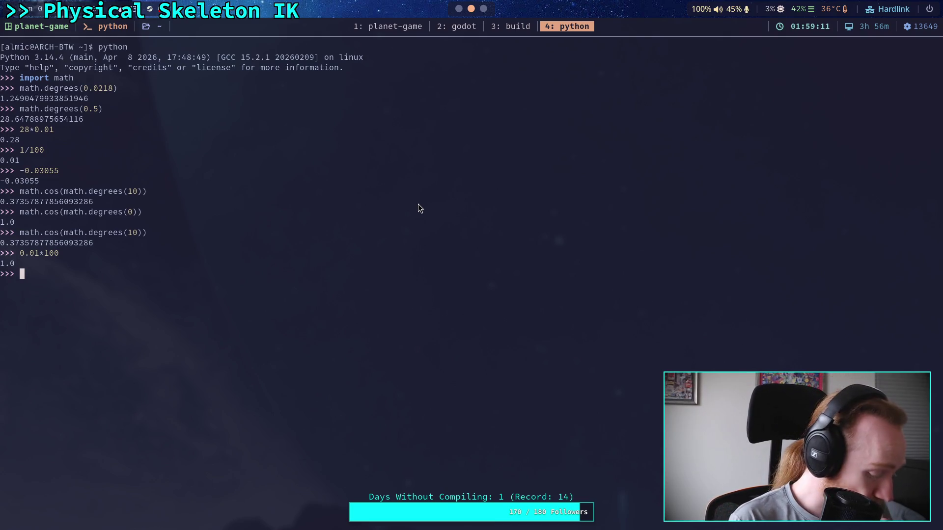
- Evaluate (1-0.18)**16 in the Python REPL, getting about 0.0418, and return to Godot
{"action": "type", "text": "(1."}
{"action": "key", "text": "BackSpace"}
{"action": "type", "text": "-"}
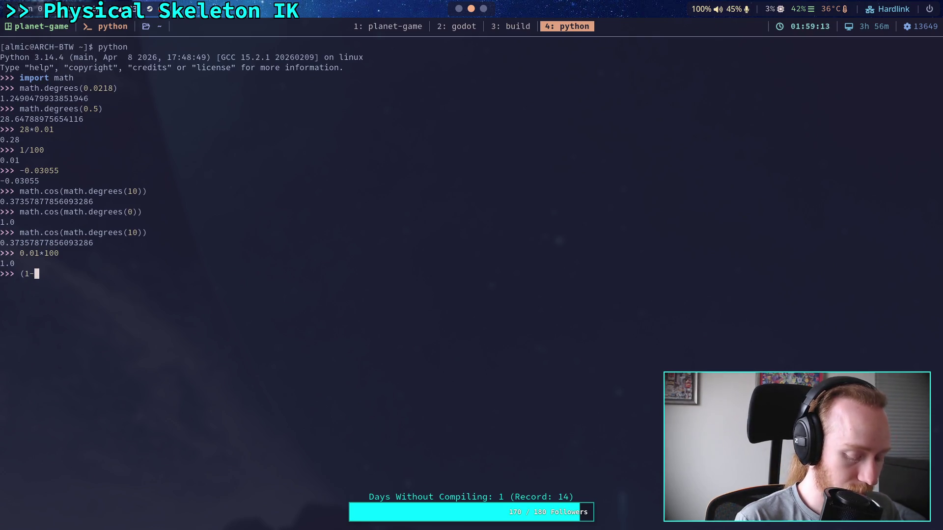
{"action": "type", "text": "0.18)**167"}
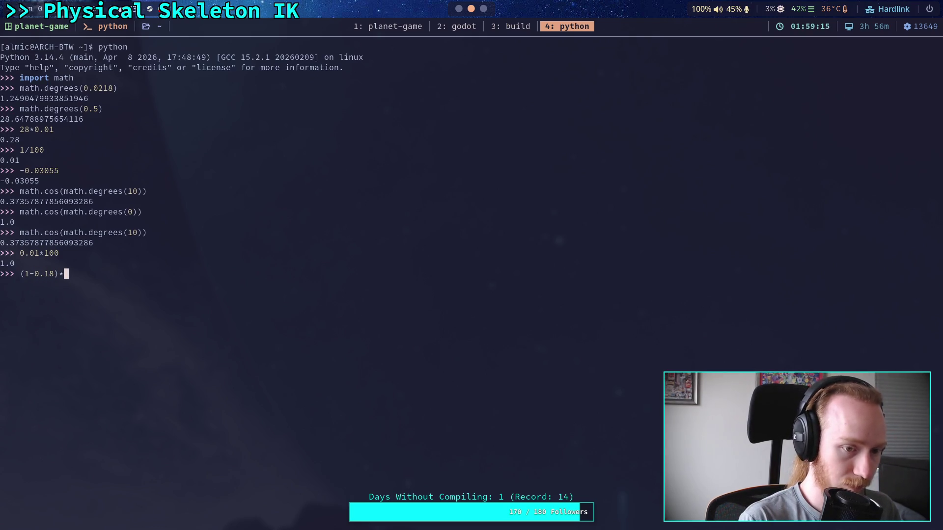
{"action": "key", "text": "BackSpace"}
{"action": "key", "text": "Return"}
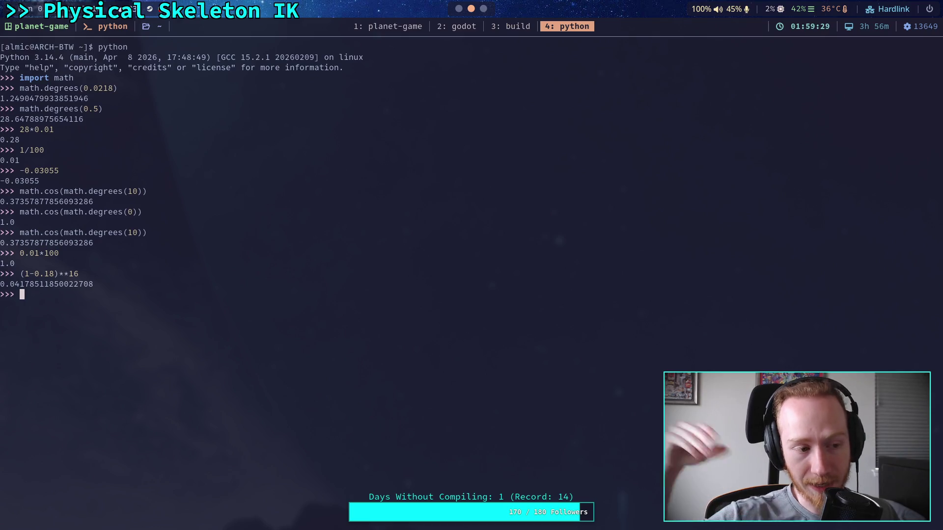
{"action": "key", "text": "super+2"}
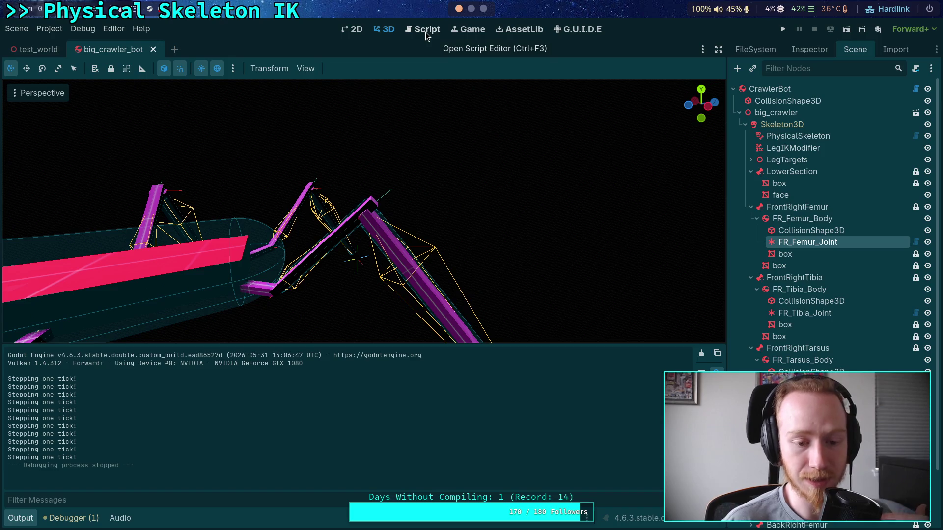
- Enable the angular Y limit on FR_Femur_Joint in the Inspector
{"action": "left_click", "coordinate": [425, 32]}
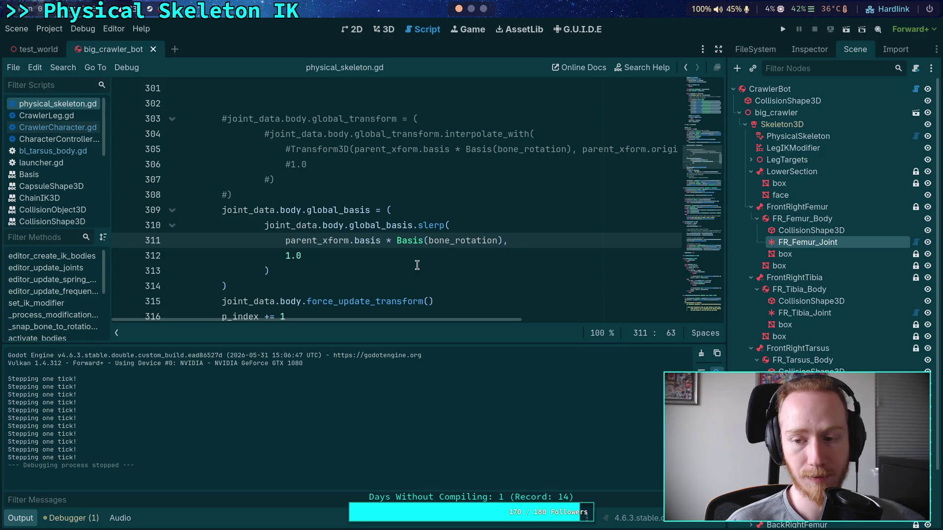
{"action": "left_click", "coordinate": [807, 49]}
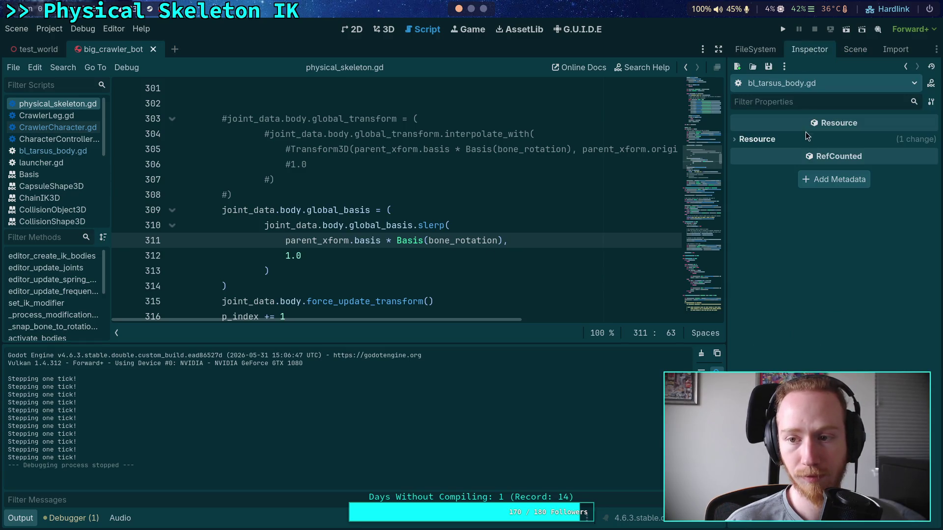
{"action": "left_click", "coordinate": [851, 51]}
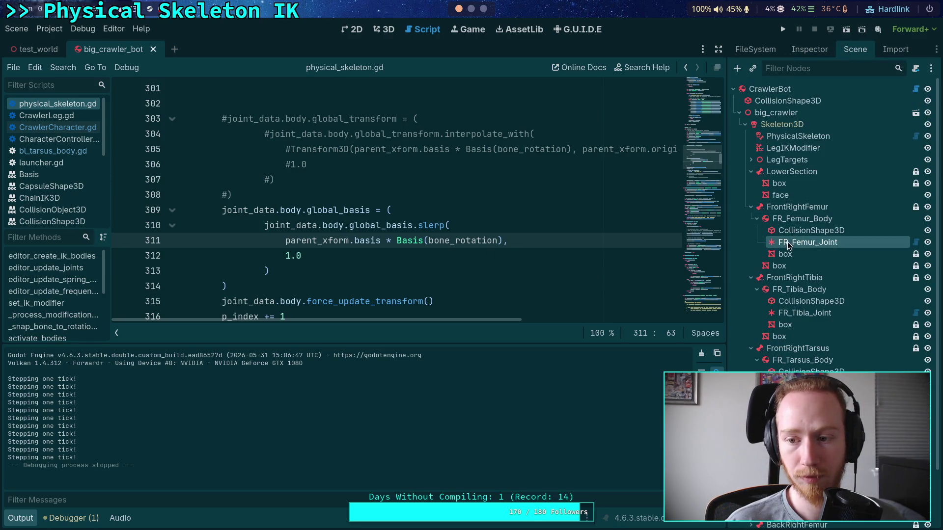
{"action": "left_click", "coordinate": [809, 48]}
{"action": "left_click", "coordinate": [754, 307]}
{"action": "left_click", "coordinate": [751, 308]}
{"action": "left_click", "coordinate": [753, 296]}
{"action": "left_click", "coordinate": [754, 295]}
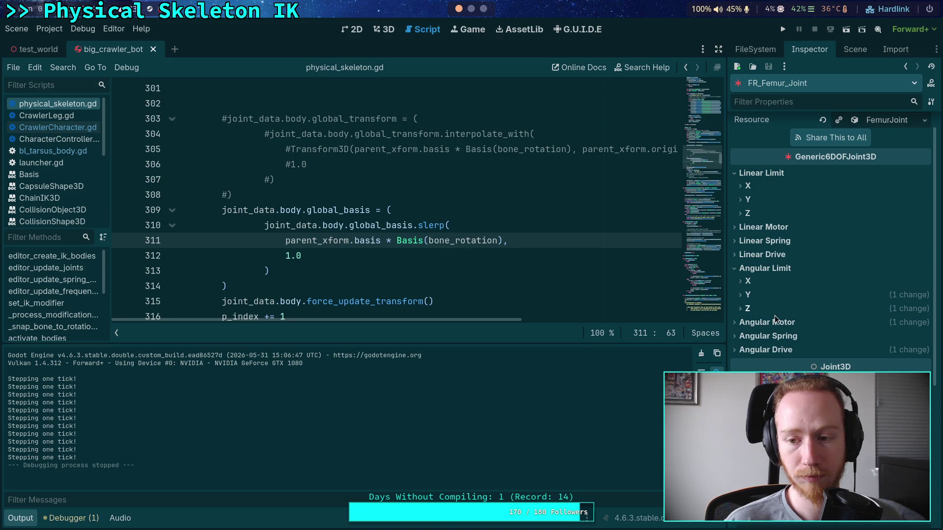
{"action": "left_click", "coordinate": [766, 294]}
{"action": "left_click", "coordinate": [844, 310]}
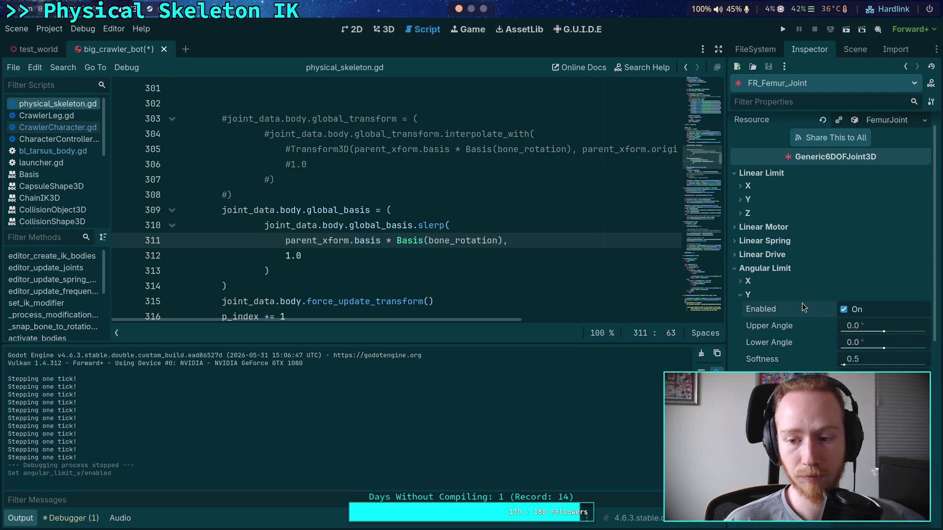
- Enable the angular Y limit on FR_Tibia_Joint
{"action": "left_click", "coordinate": [855, 49]}
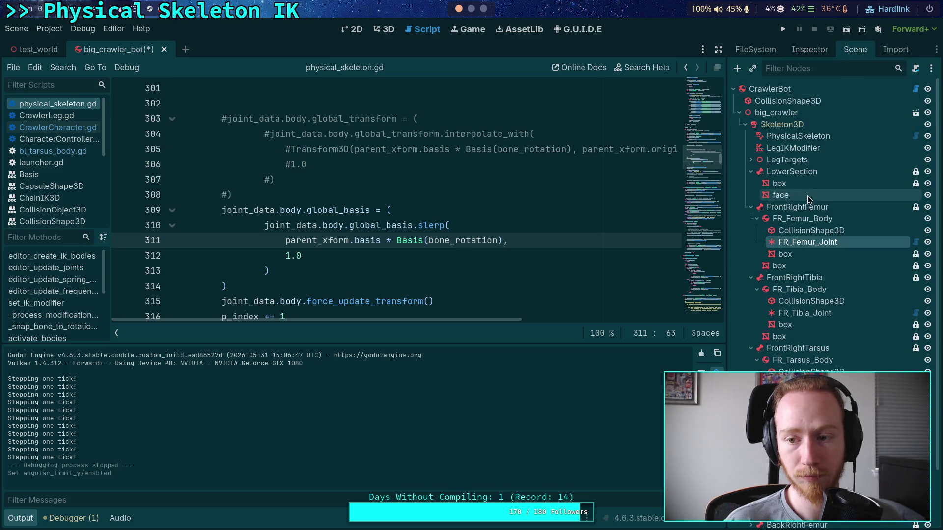
{"action": "left_click", "coordinate": [795, 313]}
{"action": "left_click", "coordinate": [808, 48]}
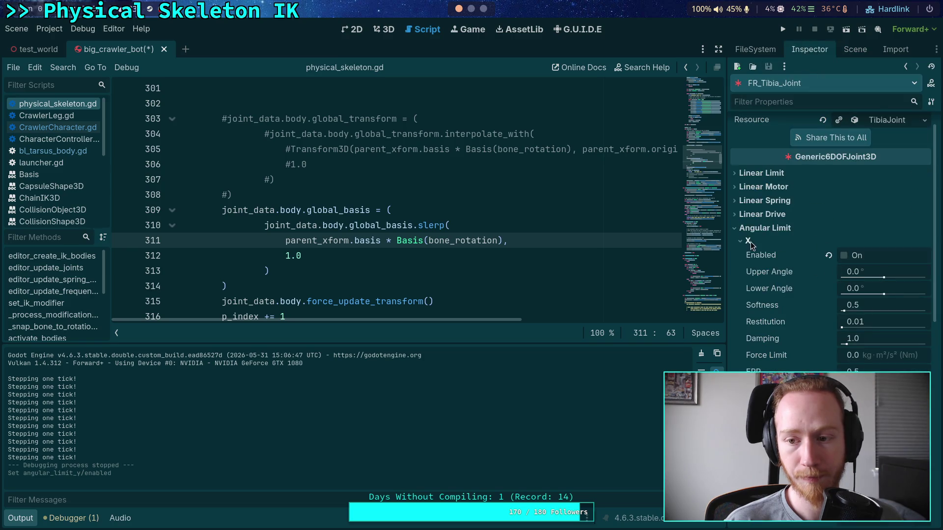
{"action": "left_click", "coordinate": [844, 404]}
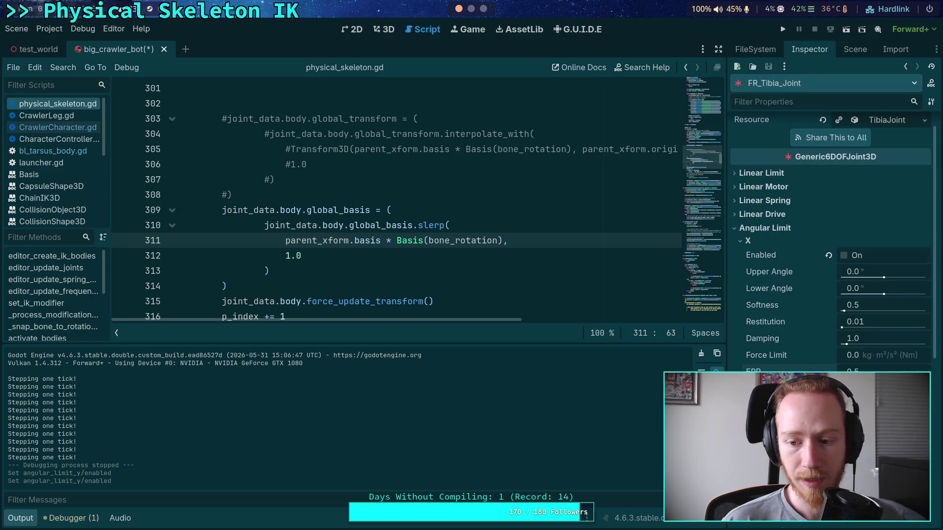
- Reset FR_Tarsus_Joint's angular Y limit to default, then save and run the crawler
{"action": "left_click", "coordinate": [855, 49]}
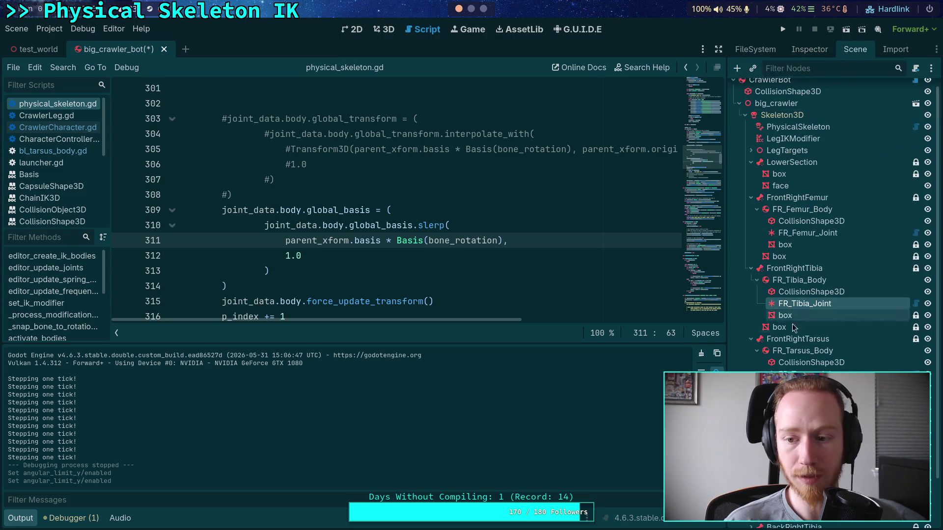
{"action": "left_click", "coordinate": [807, 372]}
{"action": "left_click", "coordinate": [809, 50]}
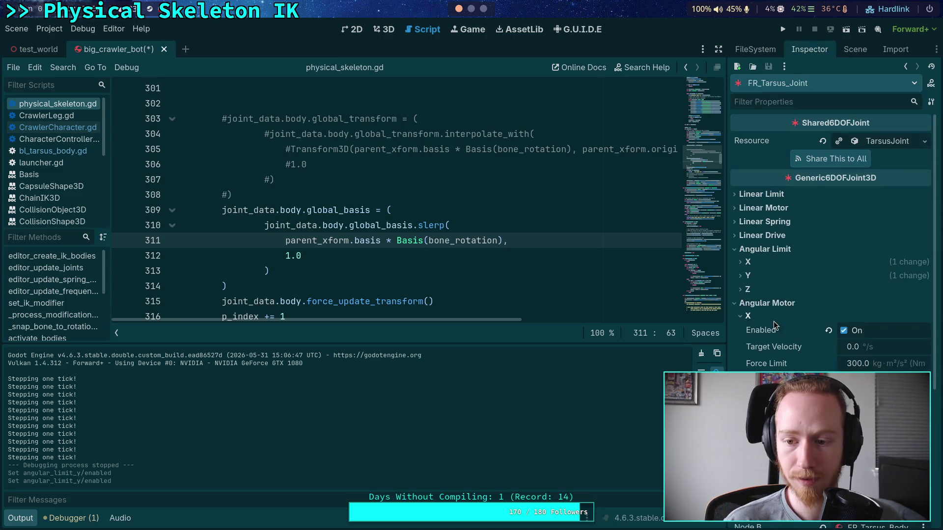
{"action": "left_click", "coordinate": [757, 278]}
{"action": "left_click", "coordinate": [829, 290]}
{"action": "left_click", "coordinate": [759, 279]}
{"action": "left_click", "coordinate": [783, 29]}
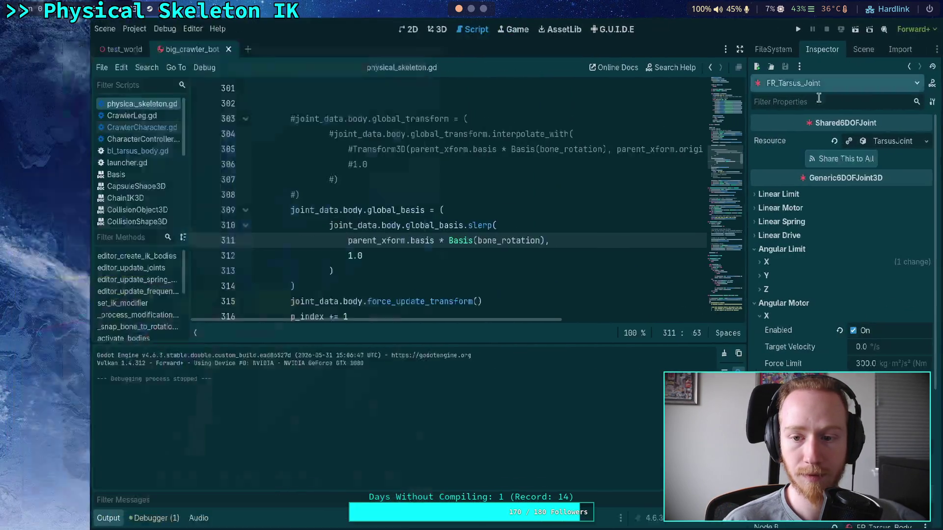
- Change the slerp weight on line 312 to 0.1 and test-run the crawler
{"action": "left_click", "coordinate": [939, 30]}
{"action": "left_click_drag", "start_coordinate": [302, 256], "coordinate": [288, 260]}
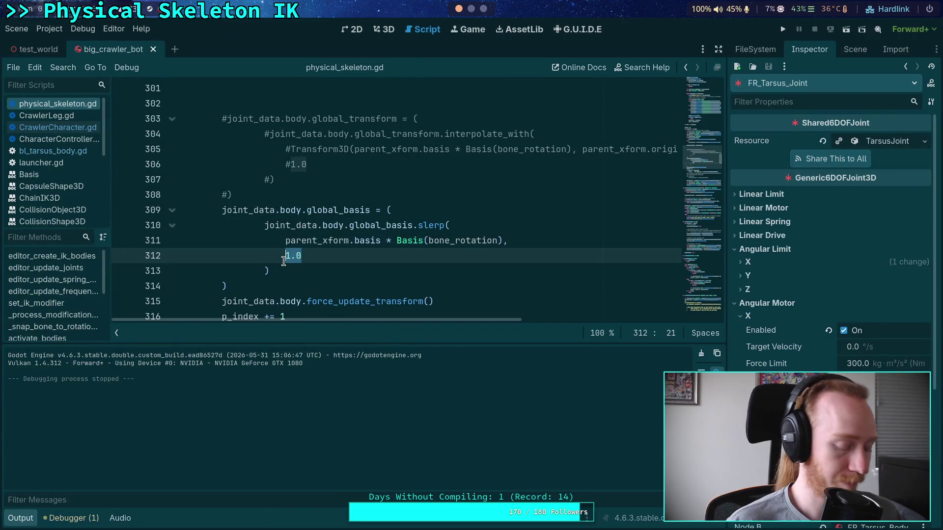
{"action": "type", "text": "0.1"}
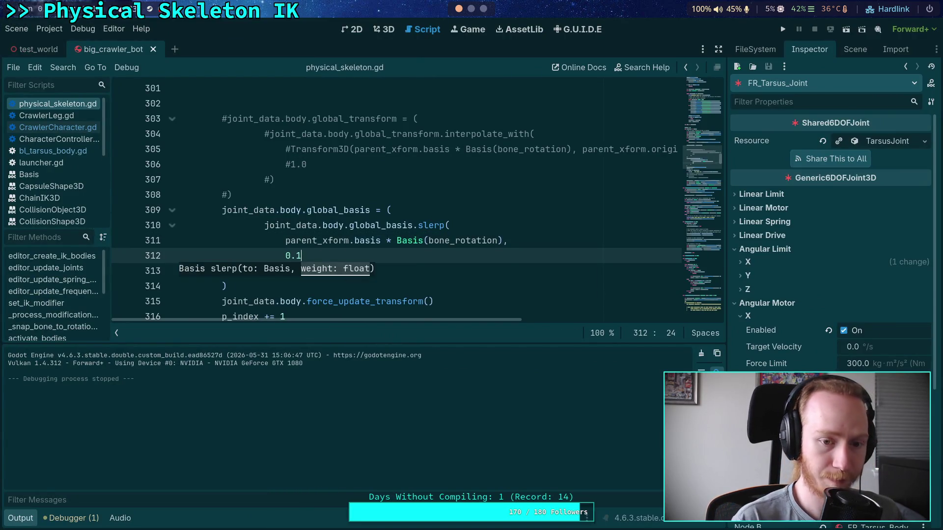
{"action": "key", "text": "F6"}
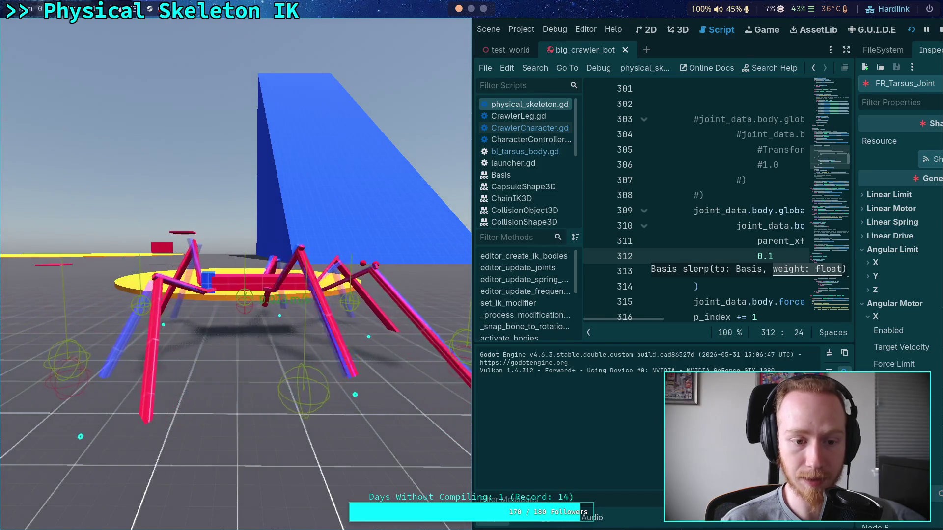
{"action": "key", "text": "F8"}
- Set the slerp weight to 0.0, test-run, then open Project Settings at Jolt Physics 3D
{"action": "type", "text": "0"}
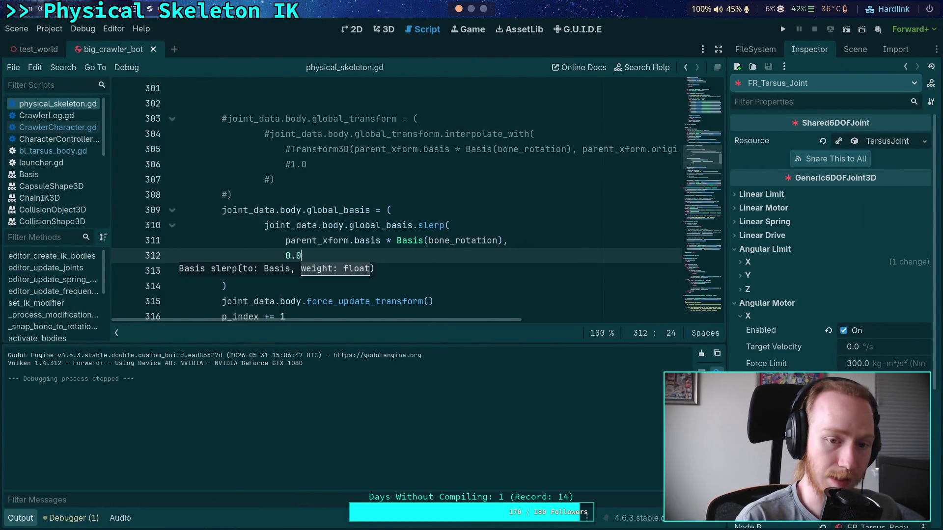
{"action": "left_click", "coordinate": [784, 29]}
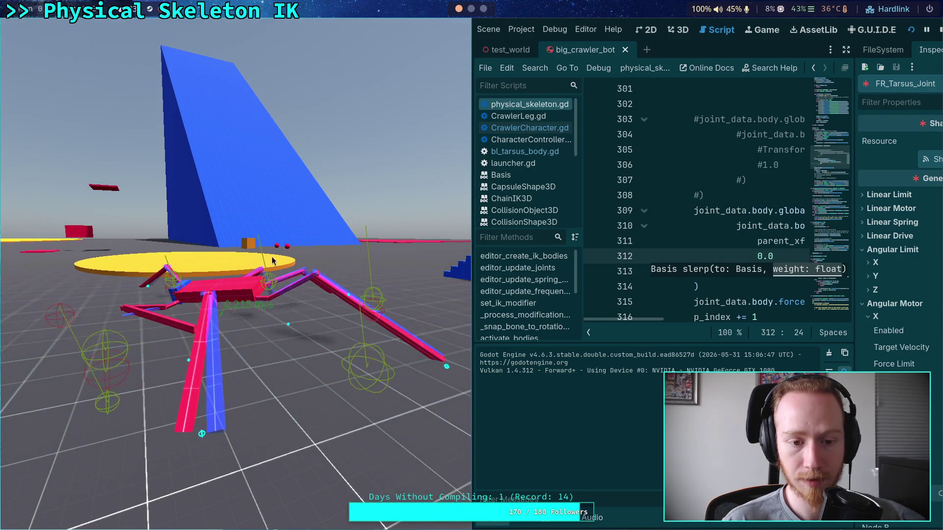
{"action": "left_click", "coordinate": [938, 28]}
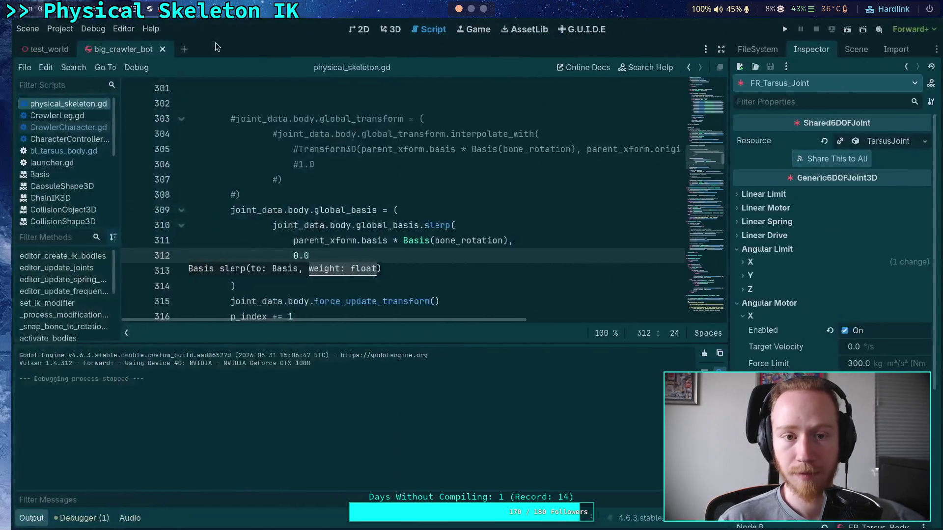
{"action": "left_click", "coordinate": [49, 29]}
{"action": "left_click", "coordinate": [64, 42]}
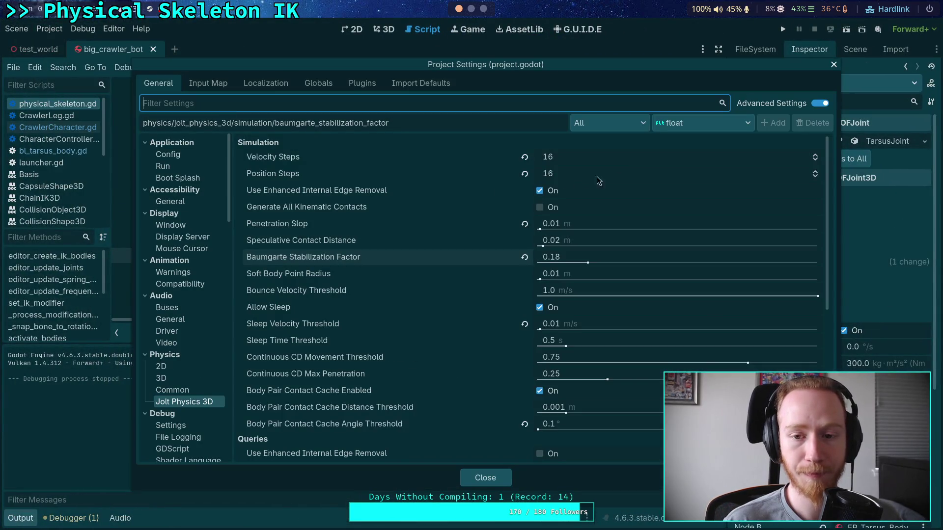
- Raise Jolt Position Steps to 18 and test-run the crawler with it
{"action": "left_click", "coordinate": [816, 171]}
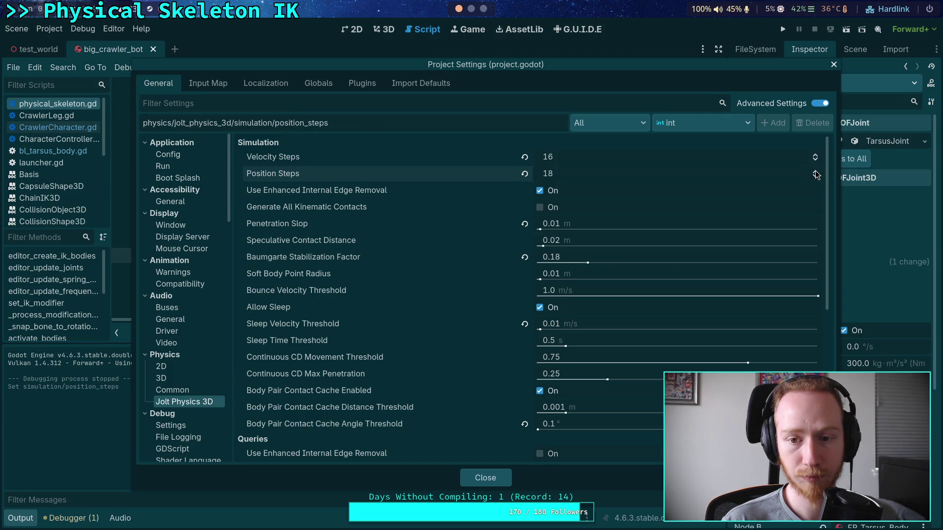
{"action": "left_click", "coordinate": [485, 478]}
{"action": "left_click", "coordinate": [782, 29]}
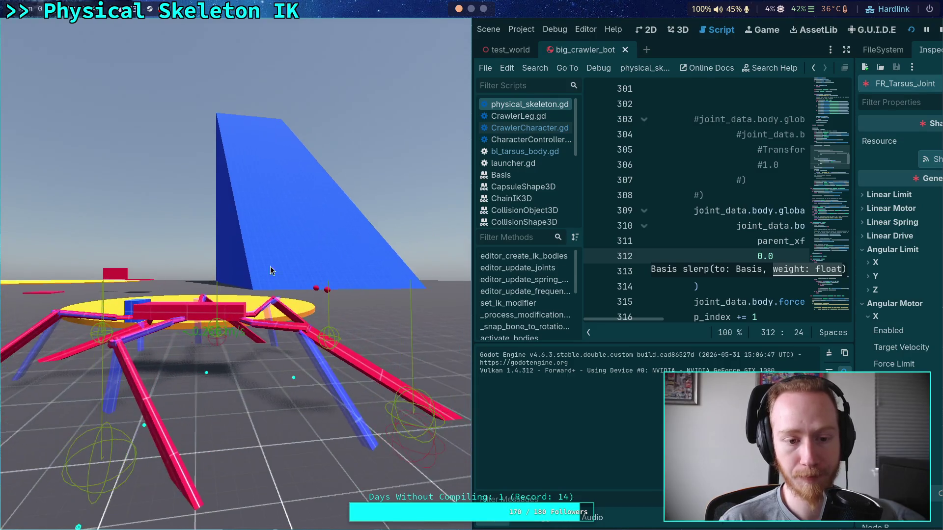
{"action": "key", "text": "F8"}
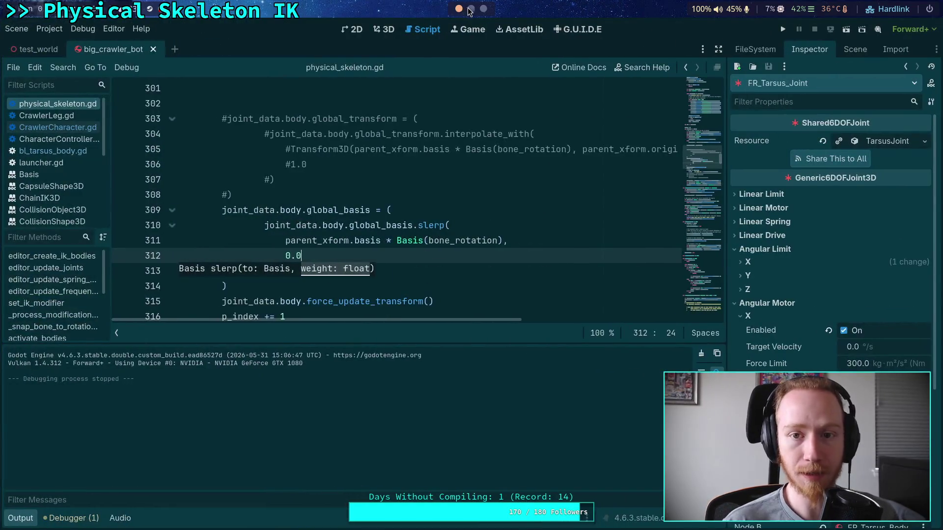
{"action": "key", "text": "super+4"}
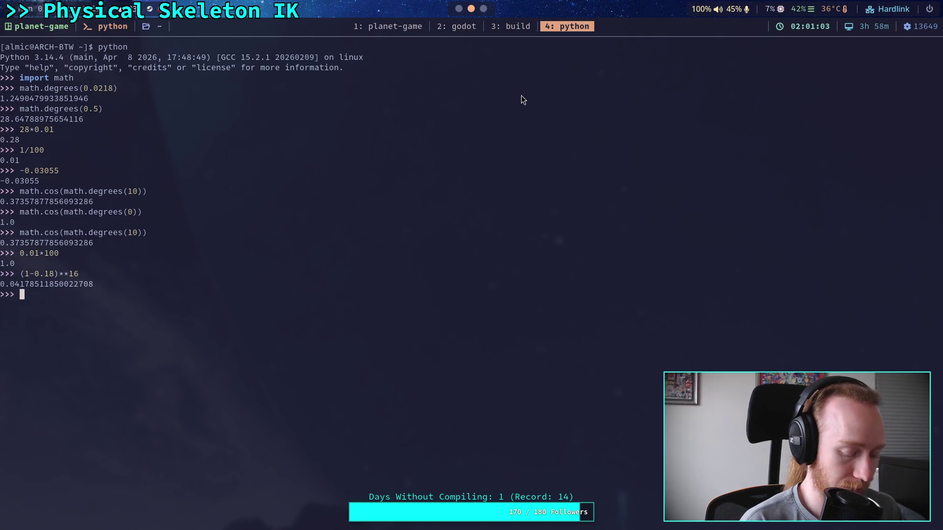
- Evaluate 0.2**(10/16) in the Python REPL and recall it for editing
{"action": "type", "text": "0."}
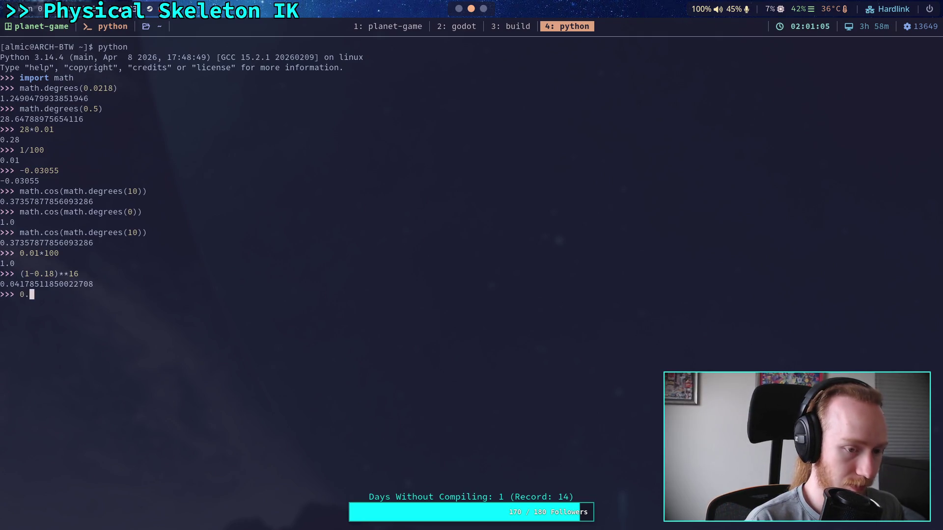
{"action": "type", "text": "2**(10/16)"}
{"action": "key", "text": "Return"}
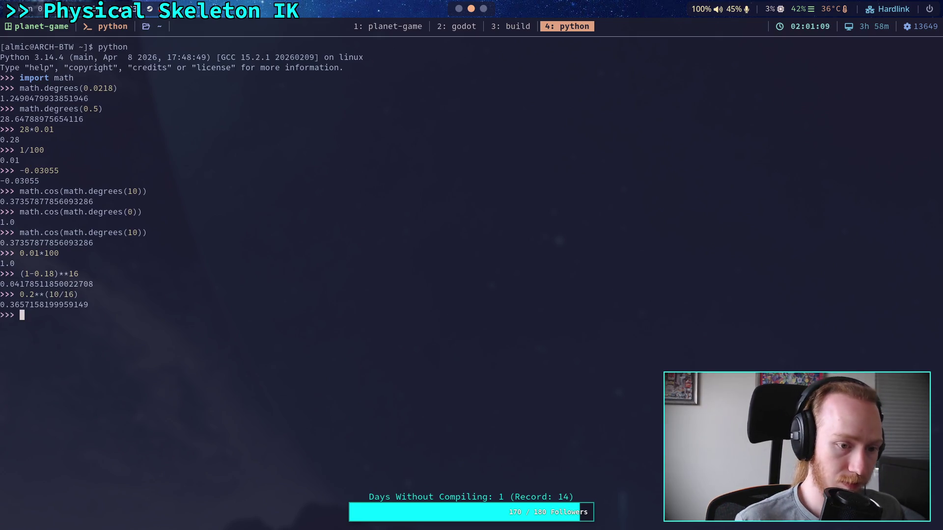
{"action": "key", "text": "Up"}
{"action": "key", "text": "Left"}
{"action": "key", "text": "BackSpace"}
{"action": "key", "text": "BackSpace"}
{"action": "key", "text": "BackSpace"}
{"action": "key", "text": "BackSpace"}
{"action": "key", "text": "BackSpace"}
{"action": "key", "text": "BackSpace"}
{"action": "key", "text": "Delete"}
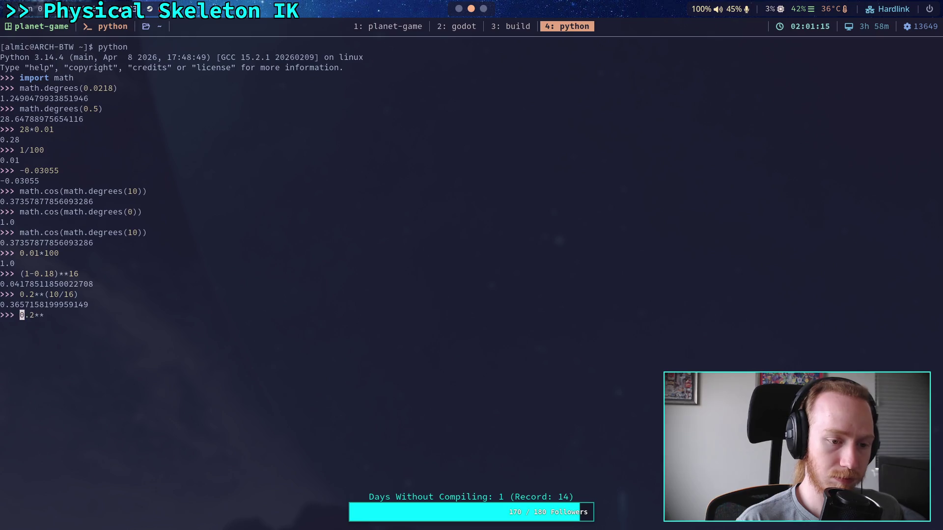
- Rewrite the expression as 0.8**(10/16) and evaluate it
{"action": "key", "text": "Left"}
{"action": "key", "text": "Left"}
{"action": "key", "text": "Left"}
{"action": "type", "text": "("}
{"action": "key", "text": "Left"}
{"action": "type", "text": "1"}
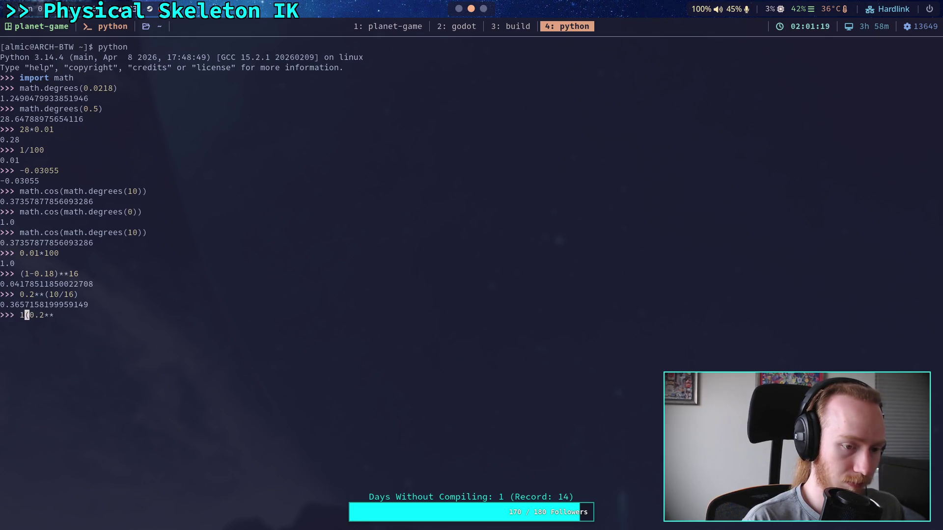
{"action": "key", "text": "BackSpace"}
{"action": "key", "text": "Right"}
{"action": "key", "text": "Right"}
{"action": "key", "text": "Right"}
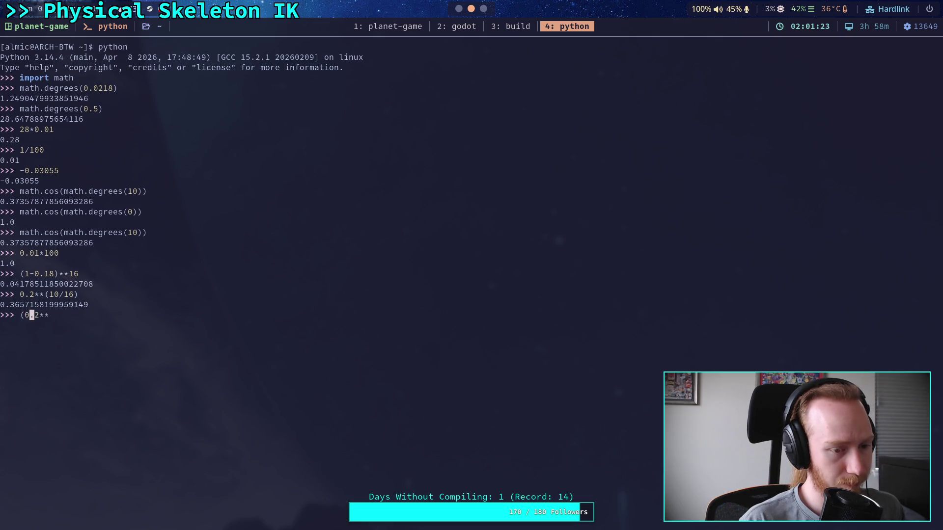
{"action": "key", "text": "Delete"}
{"action": "type", "text": "8"}
{"action": "key", "text": "Right"}
{"action": "key", "text": "Right"}
{"action": "type", "text": "(10/16))"}
{"action": "key", "text": "Return"}
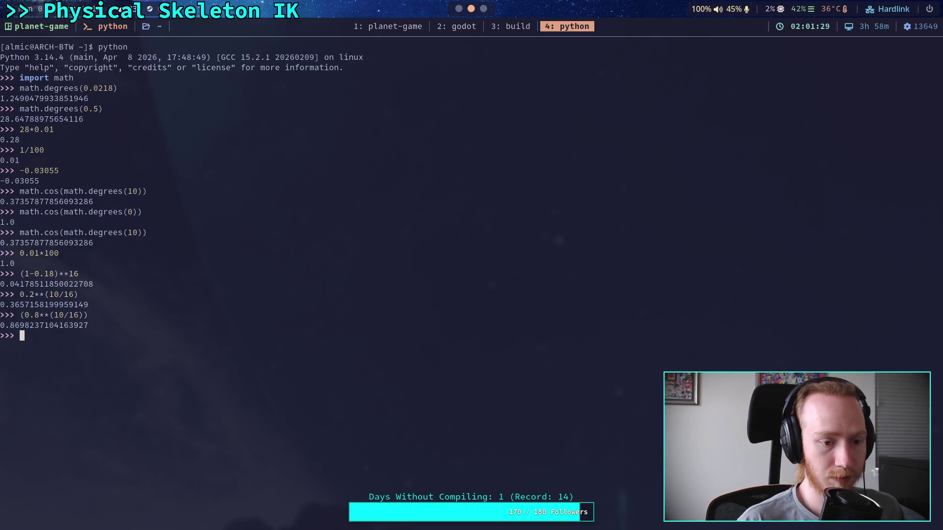
- Evaluate 1.-(0.8**(10/16)), getting about 0.1302, and return to Godot
{"action": "key", "text": "Up"}
{"action": "key", "text": "Left"}
{"action": "key", "text": "Left"}
{"action": "key", "text": "Left"}
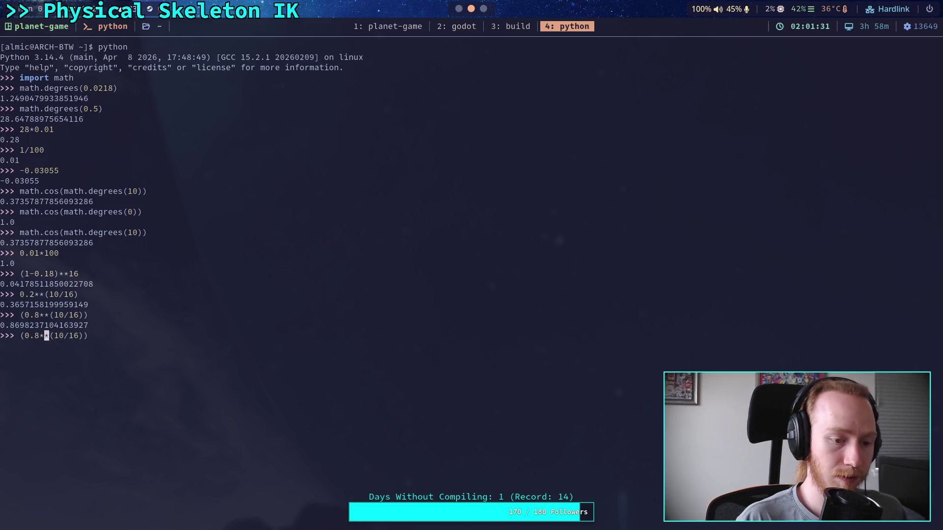
{"action": "type", "text": "1.-"}
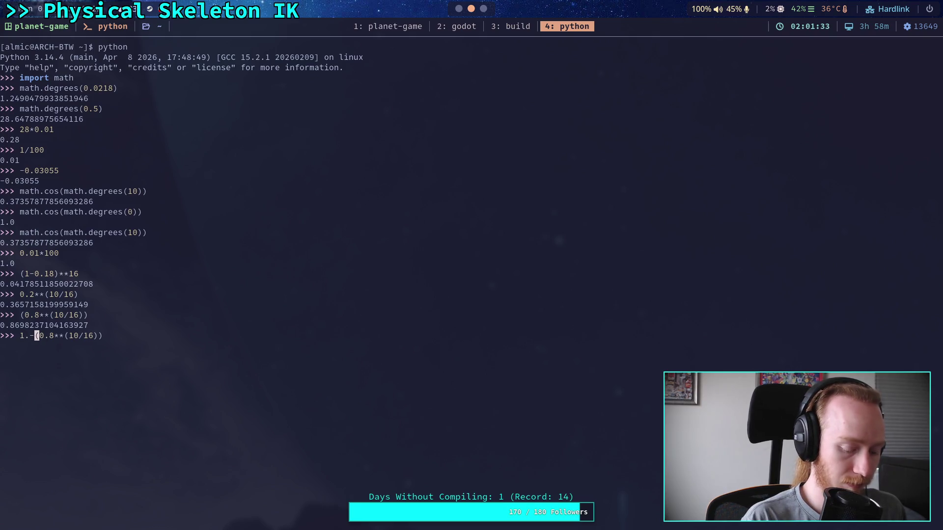
{"action": "key", "text": "Return"}
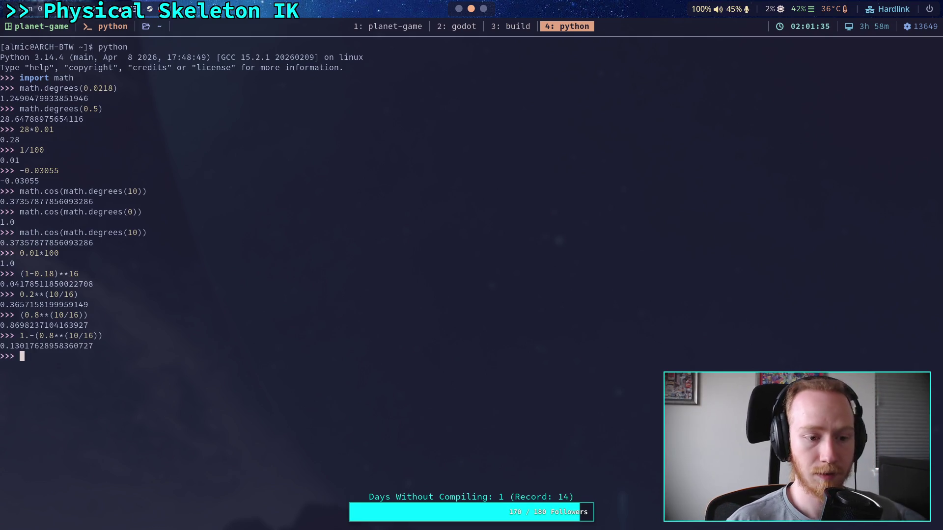
{"action": "left_click", "coordinate": [459, 9]}
{"action": "left_click", "coordinate": [50, 28]}
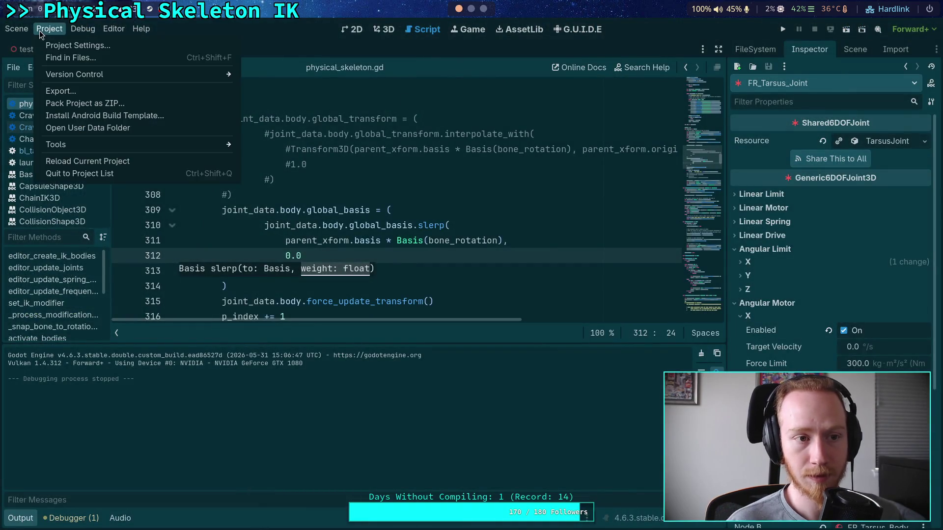
- Set Jolt's Baumgarte Stabilization Factor to 0.13 and test-run the crawler
{"action": "left_click", "coordinate": [69, 43]}
{"action": "left_click", "coordinate": [589, 257]}
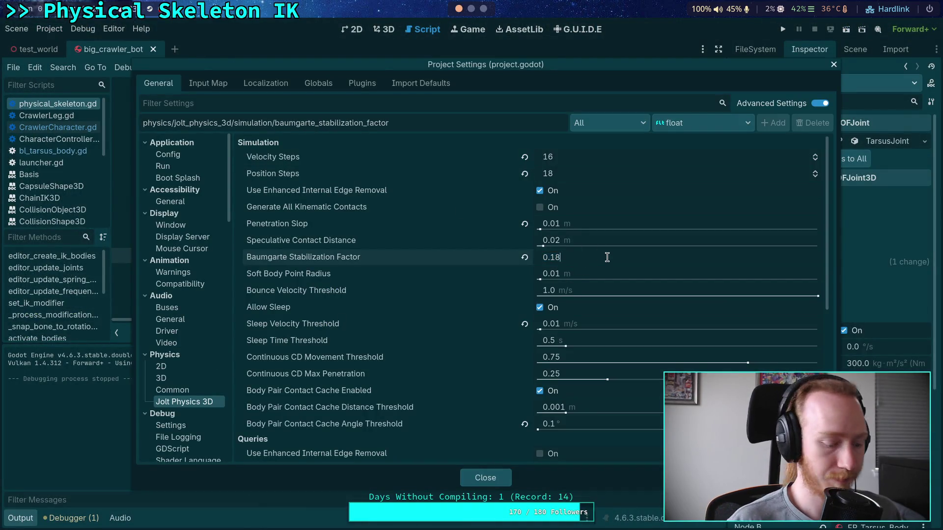
{"action": "key", "text": "Return"}
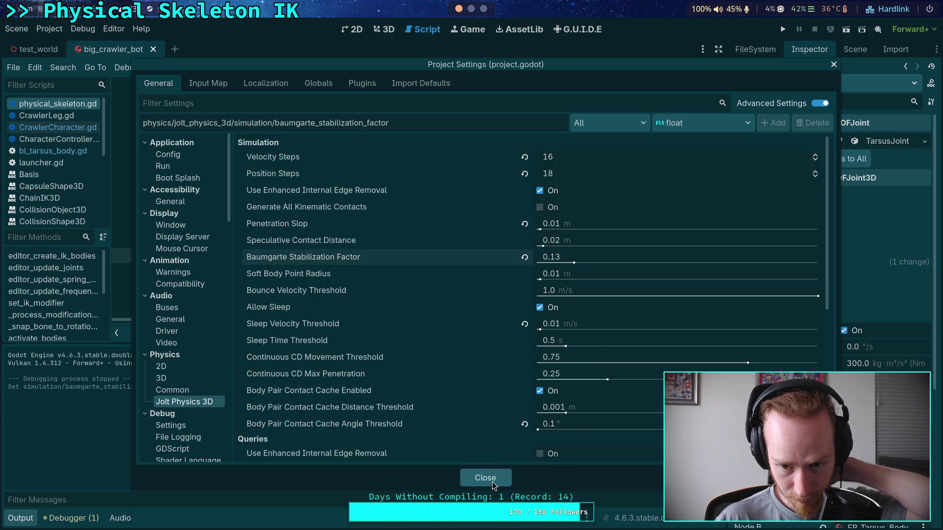
{"action": "left_click", "coordinate": [492, 481]}
{"action": "left_click", "coordinate": [783, 29]}
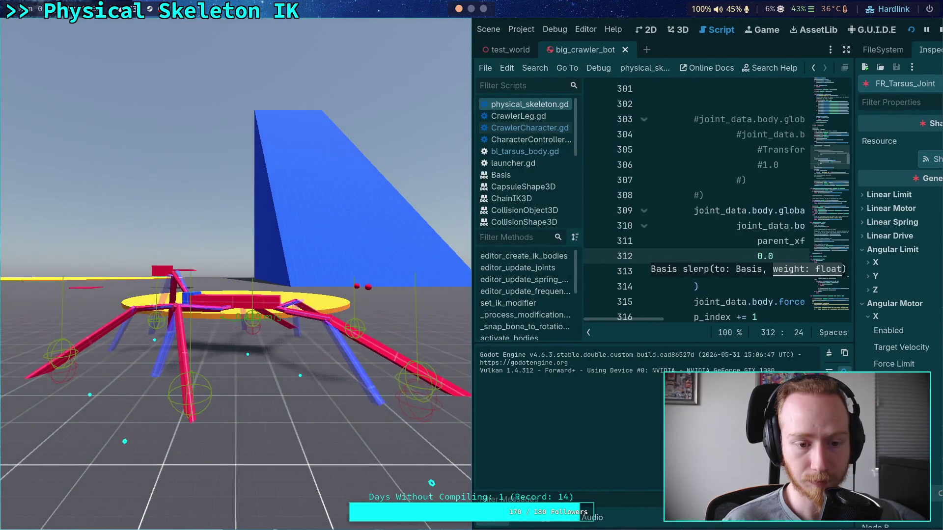
{"action": "left_click", "coordinate": [939, 29]}
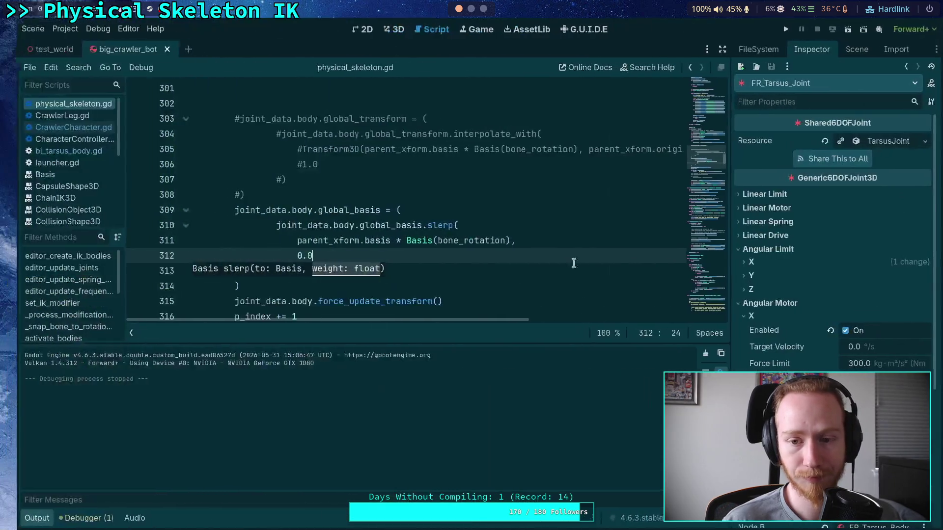
- Comment out the global_basis slerp and force_update_transform on lines 309–315, then test-run
{"action": "left_click", "coordinate": [220, 261]}
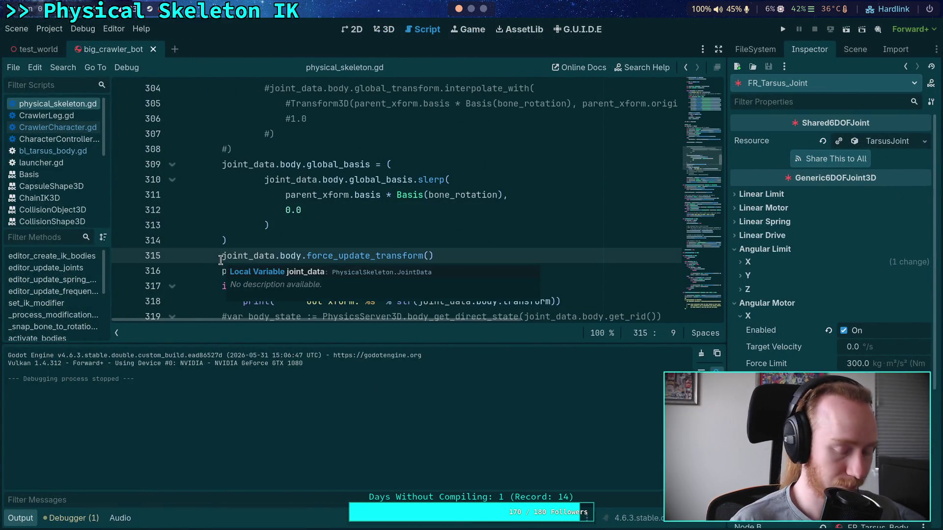
{"action": "left_click_drag", "start_coordinate": [476, 246], "coordinate": [373, 234]}
{"action": "left_click_drag", "start_coordinate": [265, 225], "coordinate": [349, 180]}
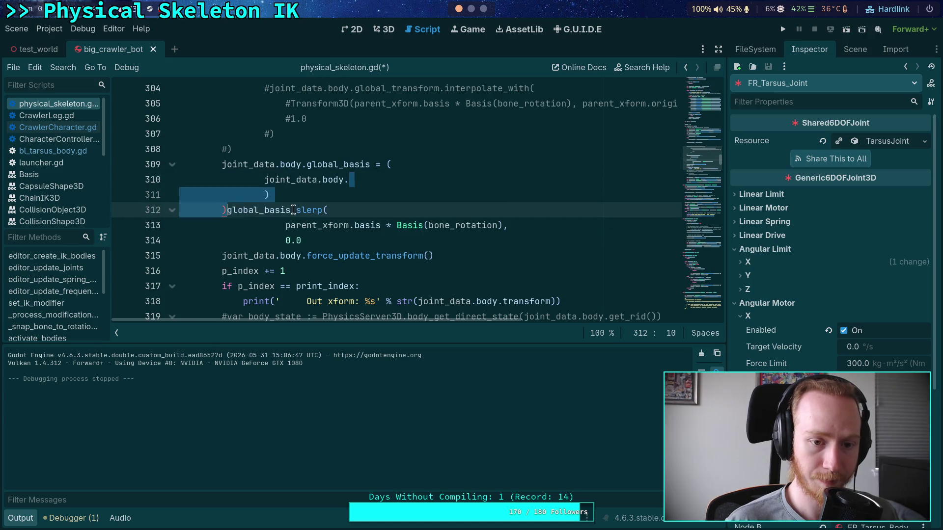
{"action": "key", "text": "ctrl+z"}
{"action": "left_click_drag", "start_coordinate": [469, 263], "coordinate": [221, 167]}
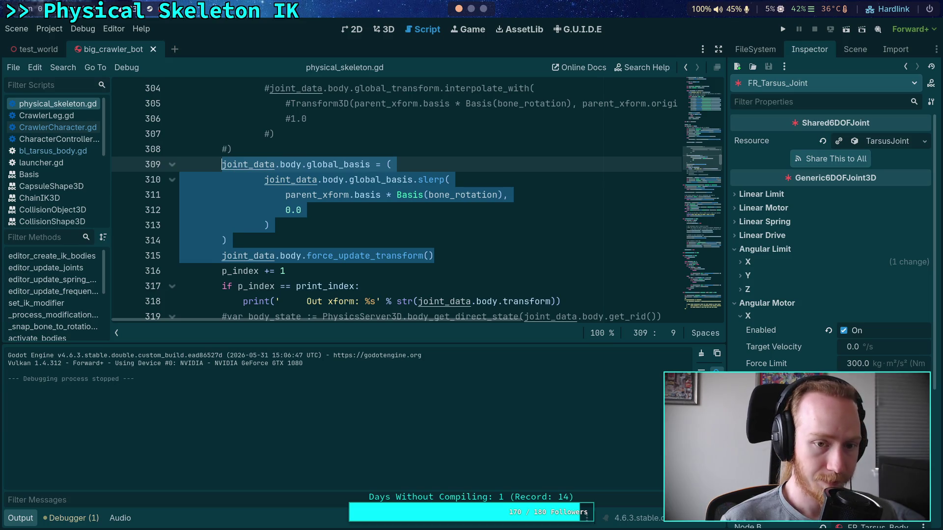
{"action": "key", "text": "ctrl+k"}
{"action": "left_click", "coordinate": [783, 29]}
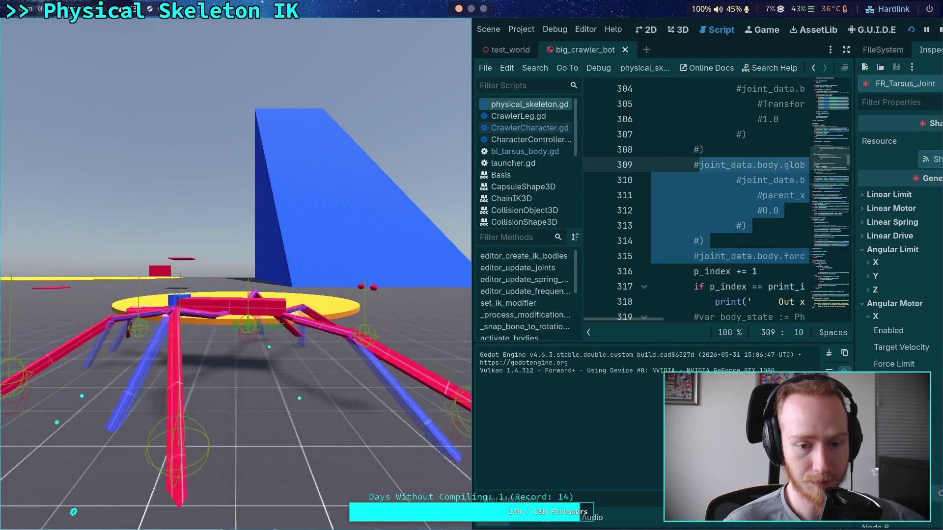
{"action": "key", "text": "F8"}
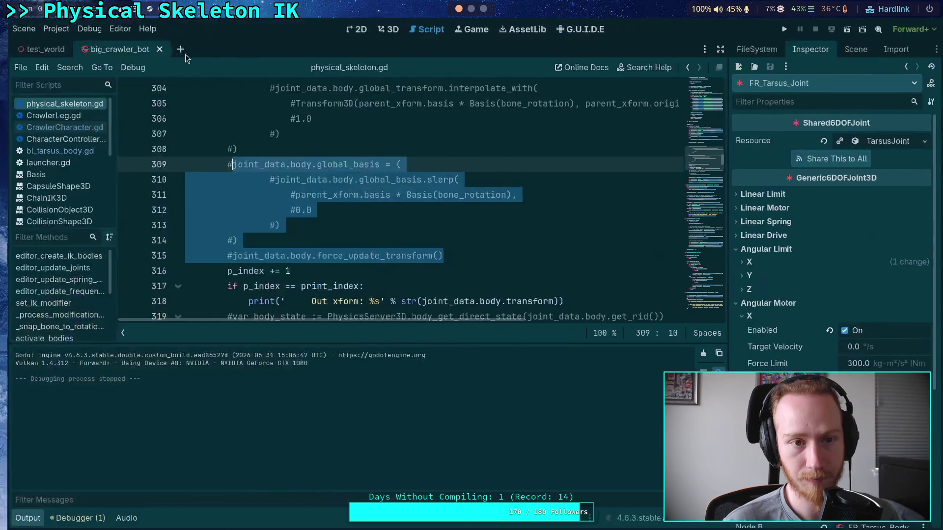
- Set Jolt Position Steps and Velocity Steps both to 20 in Project Settings
{"action": "left_click", "coordinate": [49, 28]}
{"action": "left_click", "coordinate": [58, 45]}
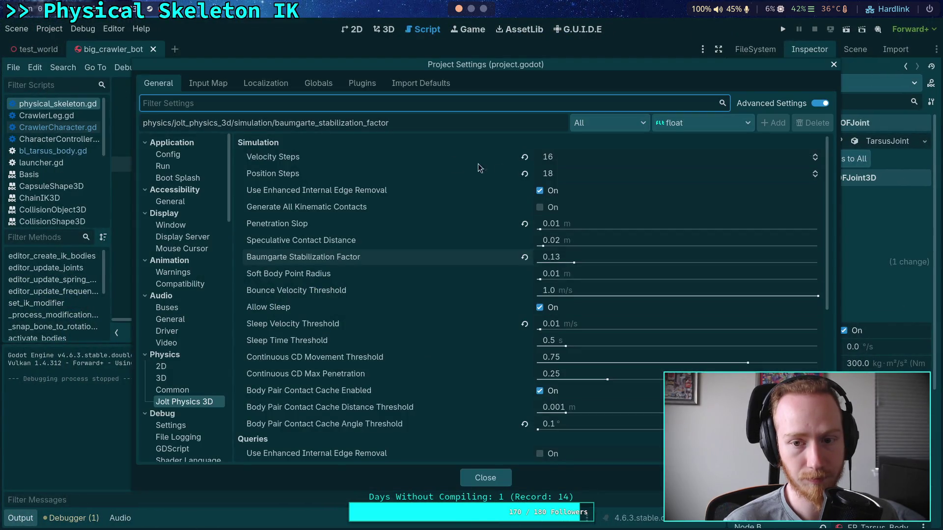
{"action": "left_click", "coordinate": [586, 176]}
{"action": "type", "text": "20"}
{"action": "key", "text": "Return"}
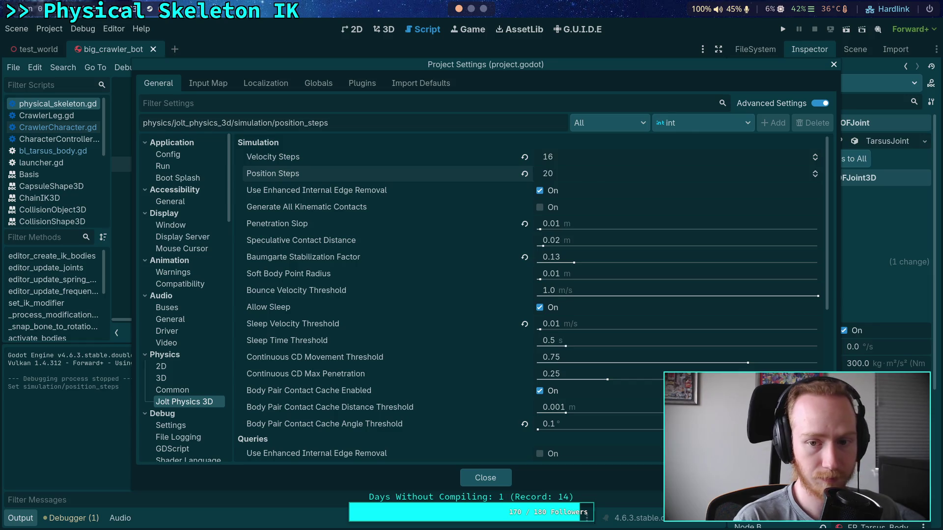
{"action": "left_click", "coordinate": [608, 157]}
{"action": "type", "text": "20"}
{"action": "key", "text": "Return"}
- Re-evaluate the decay expression in the Python REPL with 20 as the divisor
{"action": "key", "text": "super+4"}
{"action": "key", "text": "Up"}
{"action": "key", "text": "Left"}
{"action": "key", "text": "Left"}
{"action": "key", "text": "BackSpace"}
{"action": "key", "text": "BackSpace"}
{"action": "type", "text": "20"}
{"action": "key", "text": "Return"}
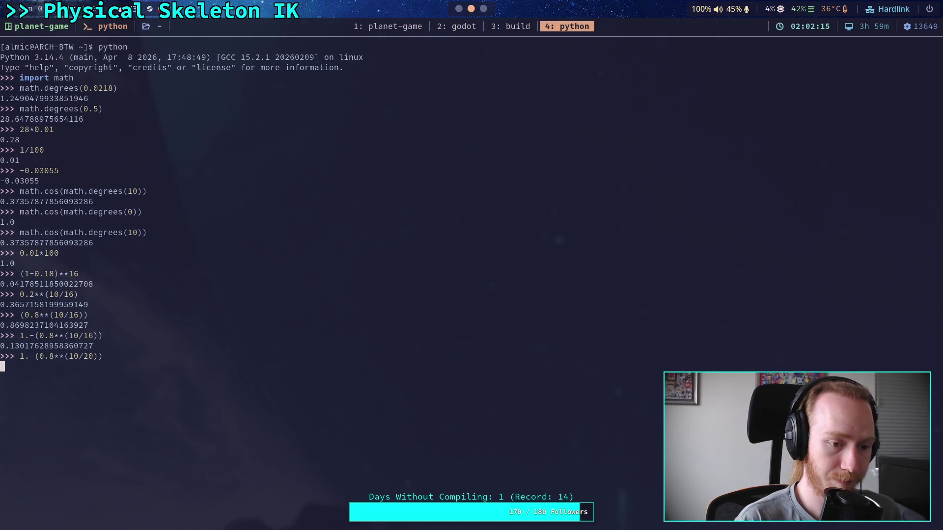
- Set the Baumgarte Stabilization Factor to 0.1 and run the crawler
{"action": "key", "text": "super+2"}
{"action": "left_click", "coordinate": [579, 257]}
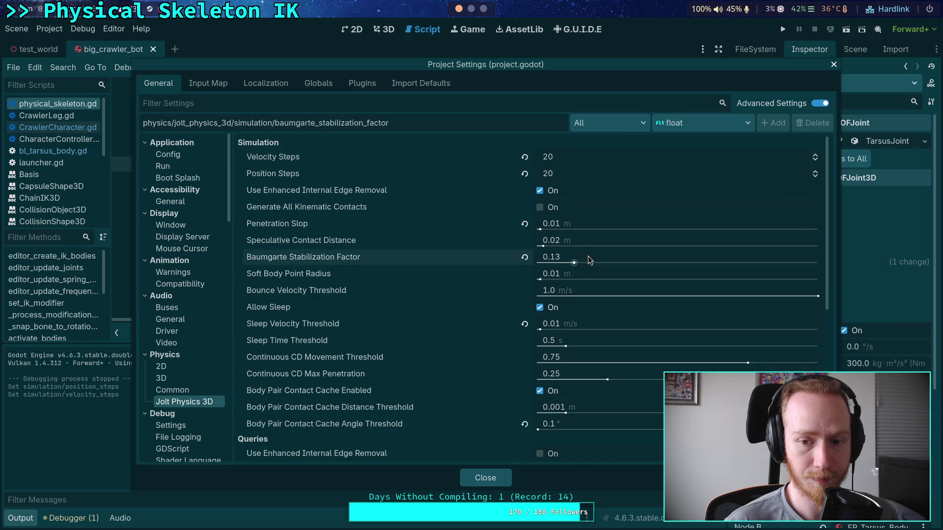
{"action": "type", "text": "0.1"}
{"action": "key", "text": "Return"}
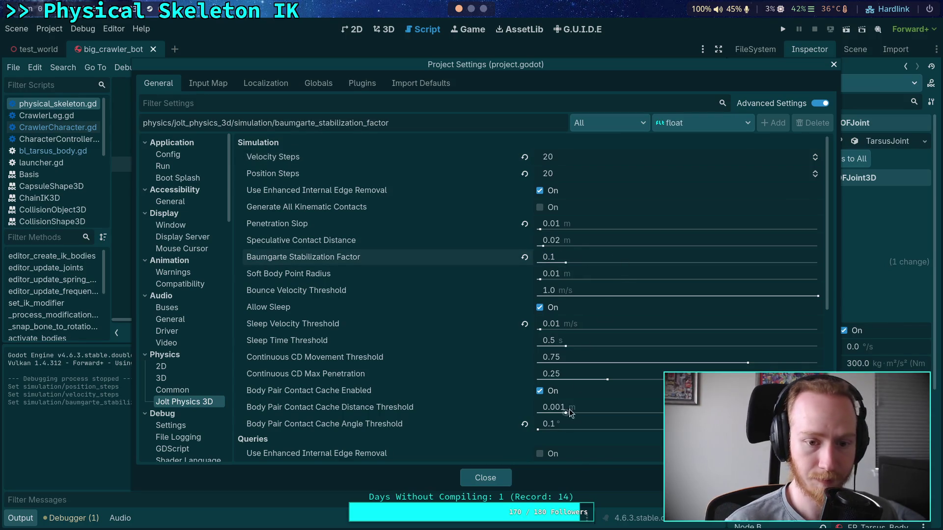
{"action": "left_click", "coordinate": [493, 478]}
{"action": "left_click", "coordinate": [782, 29]}
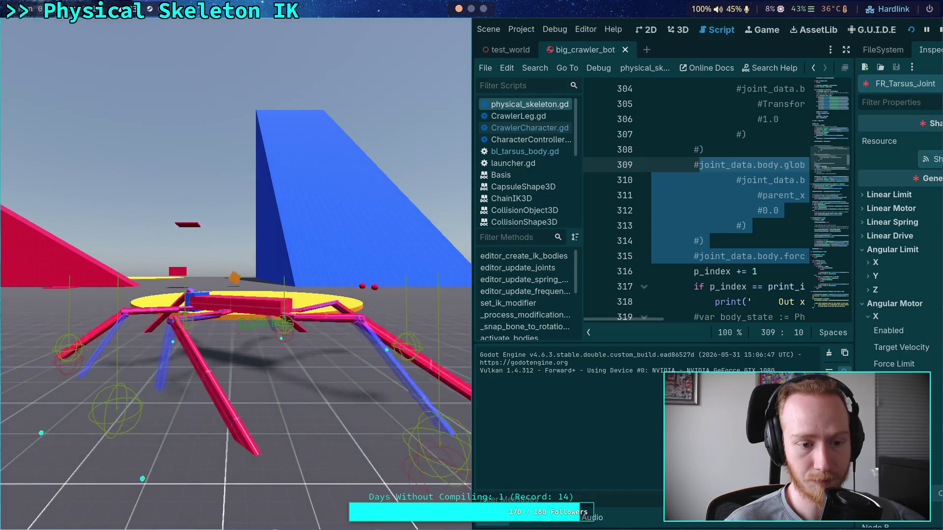
- Stop the game and set Jolt Velocity Steps and Position Steps to 80
{"action": "left_click", "coordinate": [912, 31]}
{"action": "left_click", "coordinate": [49, 29]}
{"action": "left_click", "coordinate": [73, 43]}
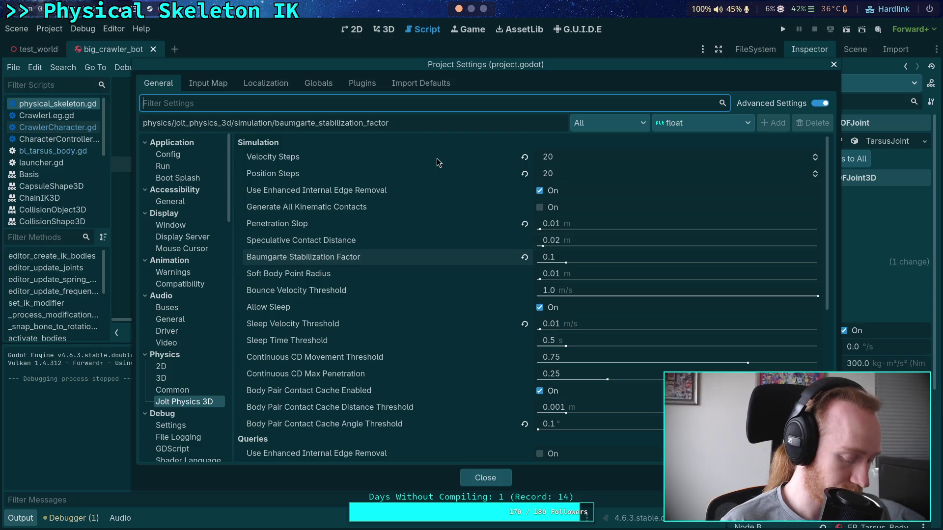
{"action": "left_click", "coordinate": [609, 157]}
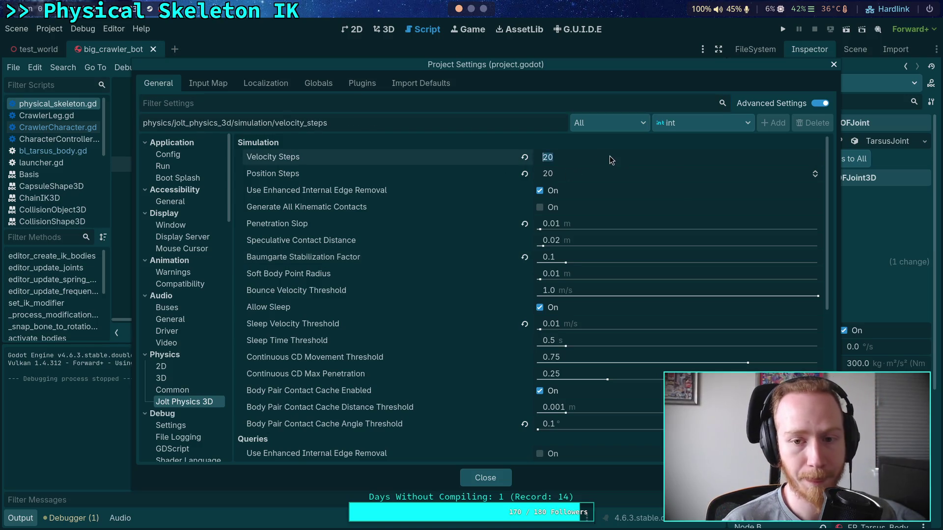
{"action": "type", "text": "70"}
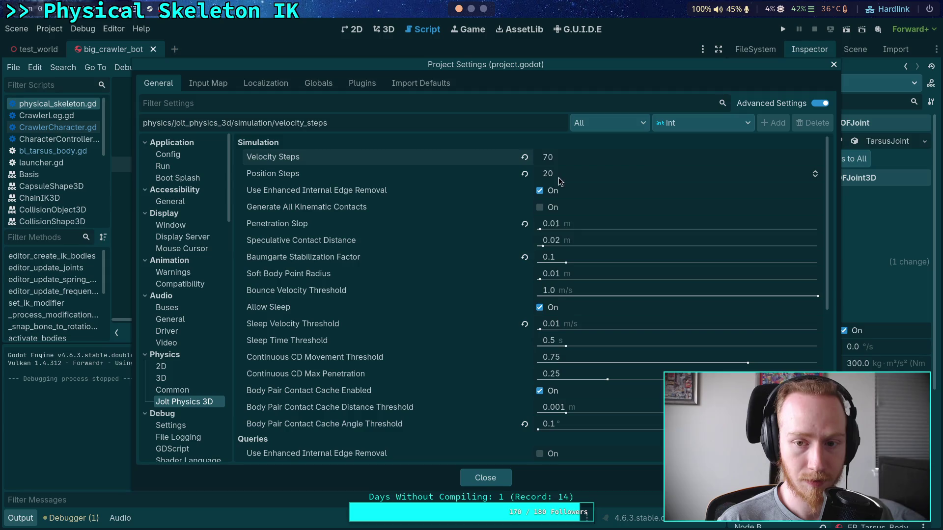
{"action": "key", "text": "BackSpace"}
{"action": "key", "text": "BackSpace"}
{"action": "type", "text": "80"}
{"action": "left_click", "coordinate": [589, 174]}
{"action": "type", "text": "80"}
{"action": "key", "text": "Return"}
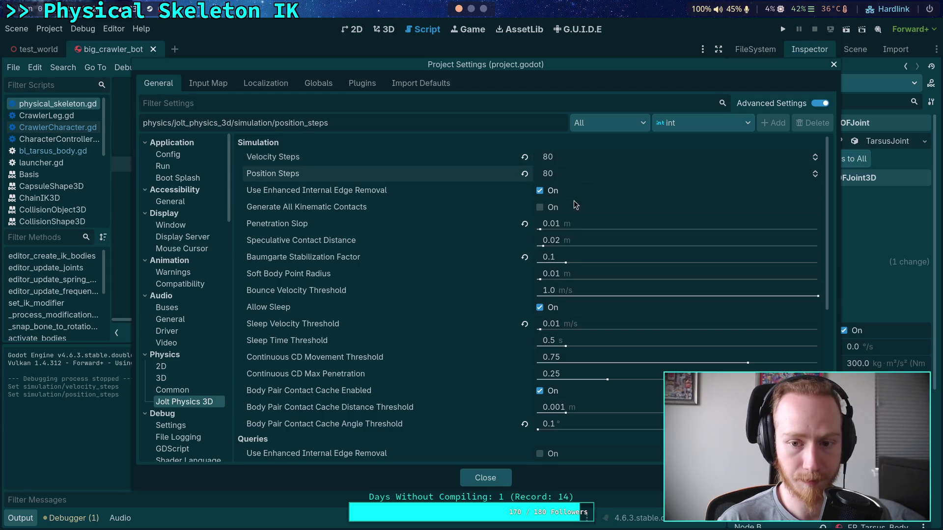
- Re-evaluate the decay expression in the Python REPL with 80 as the divisor
{"action": "left_click", "coordinate": [467, 11]}
{"action": "key", "text": "Up"}
{"action": "key", "text": "Left"}
{"action": "key", "text": "Left"}
{"action": "key", "text": "Left"}
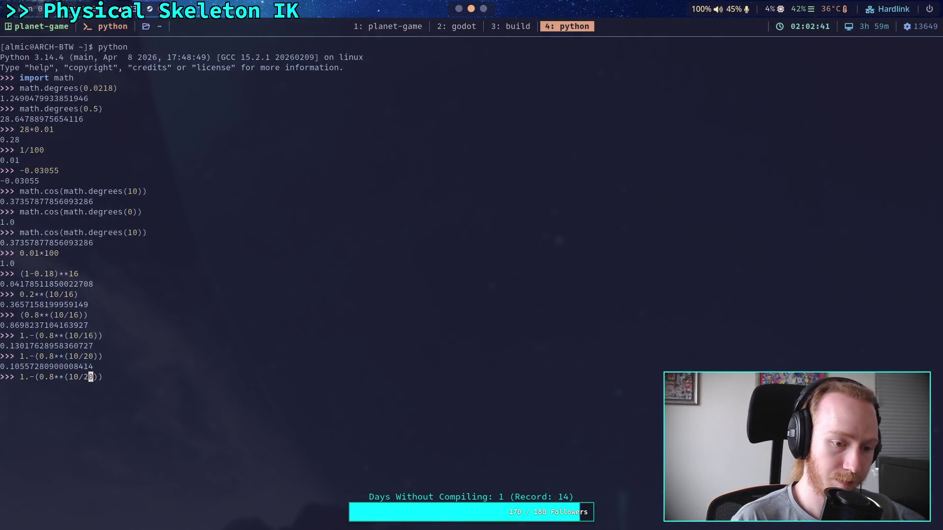
{"action": "key", "text": "BackSpace"}
{"action": "type", "text": "8"}
{"action": "key", "text": "Return"}
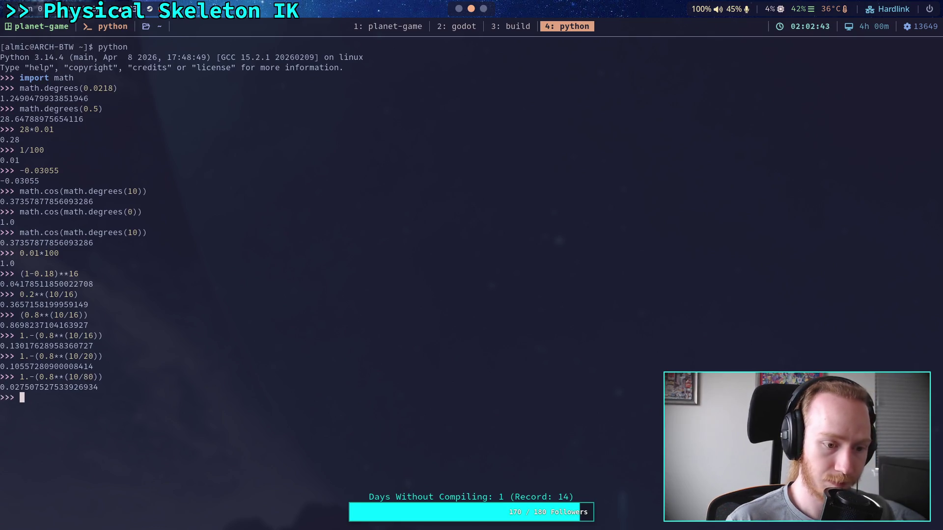
- Commit the Baumgarte Stabilization Factor, close Project Settings, and run the crawler again
{"action": "left_click", "coordinate": [463, 12]}
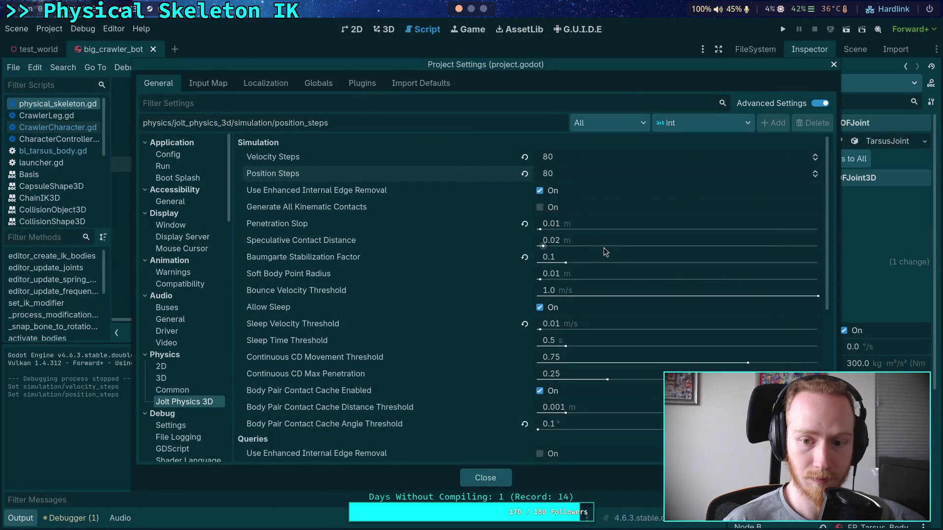
{"action": "left_click", "coordinate": [619, 257]}
{"action": "key", "text": "Return"}
{"action": "left_click", "coordinate": [485, 478]}
{"action": "left_click", "coordinate": [783, 30]}
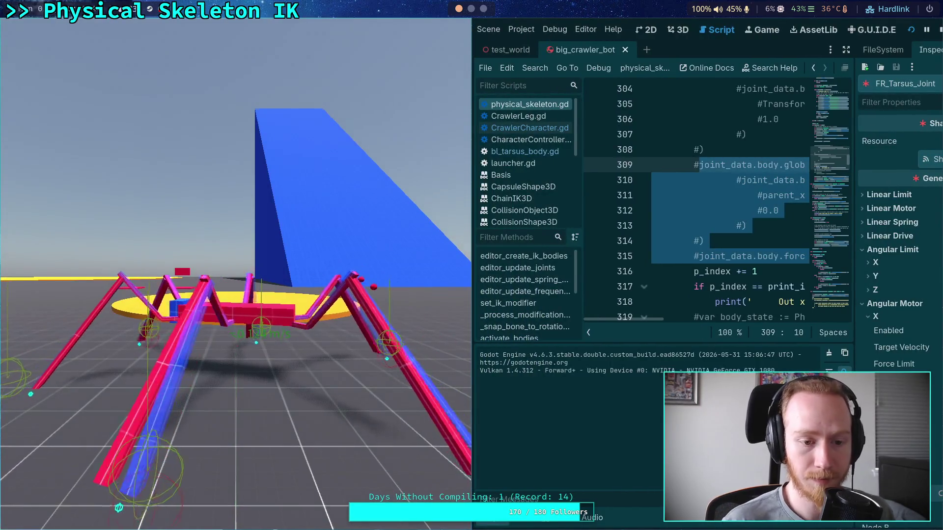
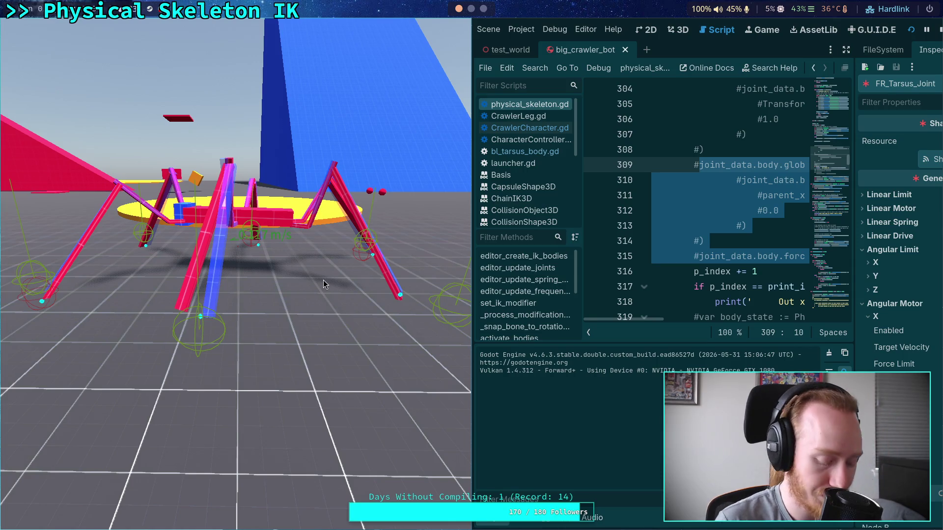
- Stop the simulation, hide the output log, and disable FR_Tarsus_Joint's X angular motor
{"action": "left_click", "coordinate": [939, 31]}
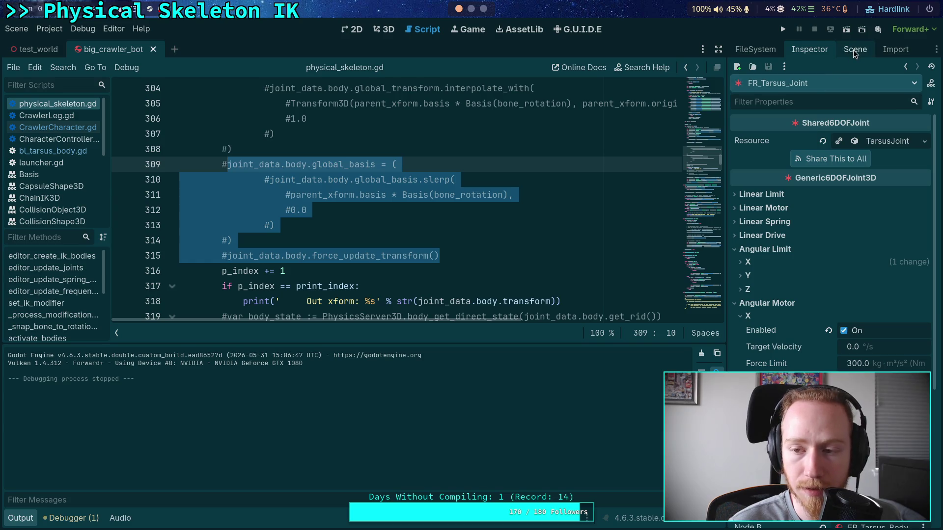
{"action": "left_click", "coordinate": [467, 255]}
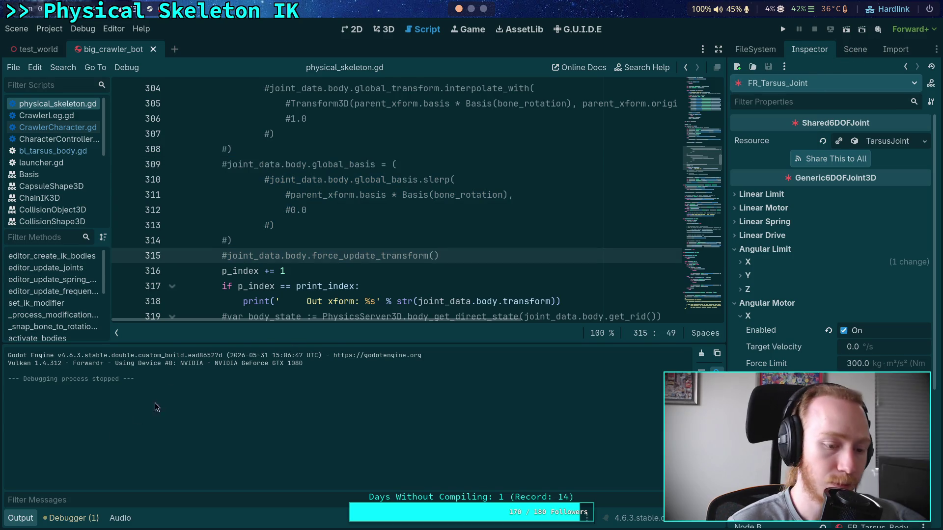
{"action": "left_click", "coordinate": [20, 518]}
{"action": "scroll", "coordinate": [262, 386], "scroll_direction": "down", "scroll_amount": 10}
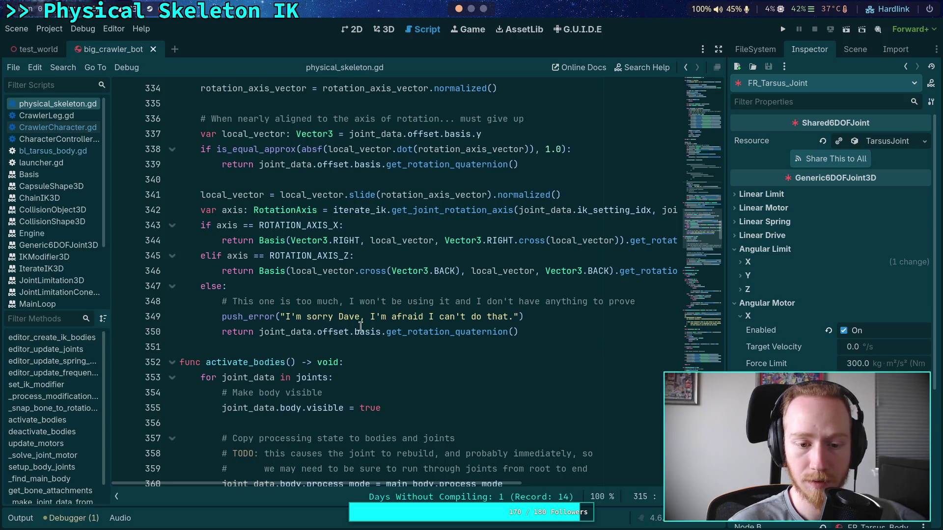
{"action": "scroll", "coordinate": [360, 326], "scroll_direction": "down", "scroll_amount": 6}
{"action": "scroll", "coordinate": [368, 294], "scroll_direction": "down", "scroll_amount": 11}
{"action": "scroll", "coordinate": [375, 276], "scroll_direction": "down", "scroll_amount": 16}
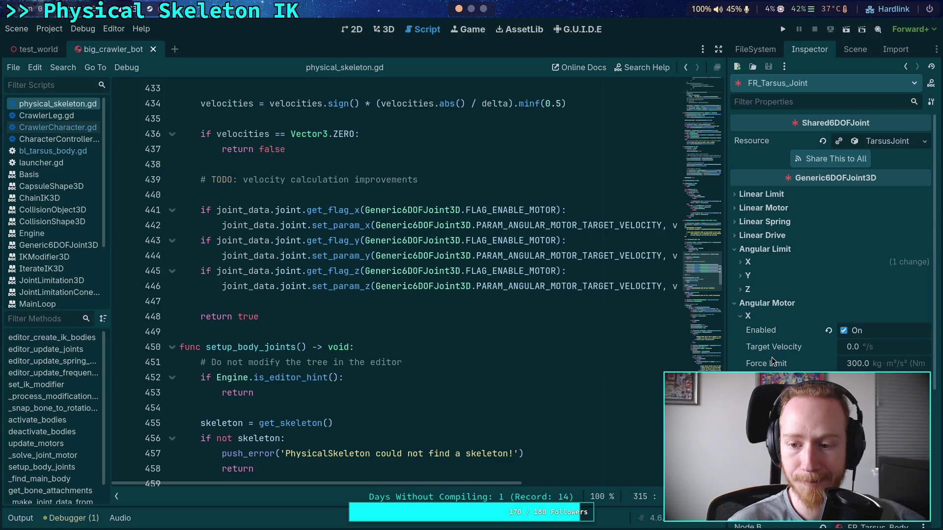
{"action": "left_click", "coordinate": [846, 332]}
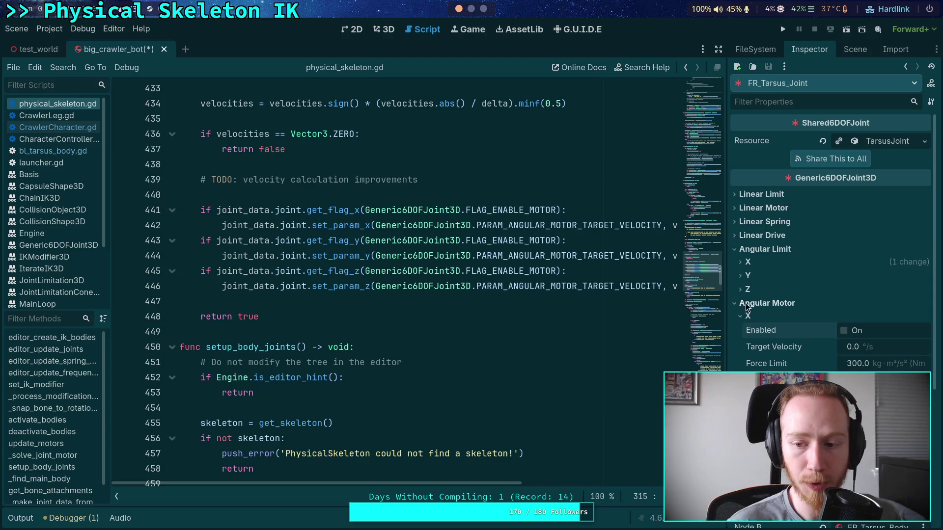
- Review FR_Tibia_Joint and FR_Femur_Joint's angular limit and motor settings, then save and run
{"action": "left_click", "coordinate": [855, 50]}
{"action": "left_click", "coordinate": [805, 247]}
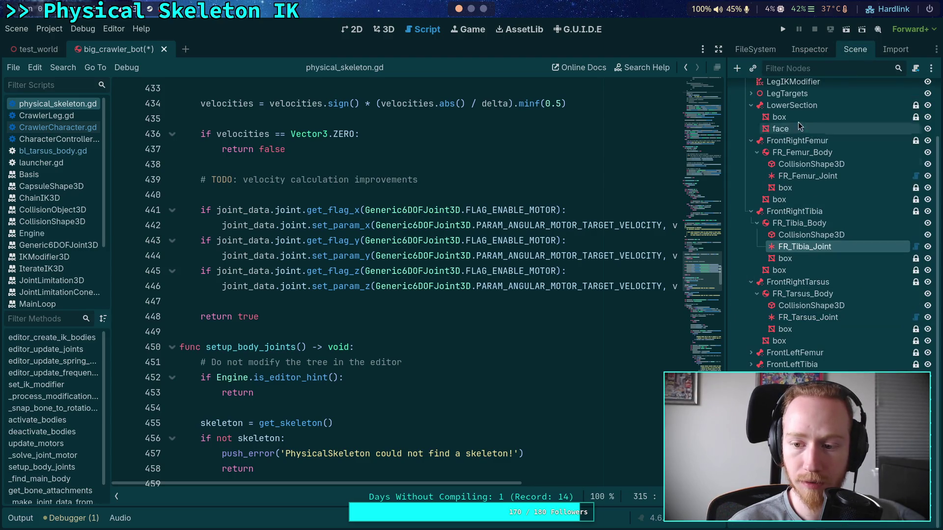
{"action": "left_click", "coordinate": [809, 49]}
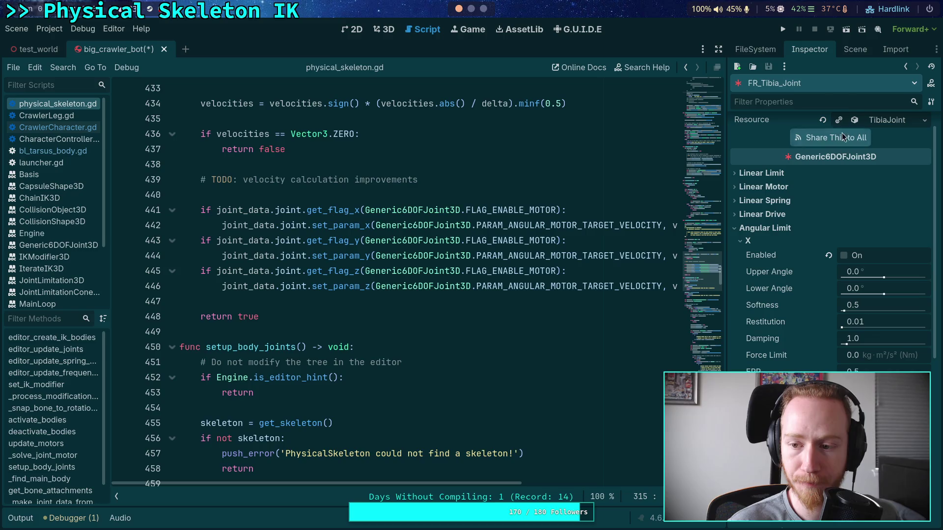
{"action": "left_click", "coordinate": [855, 49]}
{"action": "left_click", "coordinate": [808, 233]}
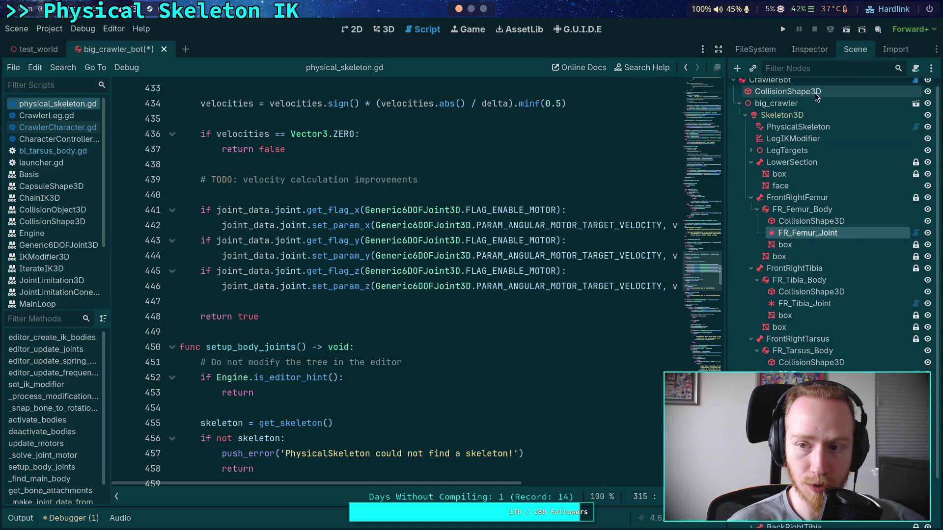
{"action": "left_click", "coordinate": [809, 49]}
{"action": "left_click", "coordinate": [844, 309]}
{"action": "left_click", "coordinate": [741, 295]}
{"action": "left_click", "coordinate": [768, 322]}
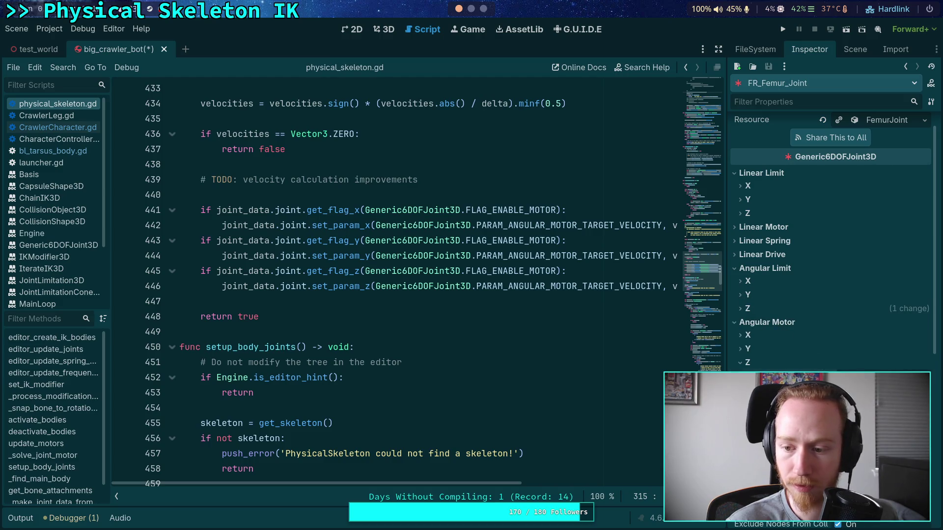
{"action": "left_click", "coordinate": [782, 30]}
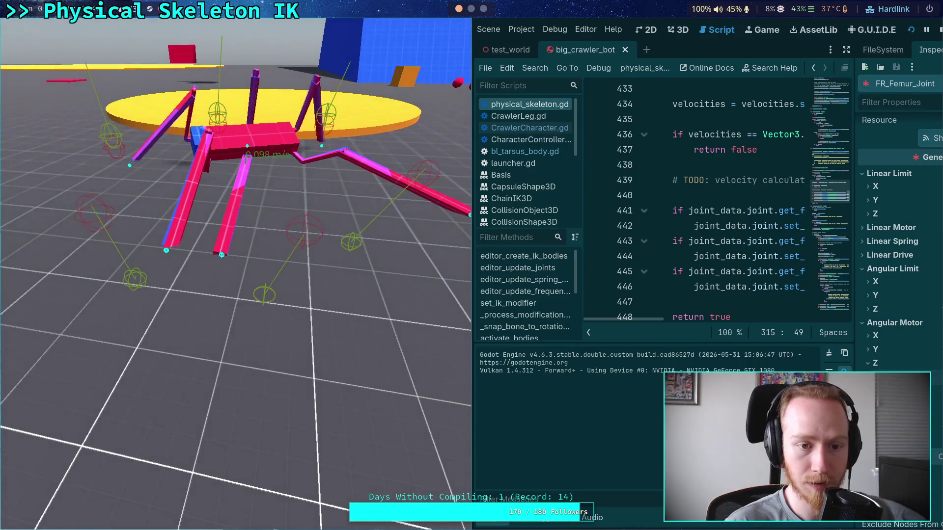
- Watch the crawler simulation run, then stop the game
{"action": "left_click", "coordinate": [940, 30]}
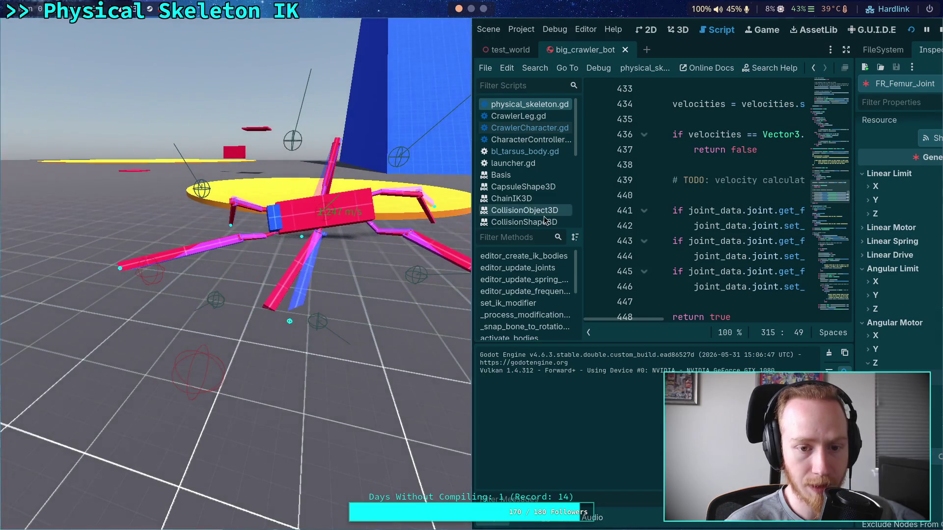
{"action": "left_click", "coordinate": [939, 32]}
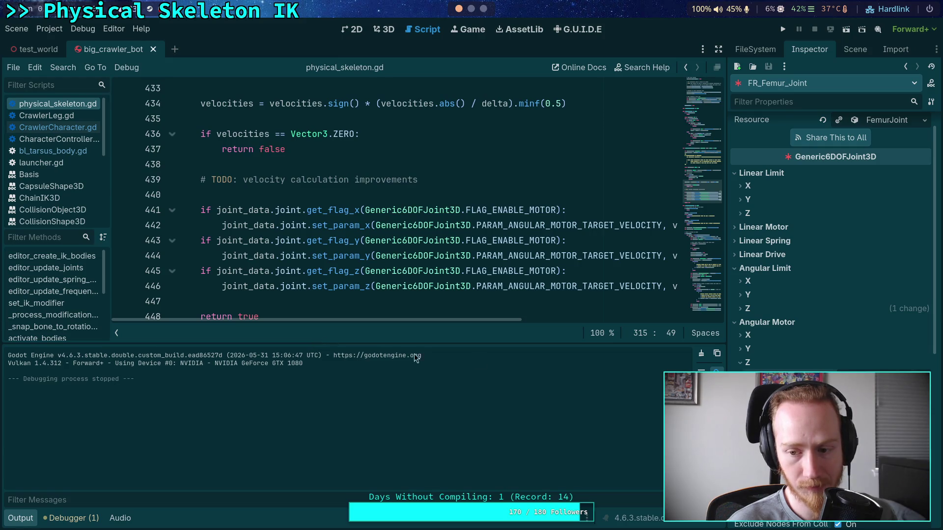
- Toggle FR_Femur_Joint's X angular motor after reviewing its Z and X motor settings
{"action": "left_click", "coordinate": [743, 369]}
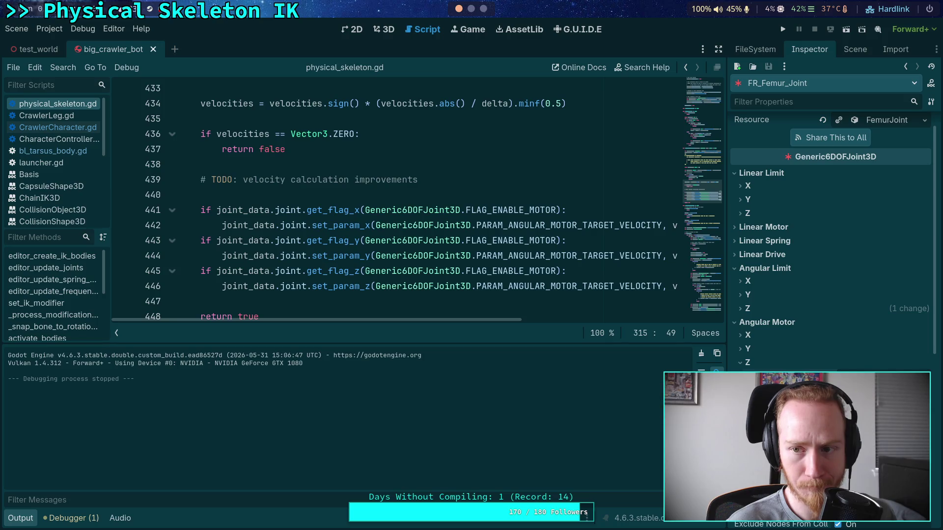
{"action": "left_click", "coordinate": [748, 335]}
{"action": "left_click", "coordinate": [843, 350]}
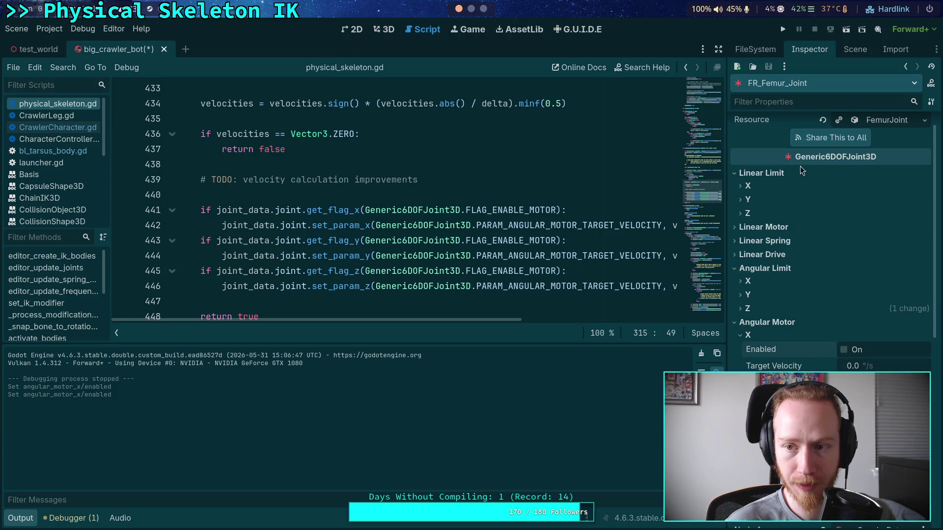
{"action": "mouse_move", "coordinate": [796, 365]}
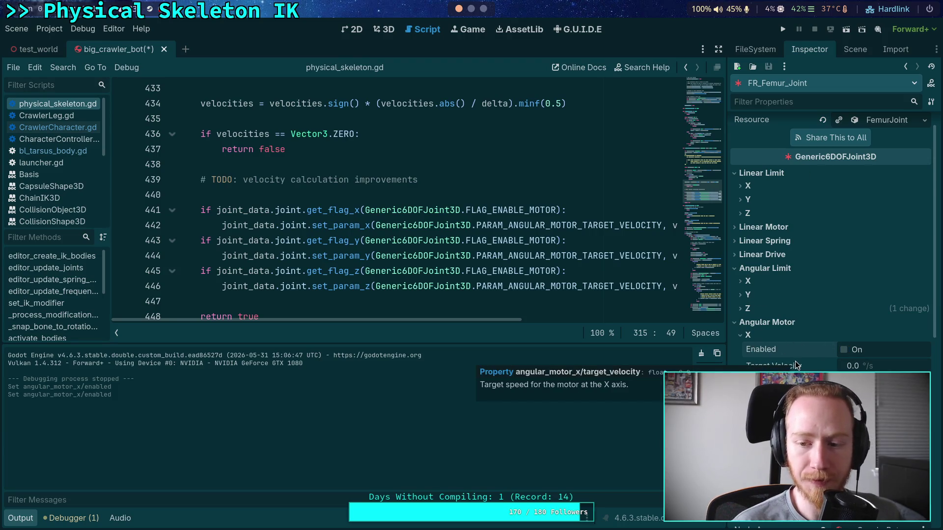
{"action": "mouse_move", "coordinate": [633, 253]}
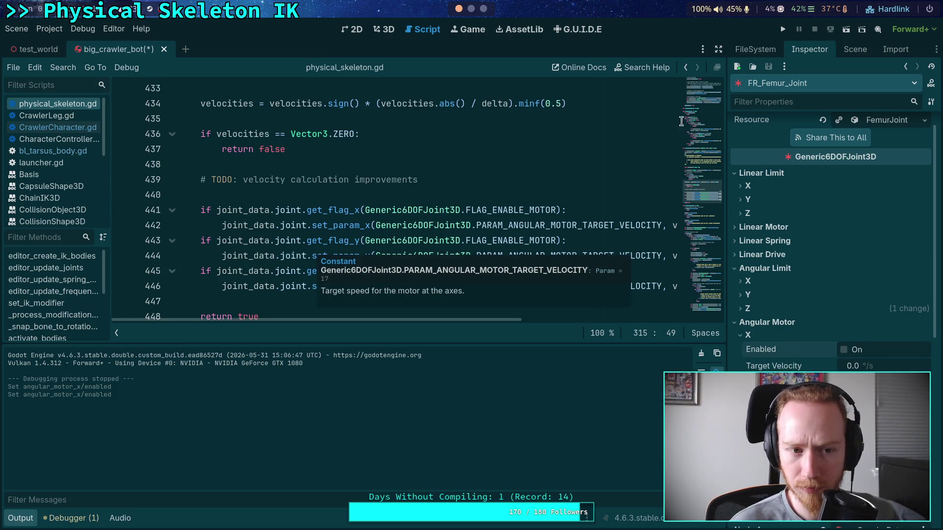
{"action": "left_click", "coordinate": [852, 50]}
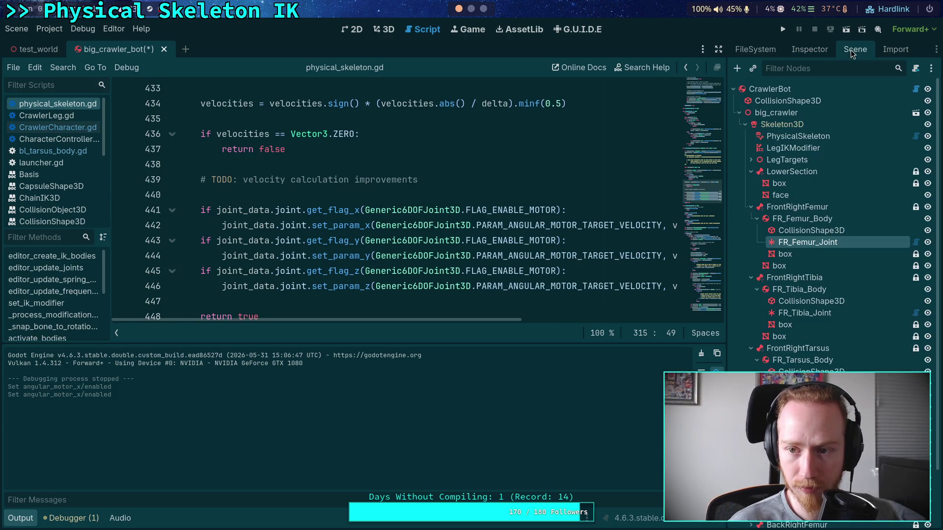
{"action": "left_click", "coordinate": [804, 50]}
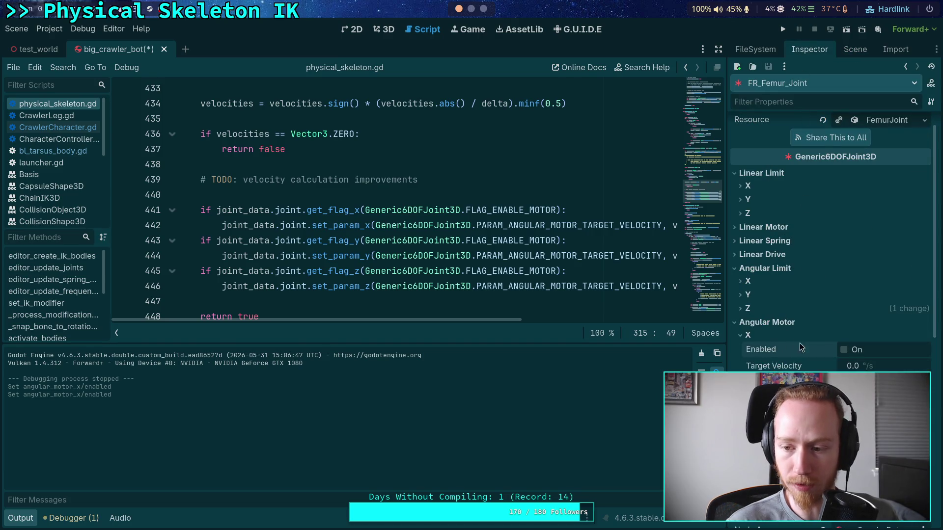
{"action": "left_click", "coordinate": [759, 334]}
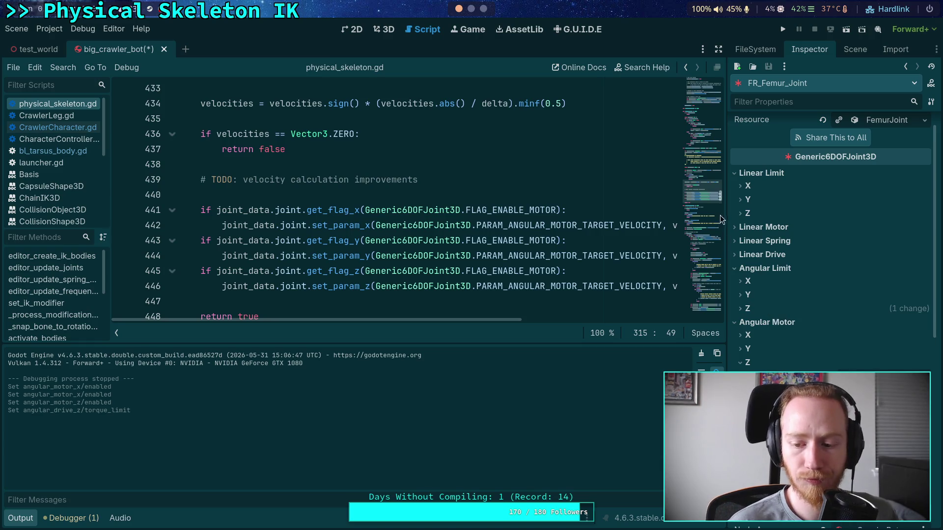
- Turn on FR_Tibia_Joint's X angular motor and recheck FR_Femur_Joint's properties
{"action": "left_click", "coordinate": [855, 49]}
{"action": "left_click", "coordinate": [805, 312]}
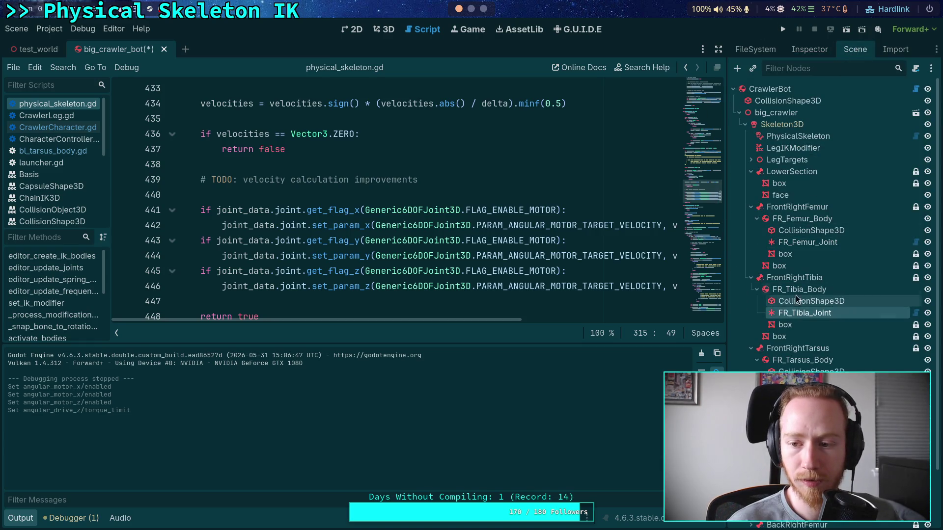
{"action": "left_click", "coordinate": [810, 50]}
{"action": "left_click", "coordinate": [844, 288]}
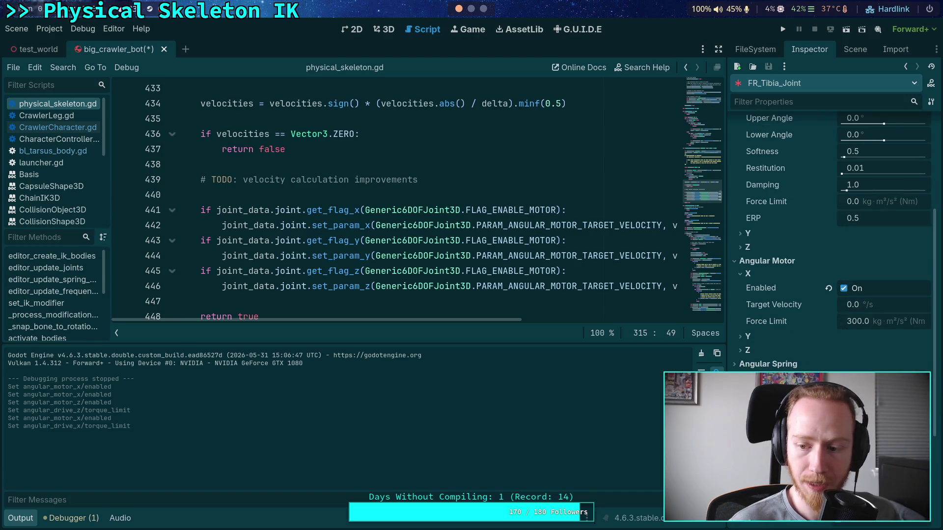
{"action": "left_click", "coordinate": [855, 50]}
{"action": "left_click", "coordinate": [806, 239]}
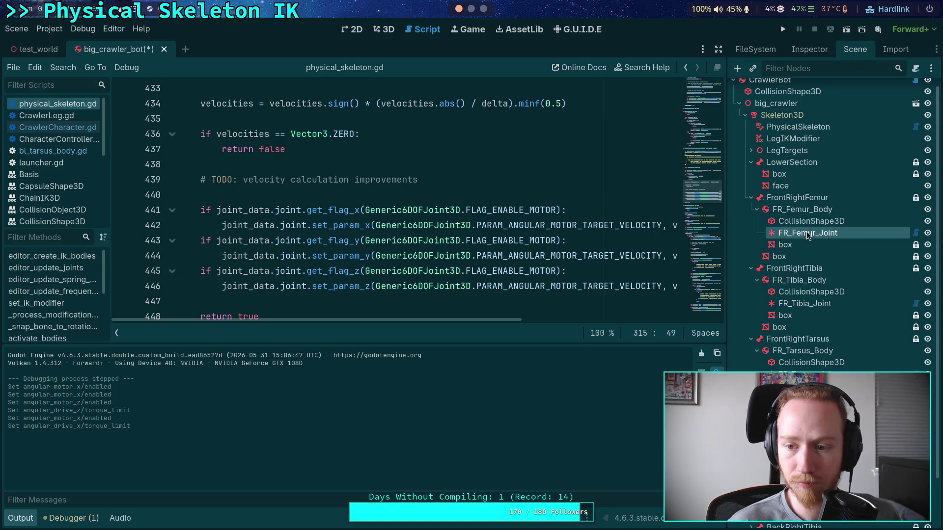
{"action": "left_click", "coordinate": [810, 51]}
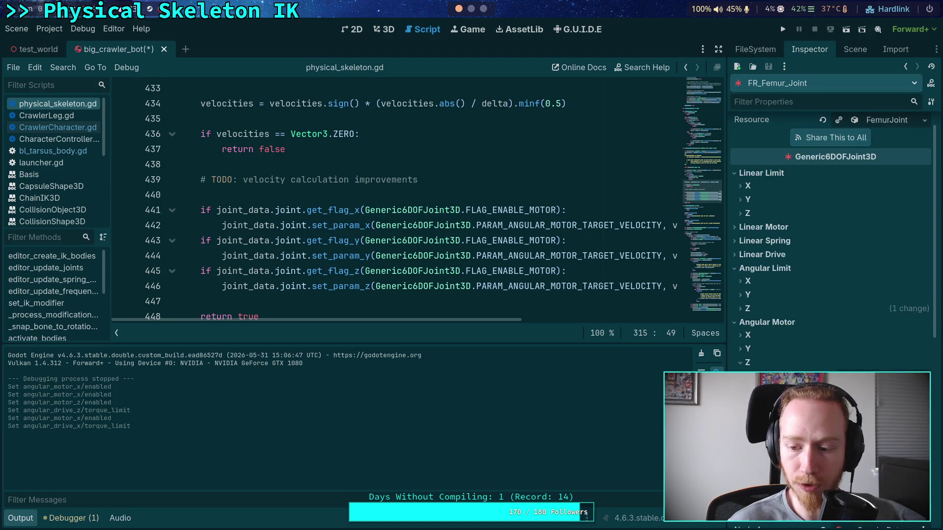
- Re-enable FR_Tarsus_Joint's X angular motor, review FR_Tibia_Joint, then save and run with F5
{"action": "left_click", "coordinate": [849, 50]}
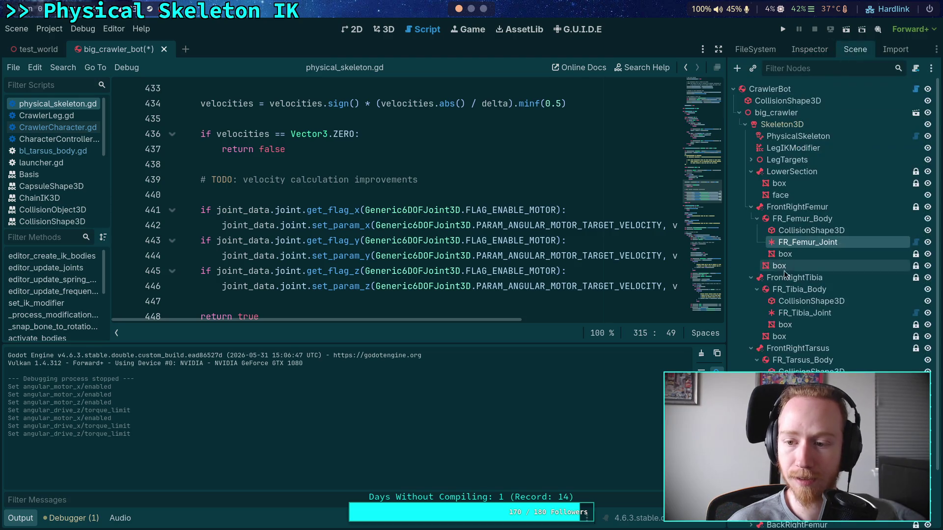
{"action": "left_click", "coordinate": [805, 384]}
{"action": "left_click", "coordinate": [809, 49]}
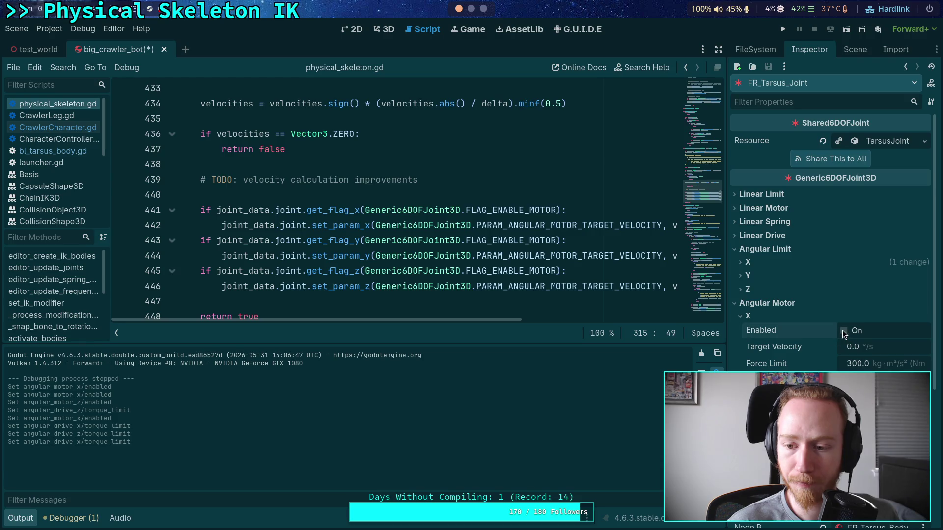
{"action": "left_click", "coordinate": [849, 50]}
{"action": "left_click", "coordinate": [823, 246]}
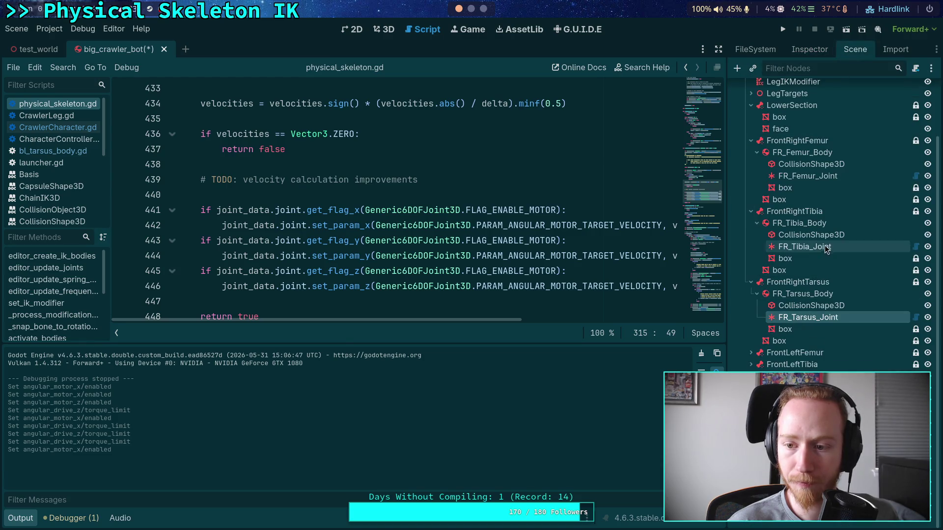
{"action": "left_click", "coordinate": [805, 49]}
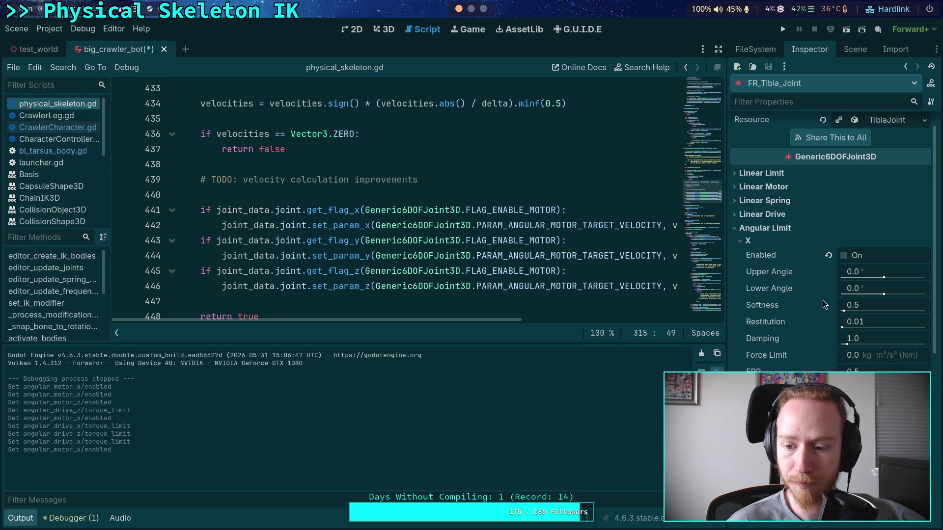
{"action": "scroll", "coordinate": [791, 354], "scroll_direction": "down", "scroll_amount": 2}
{"action": "key", "text": "F5"}
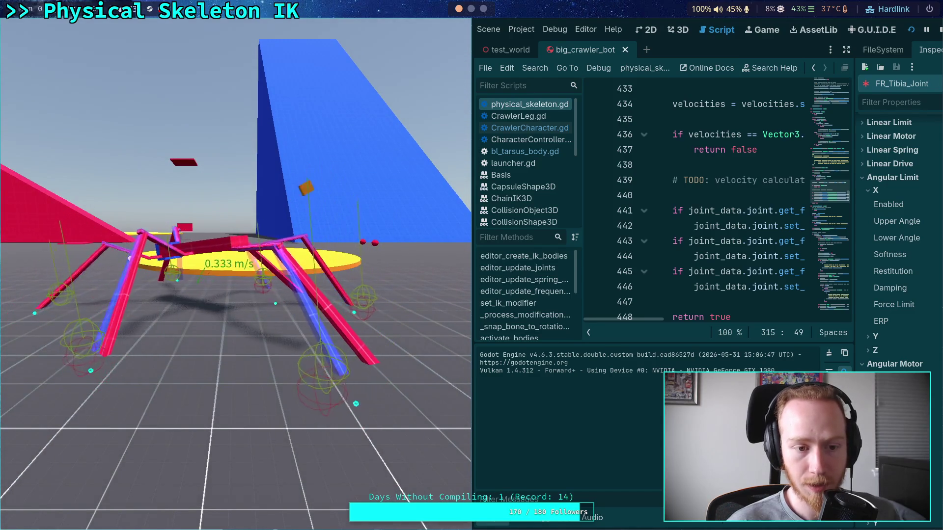
- Set the Jolt Physics 3D Baumgarte Stabilization Factor to 0.03, then test-run and stop the project
{"action": "key", "text": "F8"}
{"action": "left_click", "coordinate": [49, 28]}
{"action": "left_click", "coordinate": [64, 42]}
{"action": "left_click", "coordinate": [587, 260]}
{"action": "type", "text": "0.03"}
{"action": "key", "text": "Return"}
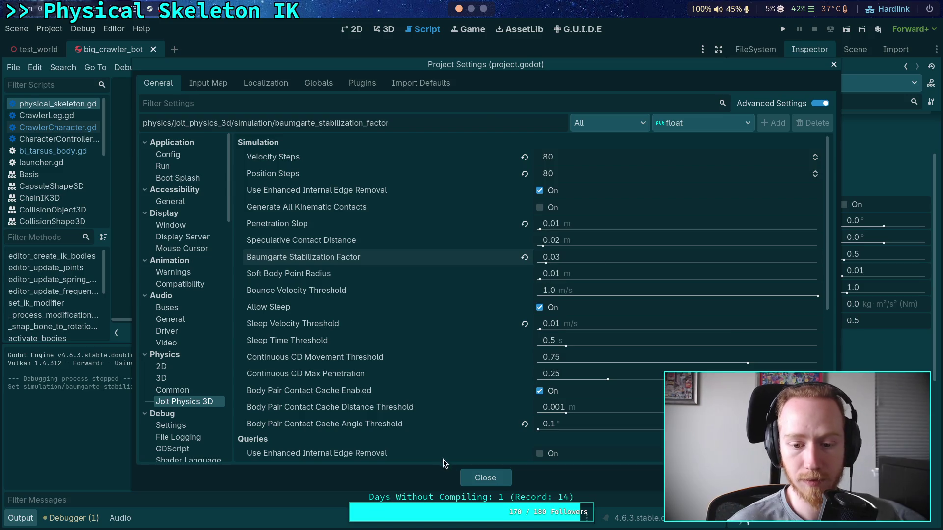
{"action": "left_click", "coordinate": [479, 477]}
{"action": "left_click", "coordinate": [786, 31]}
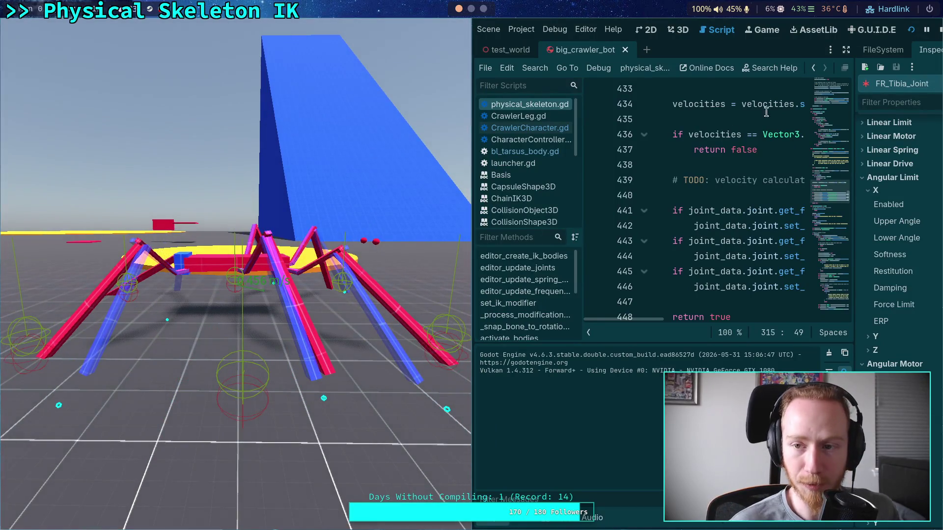
{"action": "left_click", "coordinate": [940, 30]}
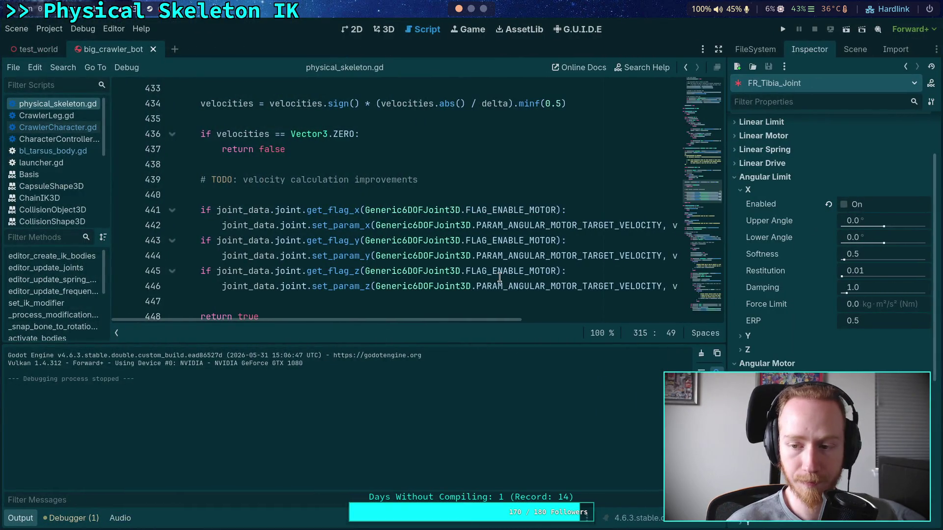
- Collapse the Output dock and delete the set_flag_x angular limit line
{"action": "mouse_move", "coordinate": [499, 278]}
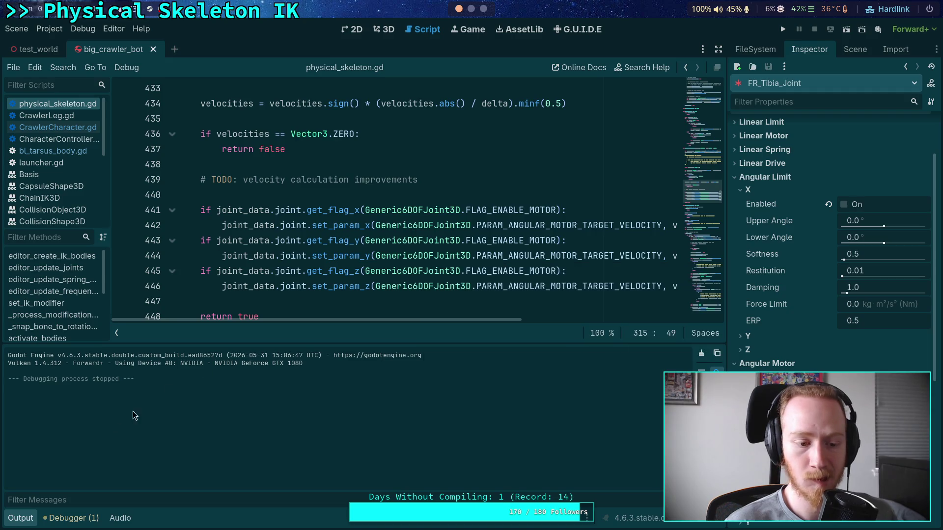
{"action": "left_click", "coordinate": [19, 518]}
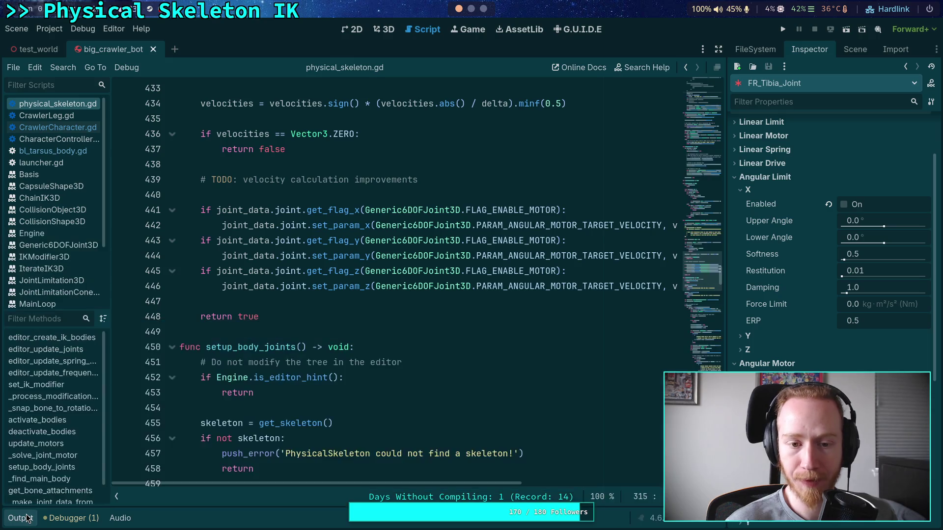
{"action": "scroll", "coordinate": [327, 279], "scroll_direction": "down", "scroll_amount": 20}
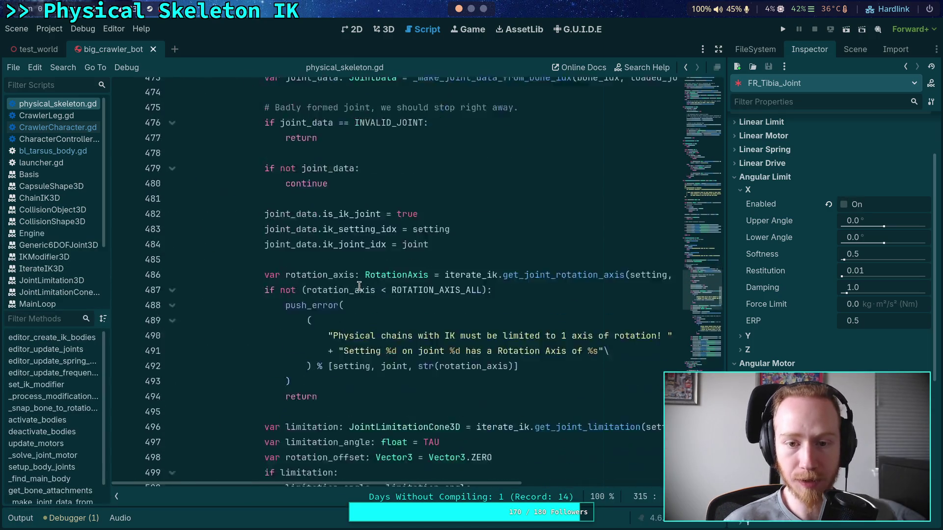
{"action": "scroll", "coordinate": [554, 312], "scroll_direction": "down", "scroll_amount": 11}
{"action": "scroll", "coordinate": [595, 319], "scroll_direction": "up", "scroll_amount": 6}
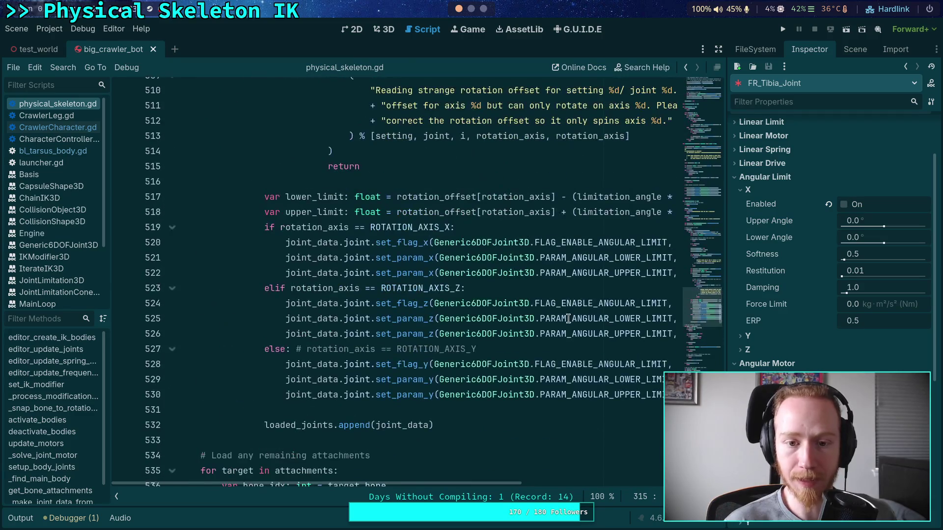
{"action": "left_click", "coordinate": [286, 243]}
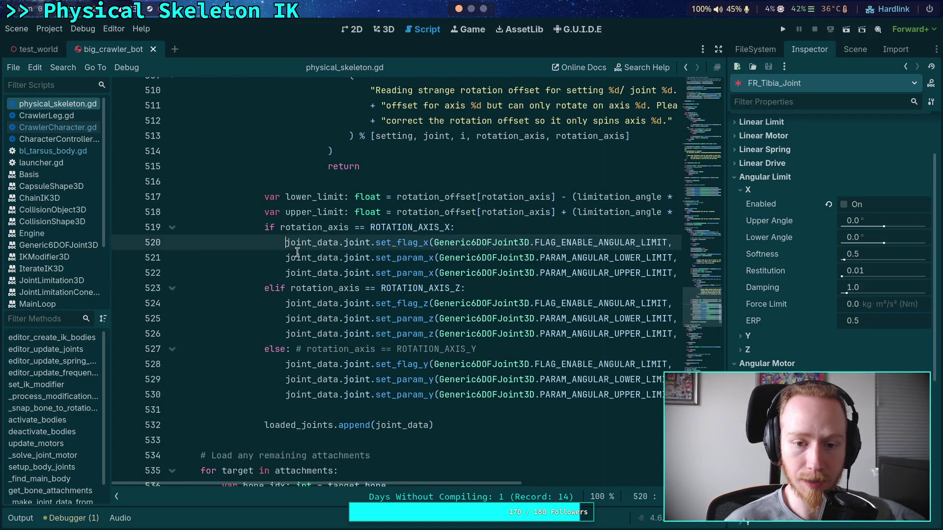
{"action": "key", "text": "shift+Down"}
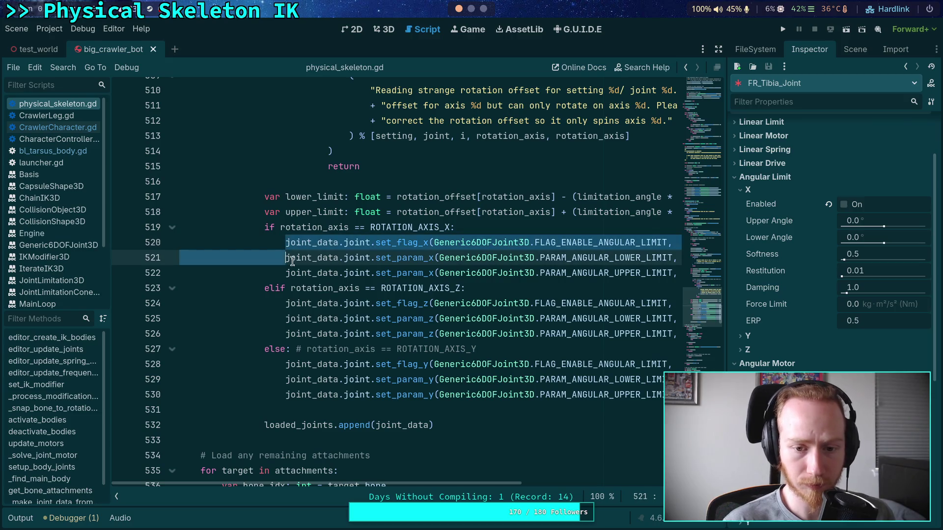
{"action": "key", "text": "Delete"}
- Delete the set_flag_z and set_flag_y angular limit lines and save physical_skeleton.gd
{"action": "left_click", "coordinate": [282, 288]}
{"action": "key", "text": "shift+Down"}
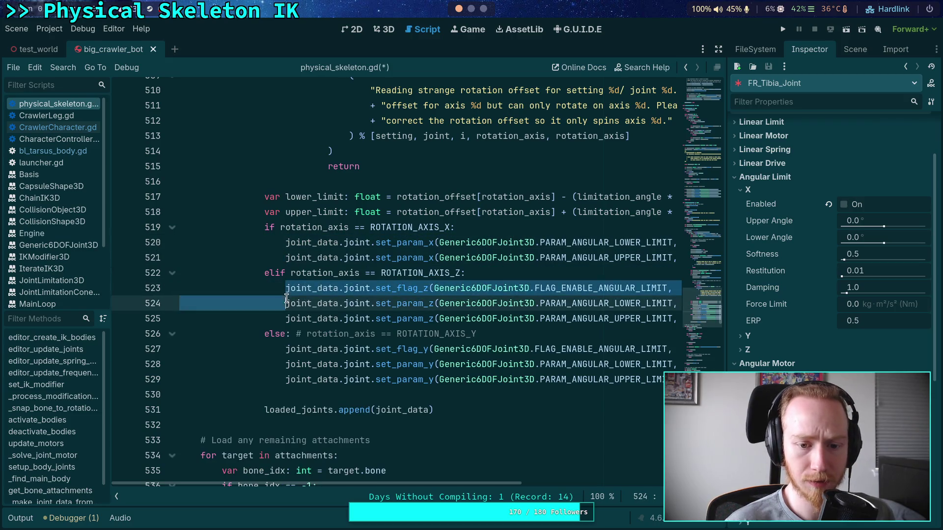
{"action": "key", "text": "Delete"}
{"action": "left_click", "coordinate": [285, 336]}
{"action": "key", "text": "shift+Down"}
{"action": "key", "text": "Delete"}
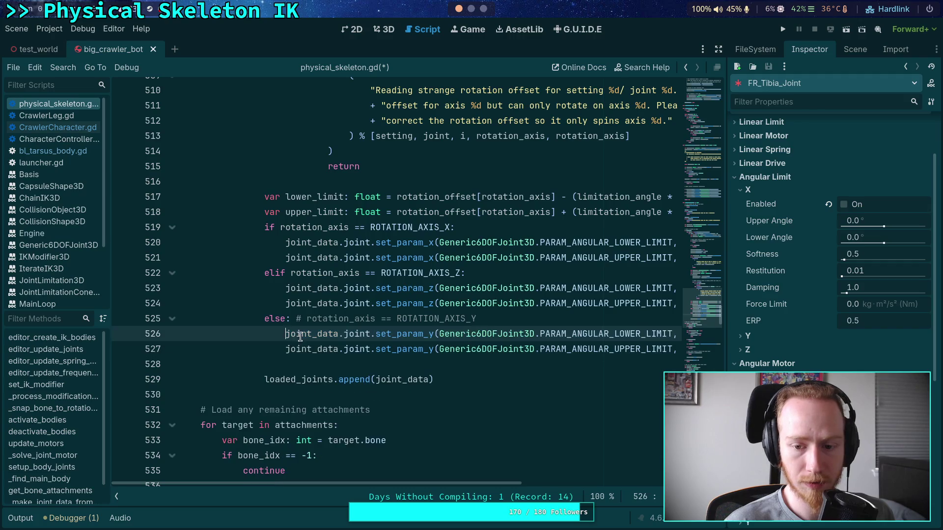
{"action": "key", "text": "ctrl+s"}
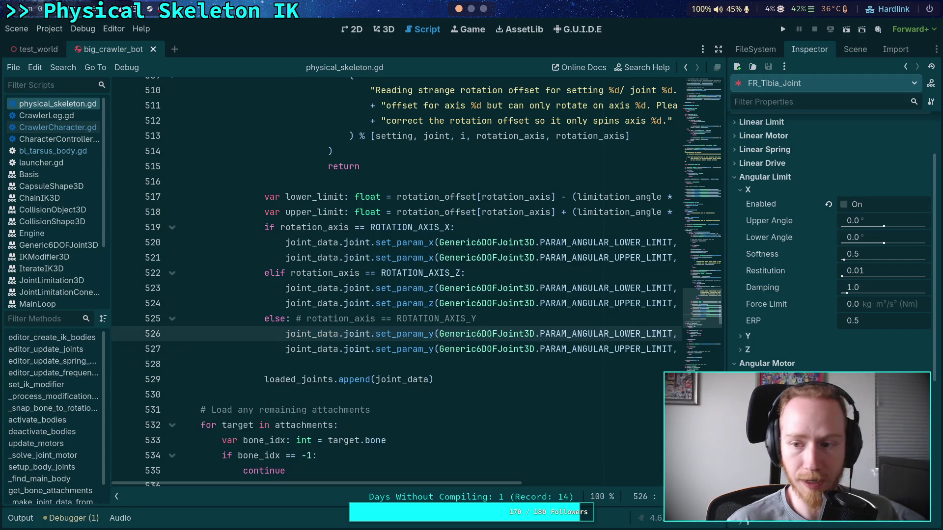
- Enable FR_Tibia_Joint's X angular limit and collapse the FrontRightTarsus branch in the scene tree
{"action": "left_click", "coordinate": [845, 204]}
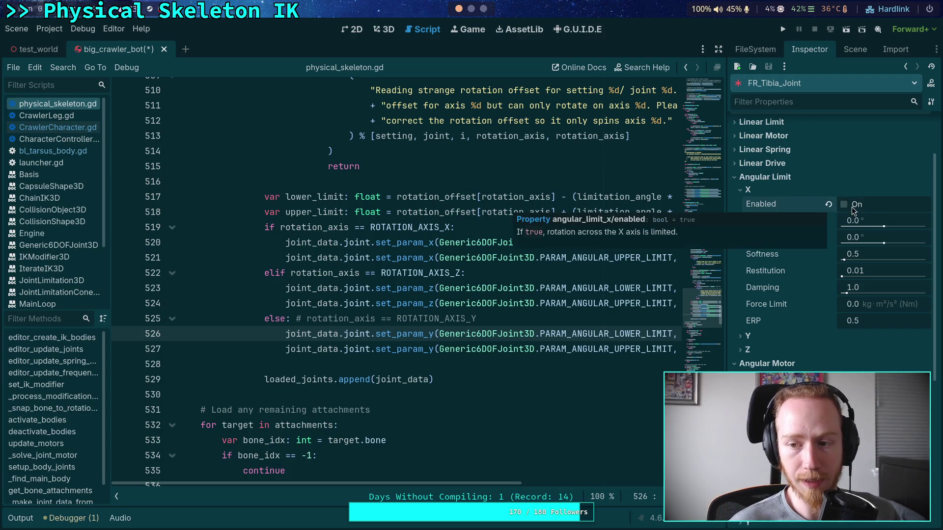
{"action": "left_click", "coordinate": [852, 208]}
{"action": "left_click", "coordinate": [855, 50]}
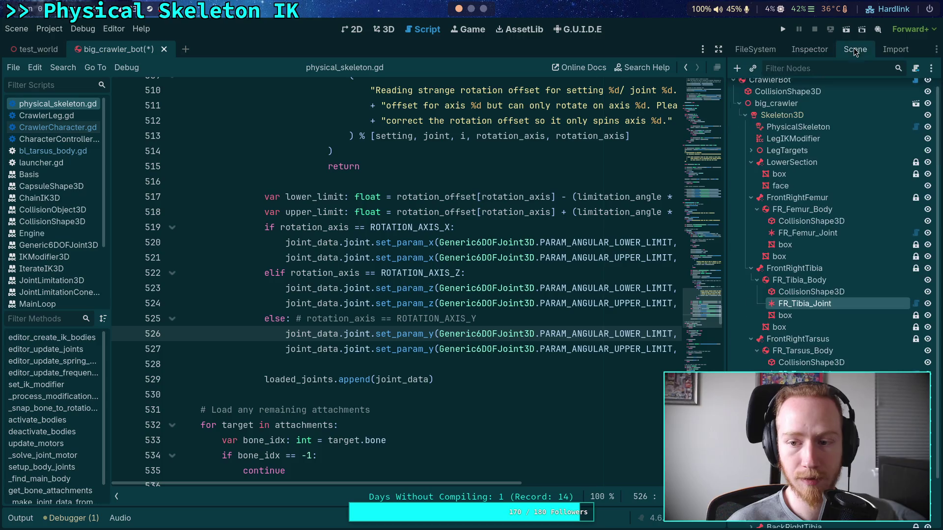
{"action": "left_click", "coordinate": [751, 339]}
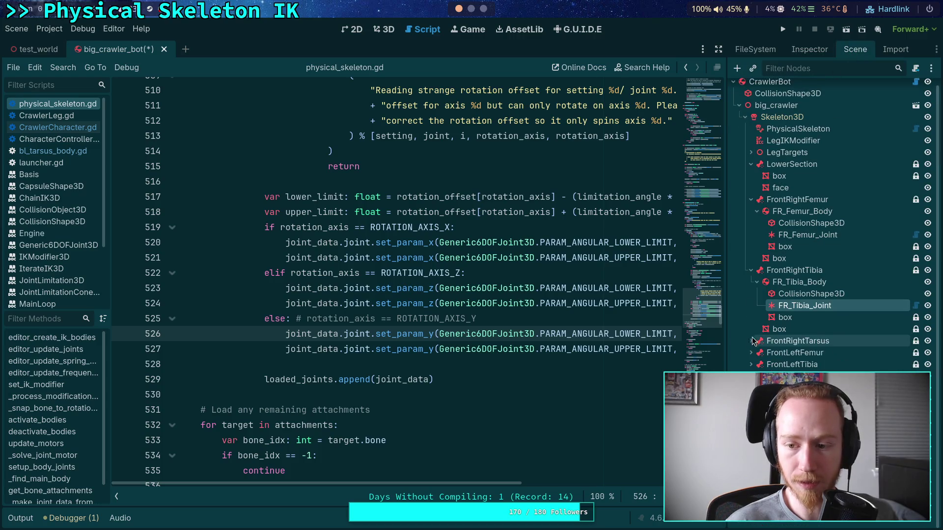
- Enable FR_Tarsus_Joint's X angular limit
{"action": "left_click", "coordinate": [751, 341]}
{"action": "left_click", "coordinate": [797, 344]}
{"action": "left_click", "coordinate": [808, 377]}
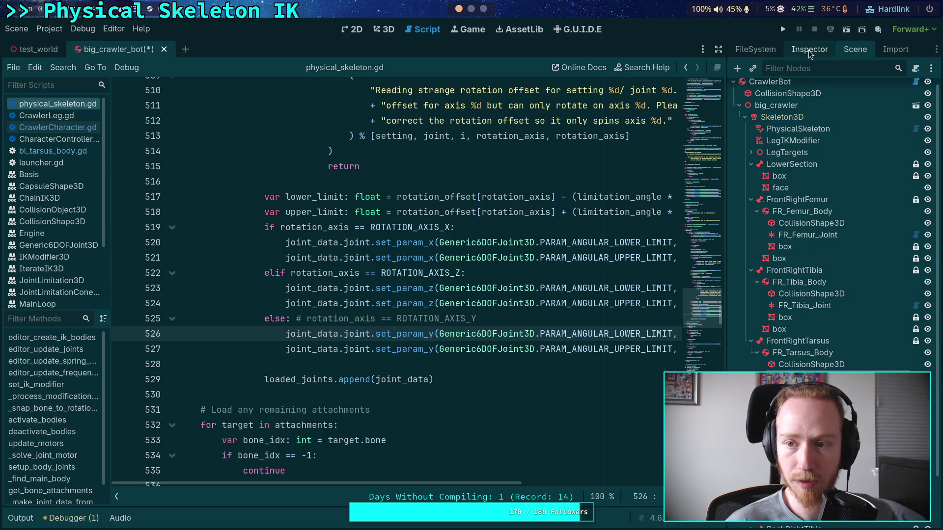
{"action": "left_click", "coordinate": [809, 50]}
{"action": "left_click", "coordinate": [761, 264]}
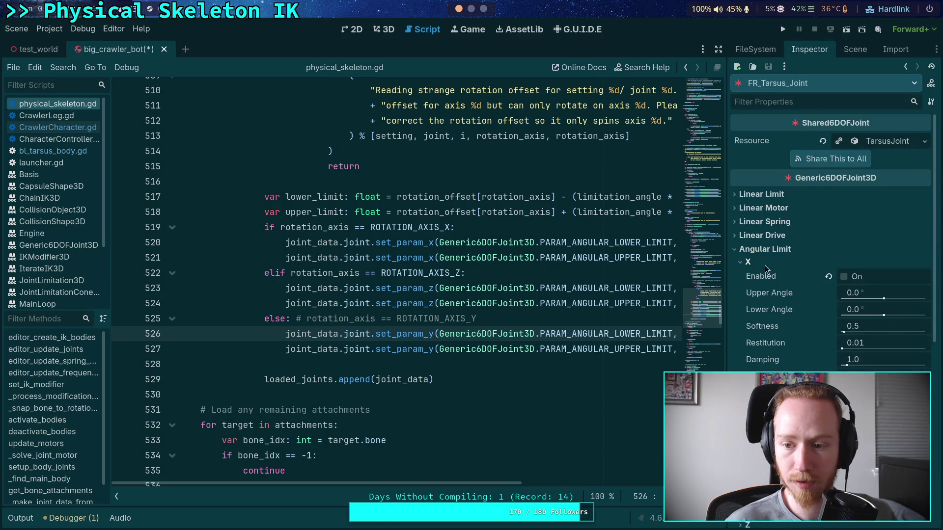
{"action": "left_click", "coordinate": [843, 277]}
- Review FR_Tibia_Joint's properties, then bring up FR_Femur_Joint's properties
{"action": "left_click", "coordinate": [853, 49]}
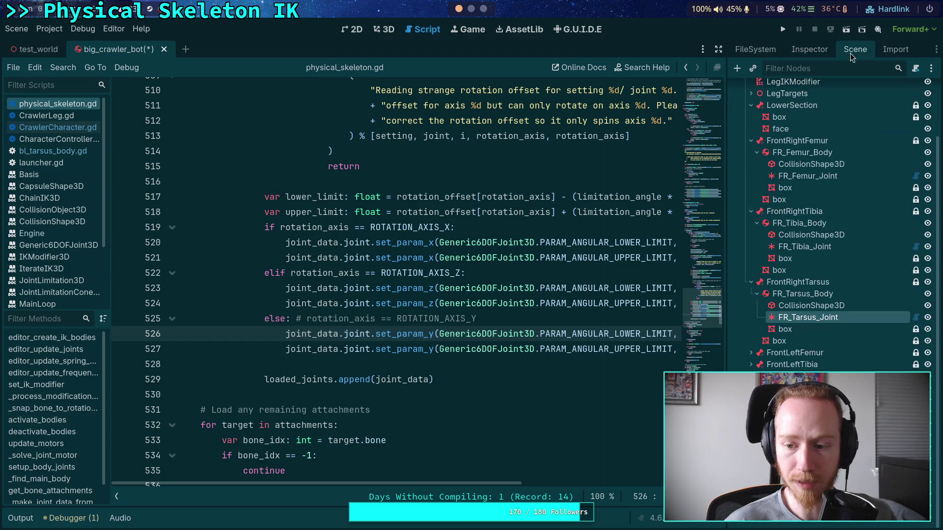
{"action": "left_click", "coordinate": [808, 247]}
{"action": "left_click", "coordinate": [825, 51]}
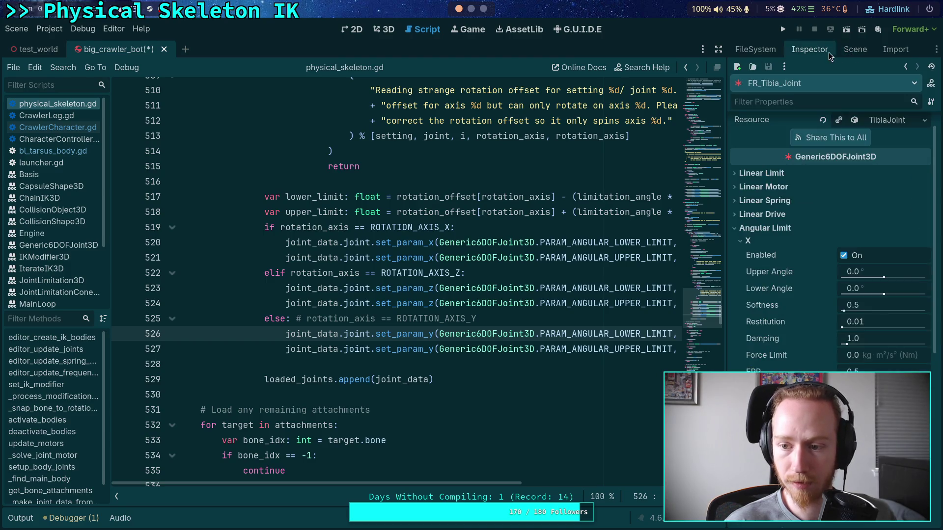
{"action": "left_click", "coordinate": [852, 49]}
{"action": "left_click", "coordinate": [808, 233]}
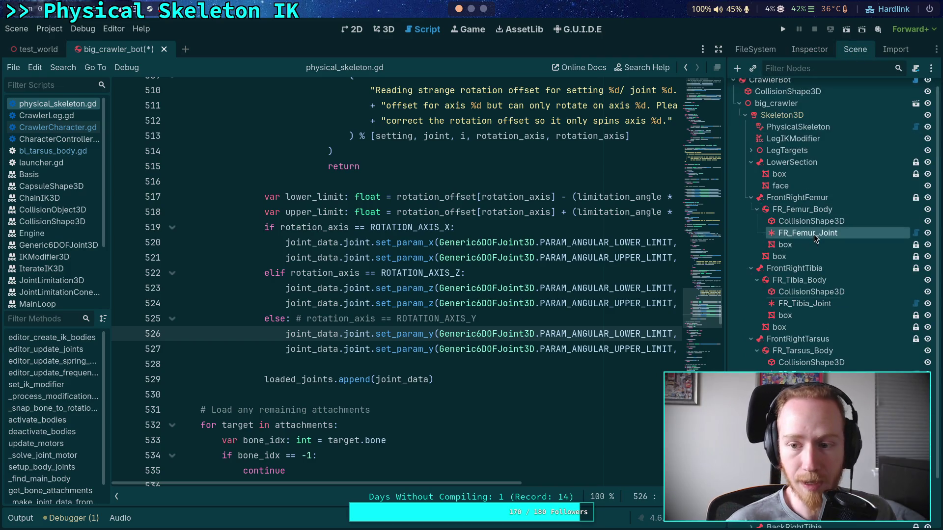
{"action": "left_click", "coordinate": [811, 50]}
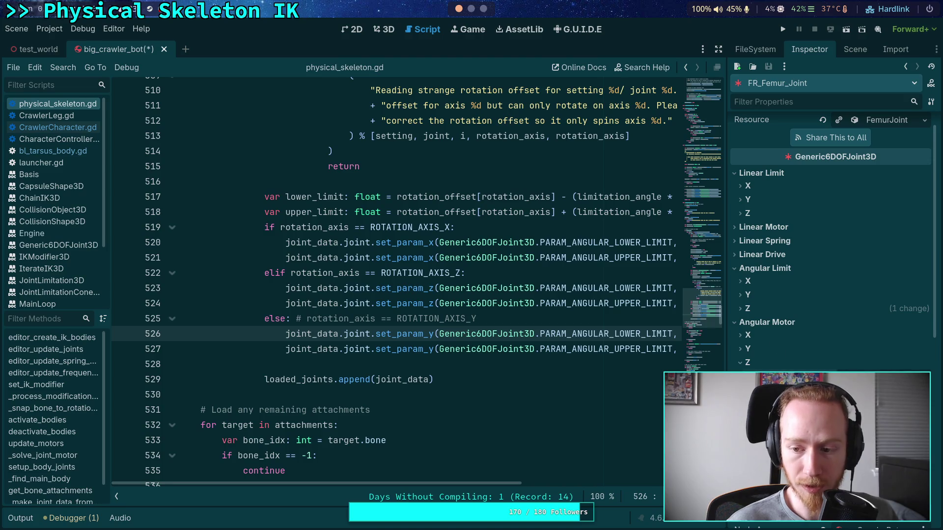
- Enable FR_Femur_Joint's X angular limit after checking its upper angle, then run with F5
{"action": "left_click", "coordinate": [749, 308]}
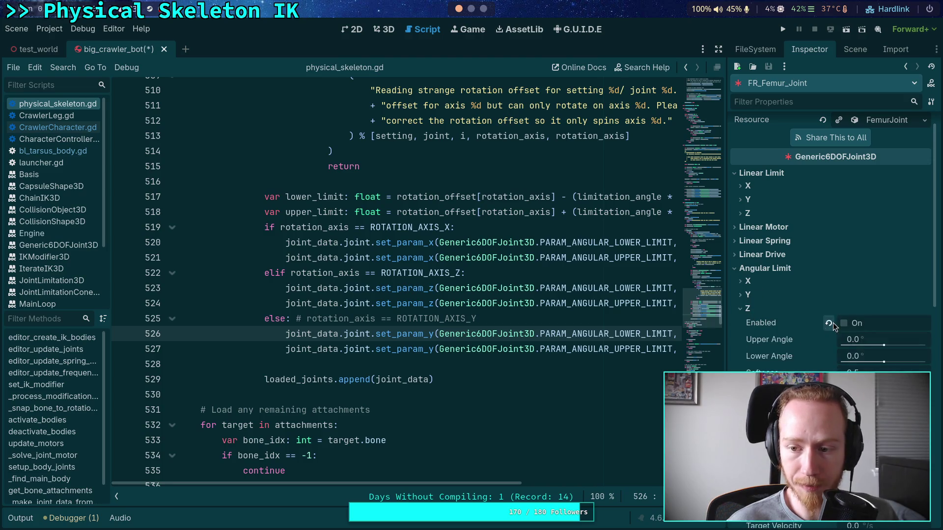
{"action": "left_click", "coordinate": [749, 284]}
{"action": "left_click", "coordinate": [845, 296]}
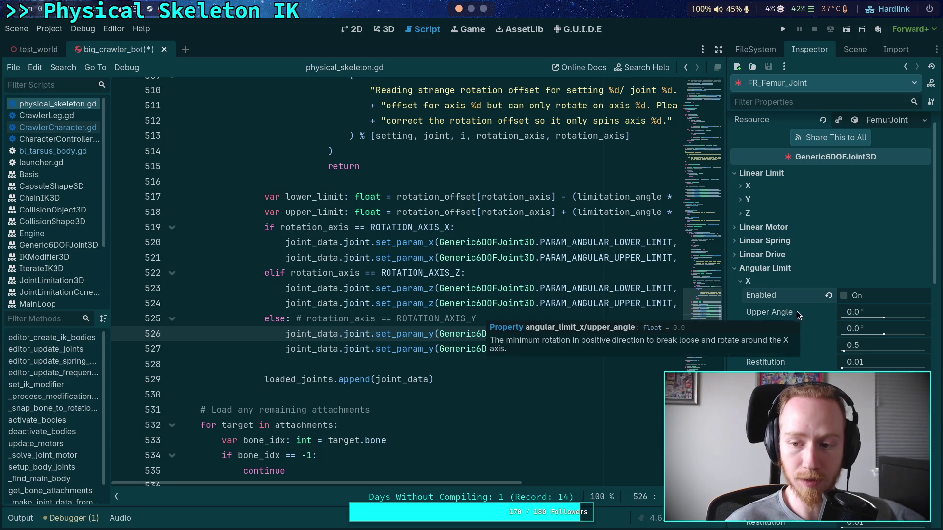
{"action": "left_click", "coordinate": [865, 311]}
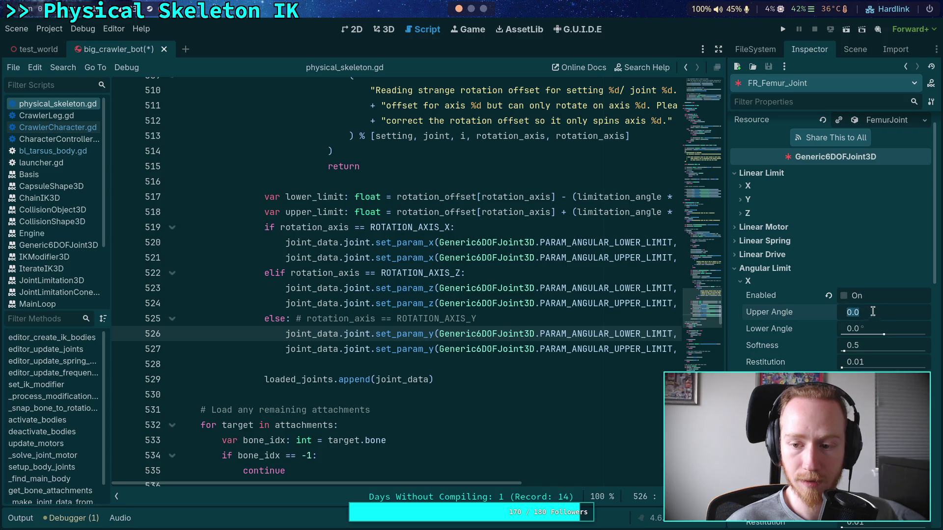
{"action": "left_click", "coordinate": [844, 295]}
{"action": "key", "text": "F5"}
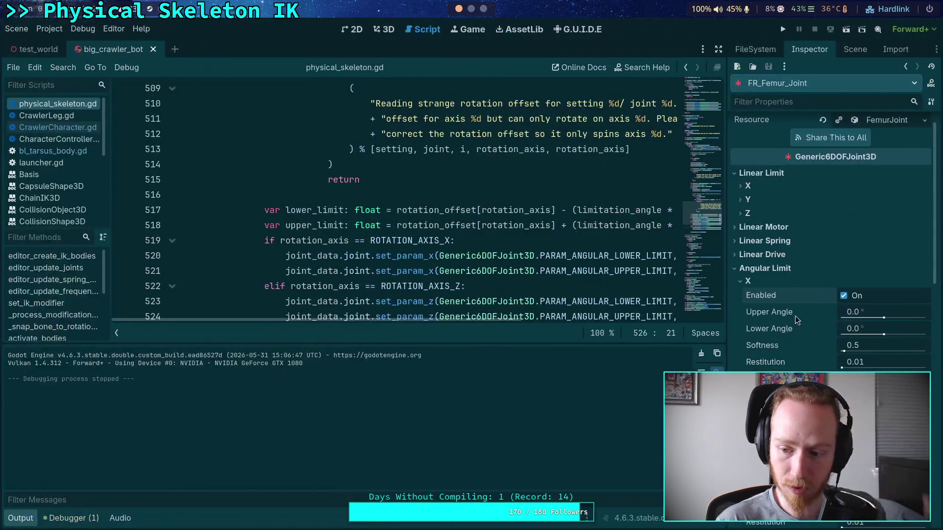
- Enable FR_Tibia_Joint's X angular motor and view FR_Tarsus_Joint's joint properties
{"action": "scroll", "coordinate": [794, 317], "scroll_direction": "down", "scroll_amount": 10}
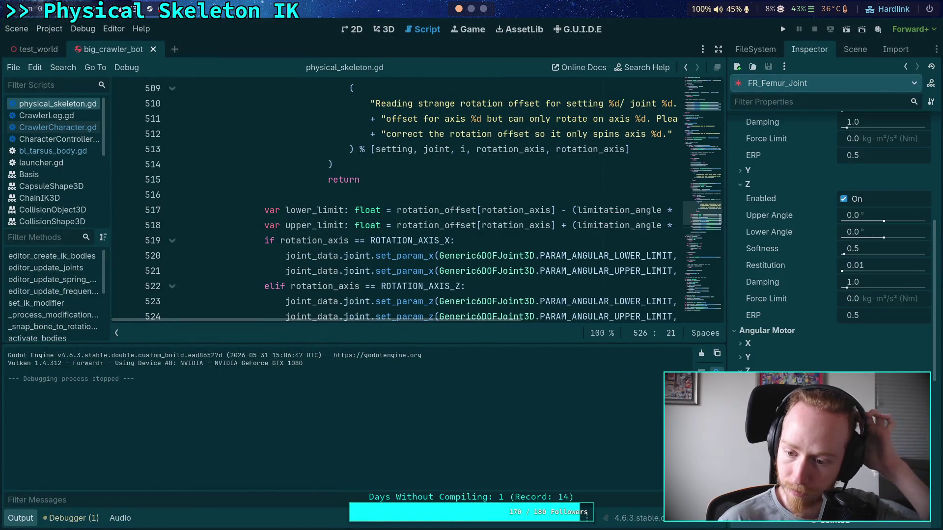
{"action": "left_click", "coordinate": [855, 49]}
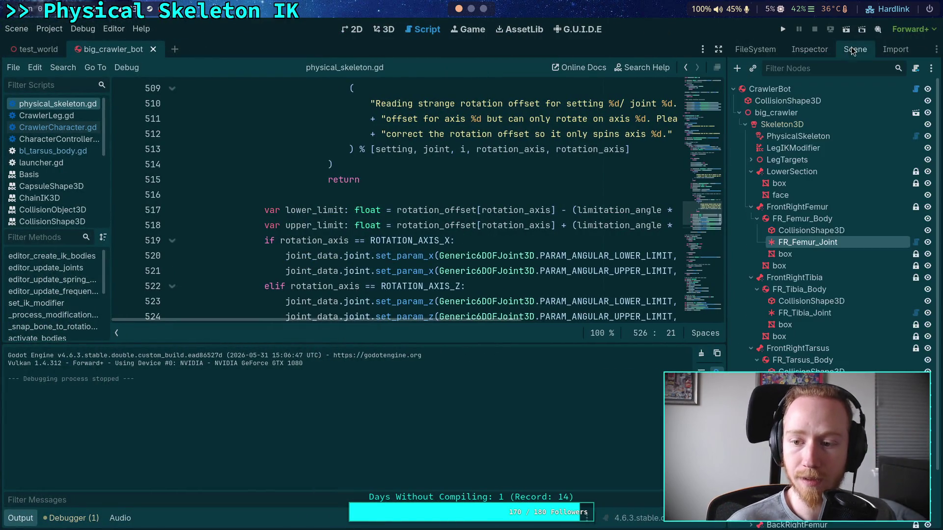
{"action": "left_click", "coordinate": [799, 310]}
{"action": "left_click", "coordinate": [811, 49]}
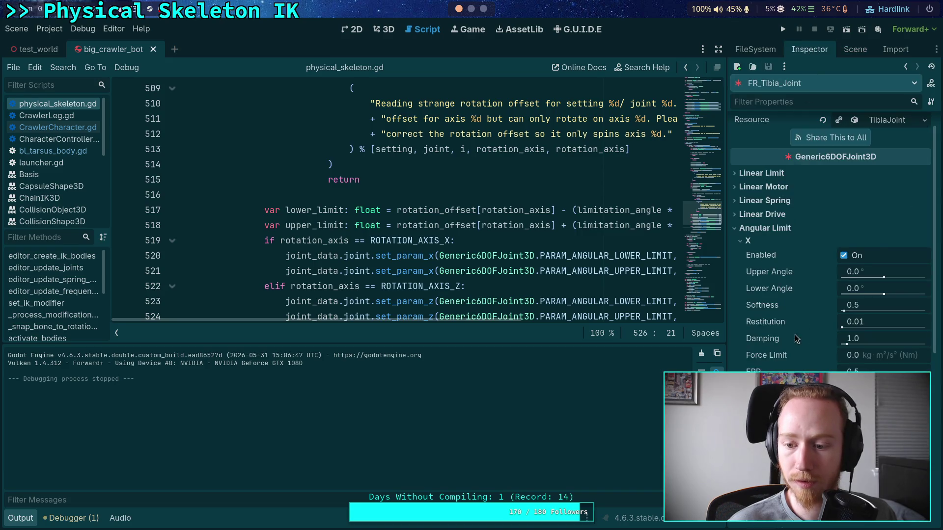
{"action": "left_click", "coordinate": [844, 391]}
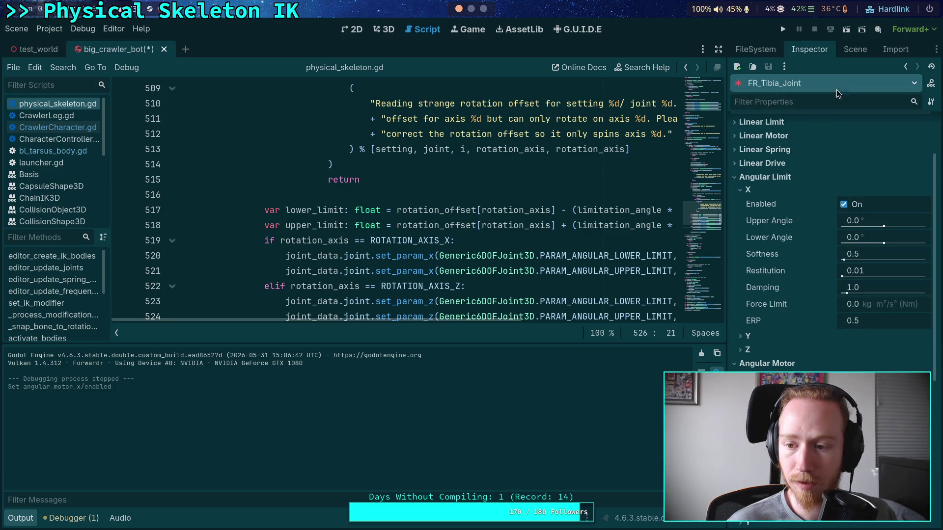
{"action": "left_click", "coordinate": [854, 50]}
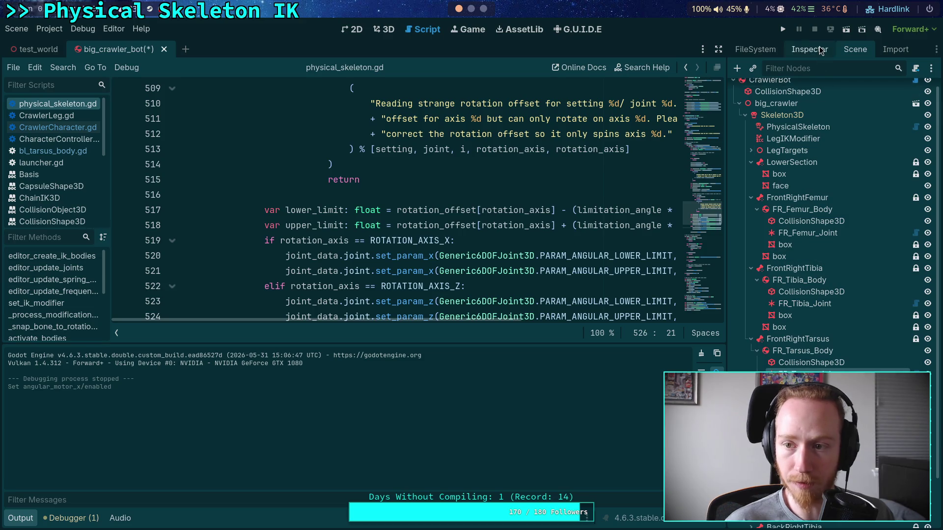
{"action": "left_click", "coordinate": [809, 50]}
{"action": "left_click", "coordinate": [843, 390]}
- Test-run the crawler, stop it, inspect FR_Femur_Joint, and go to the Z lower-limit line
{"action": "left_click", "coordinate": [783, 29]}
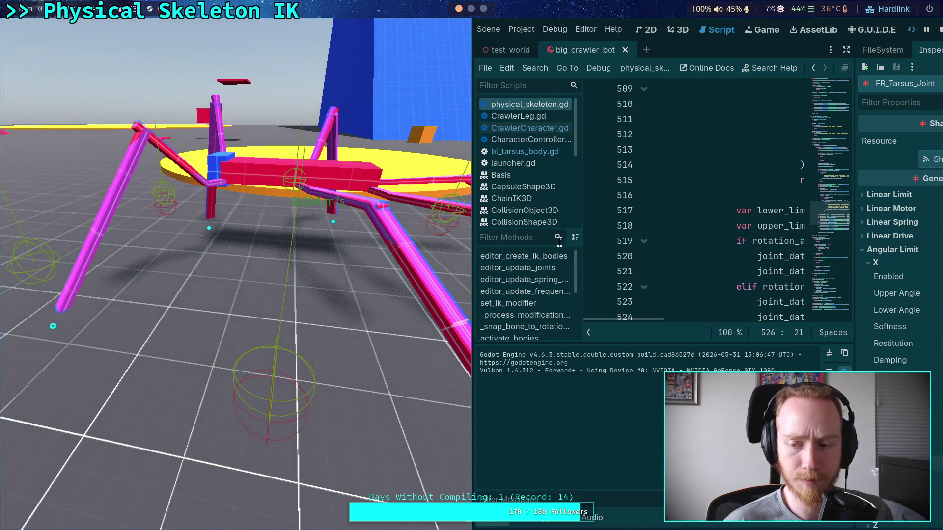
{"action": "key", "text": "F8"}
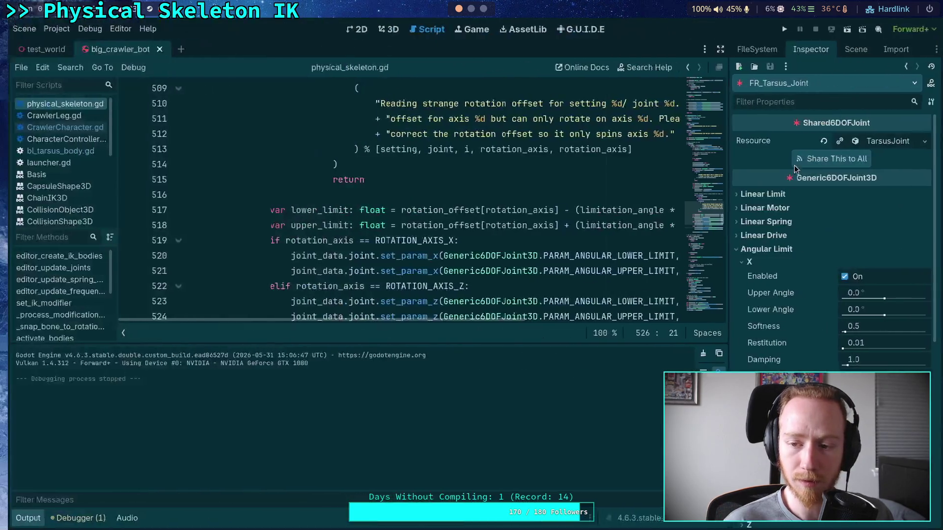
{"action": "left_click", "coordinate": [856, 48]}
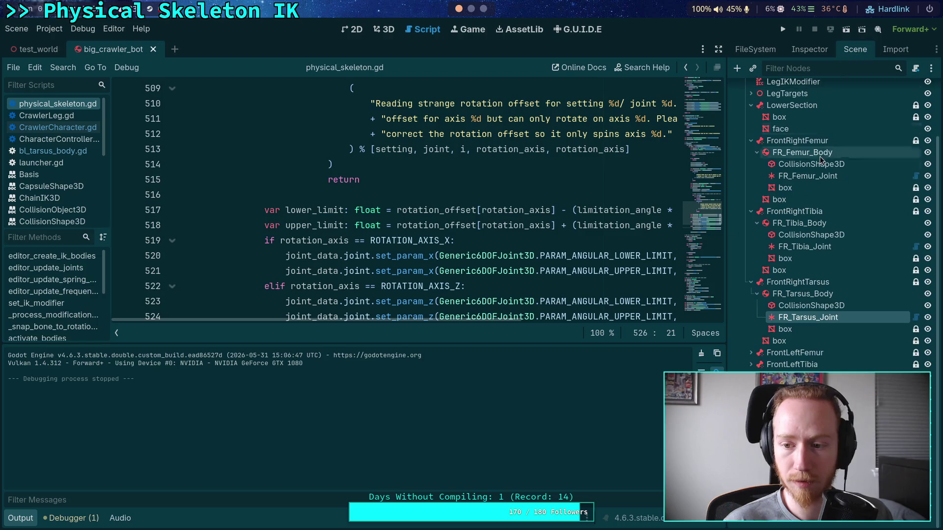
{"action": "left_click", "coordinate": [808, 176]}
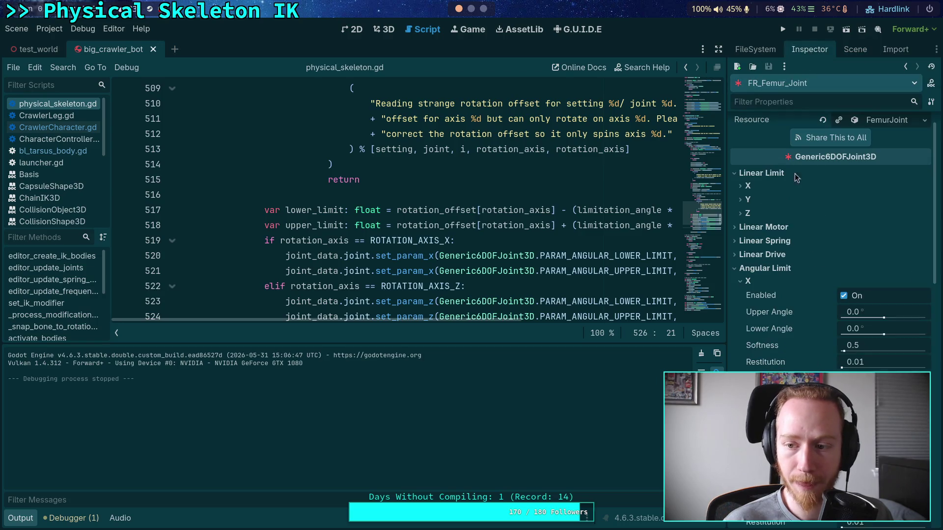
{"action": "scroll", "coordinate": [799, 278], "scroll_direction": "down", "scroll_amount": 4}
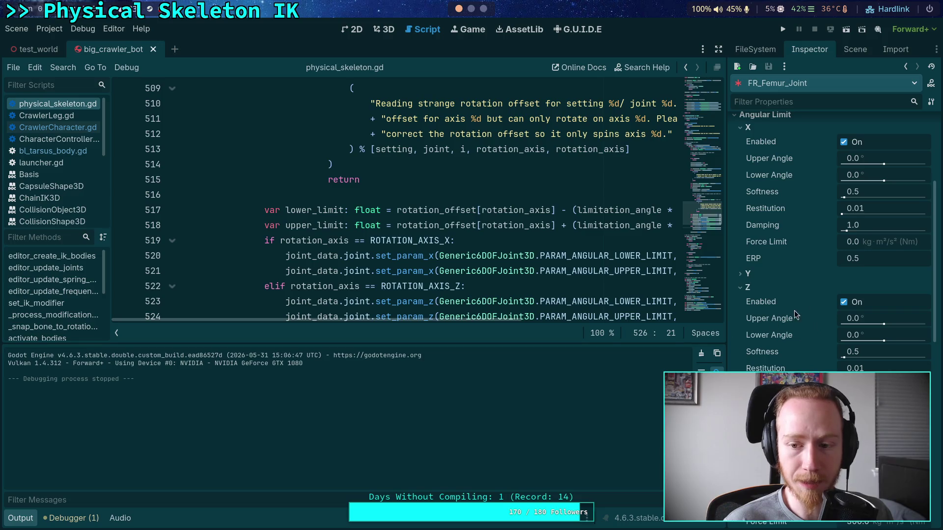
{"action": "scroll", "coordinate": [299, 238], "scroll_direction": "down", "scroll_amount": 2}
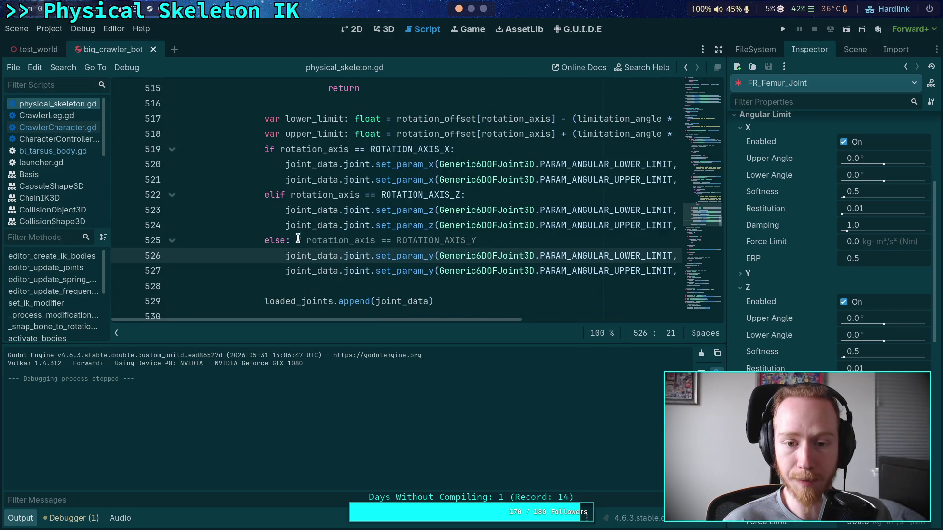
{"action": "left_click", "coordinate": [283, 210]}
- Comment out both set_param_z limit lines, add pass in the Z branch, and test-run the project
{"action": "key", "text": "ctrl+k"}
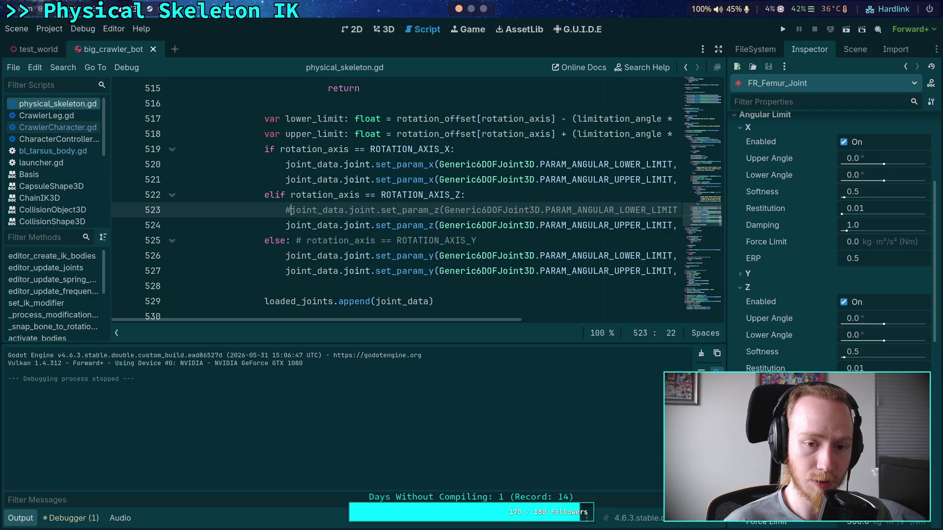
{"action": "key", "text": "Down"}
{"action": "key", "text": "ctrl+k"}
{"action": "key", "text": "Up"}
{"action": "key", "text": "Up"}
{"action": "key", "text": "End"}
{"action": "key", "text": "Return"}
{"action": "type", "text": "pass"}
{"action": "scroll", "coordinate": [678, 122], "scroll_direction": "up", "scroll_amount": 1}
{"action": "left_click", "coordinate": [781, 30]}
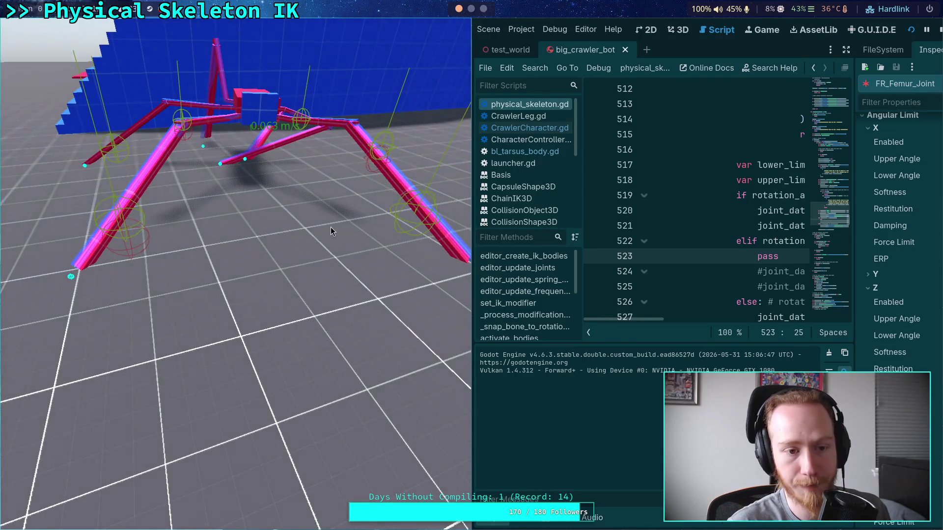
{"action": "left_click", "coordinate": [940, 31]}
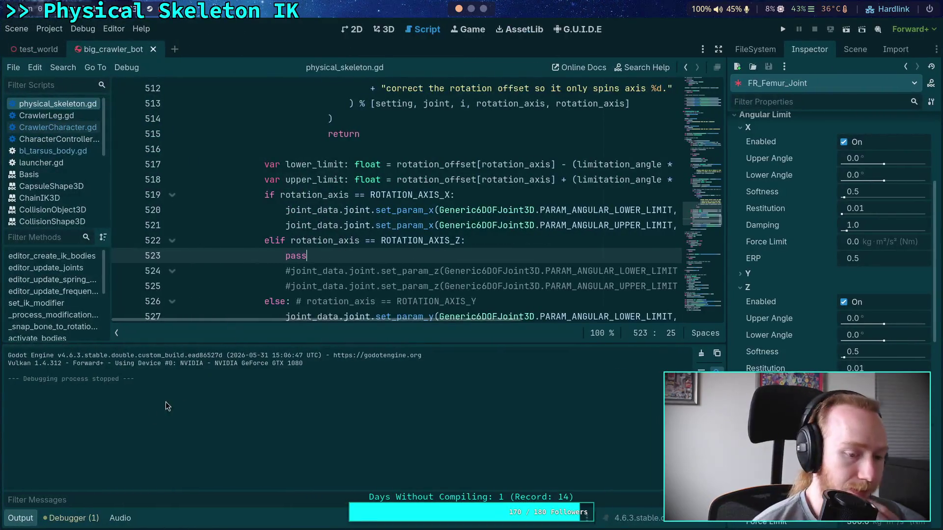
- Collapse the Output panel, browse physical_skeleton.gd to line 652, then open test_world in 3D
{"action": "left_click", "coordinate": [17, 519]}
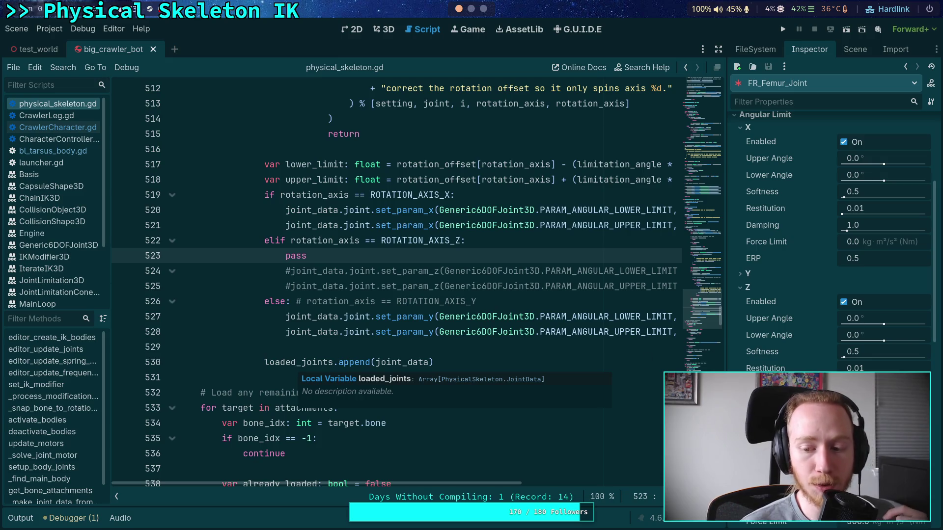
{"action": "scroll", "coordinate": [835, 245], "scroll_direction": "down", "scroll_amount": 5}
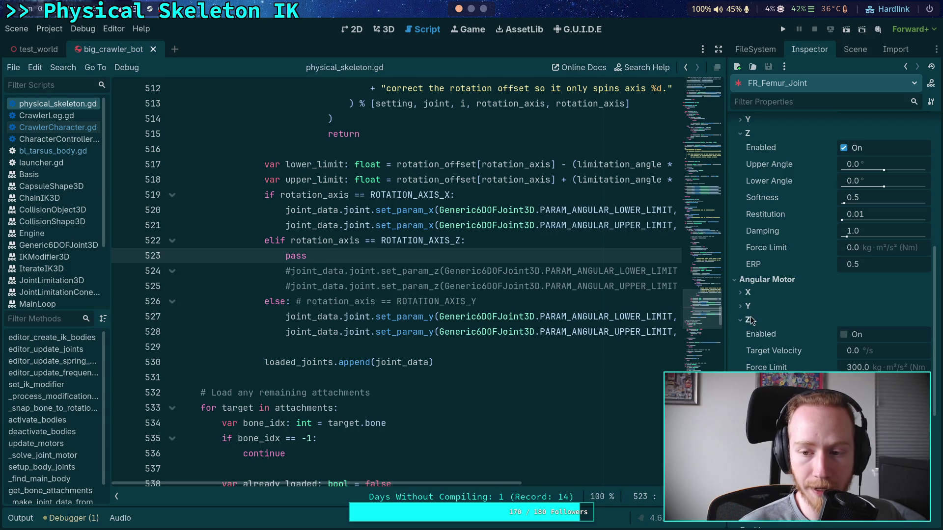
{"action": "left_click", "coordinate": [759, 280]}
{"action": "scroll", "coordinate": [759, 289], "scroll_direction": "up", "scroll_amount": 5}
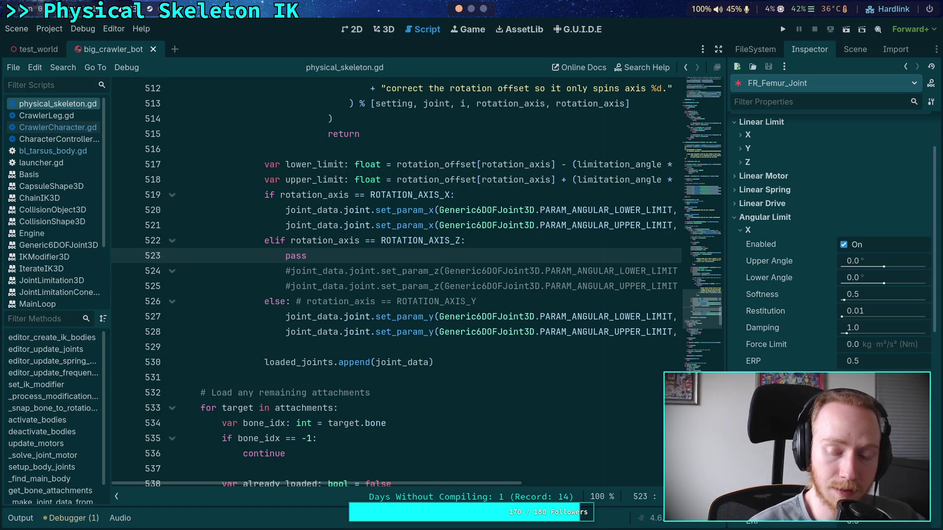
{"action": "scroll", "coordinate": [830, 221], "scroll_direction": "up", "scroll_amount": 3}
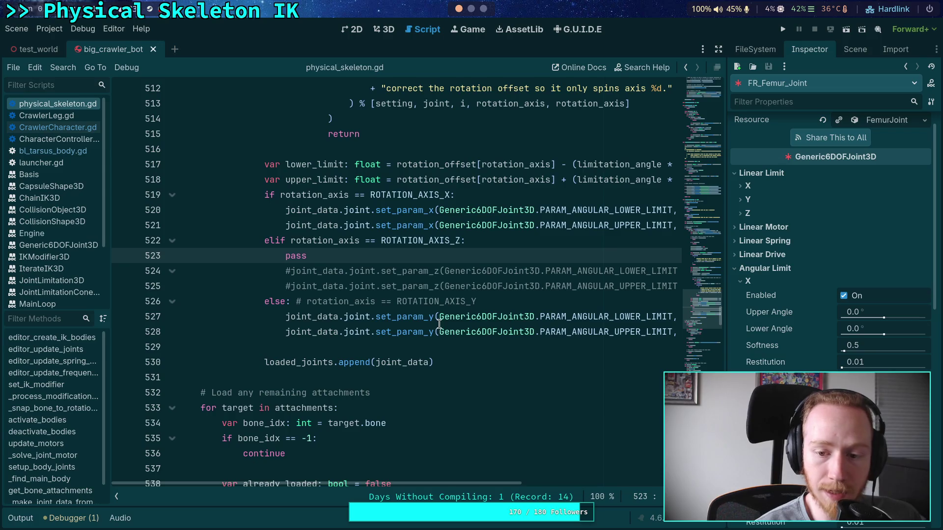
{"action": "scroll", "coordinate": [458, 333], "scroll_direction": "down", "scroll_amount": 8}
{"action": "scroll", "coordinate": [491, 315], "scroll_direction": "down", "scroll_amount": 3}
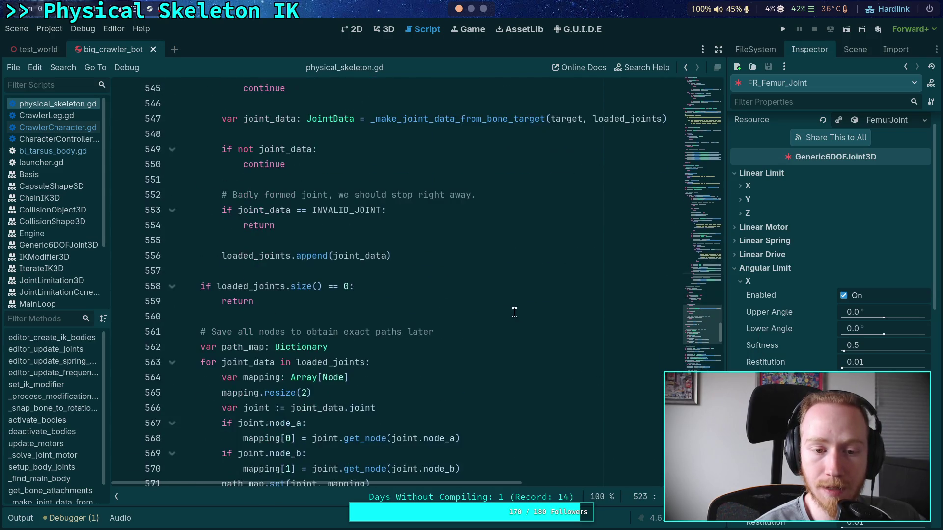
{"action": "scroll", "coordinate": [536, 312], "scroll_direction": "down", "scroll_amount": 17}
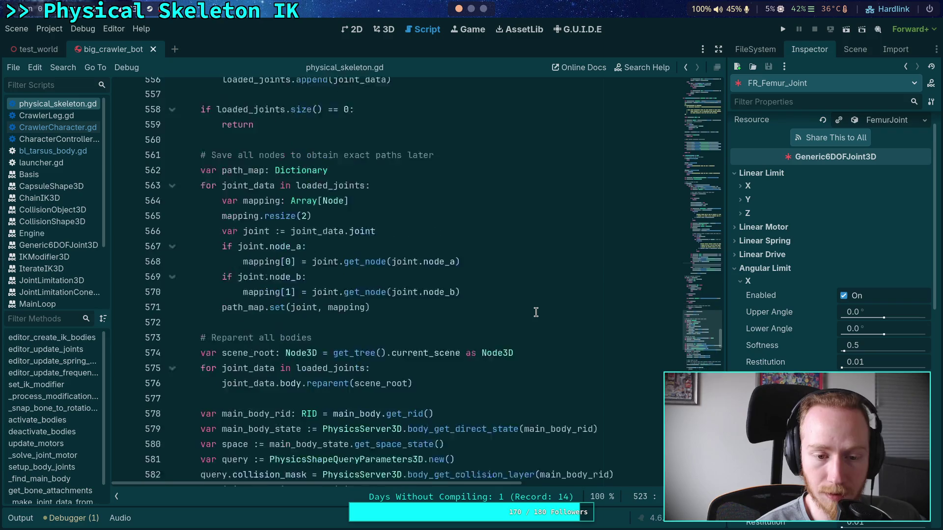
{"action": "scroll", "coordinate": [503, 294], "scroll_direction": "down", "scroll_amount": 10}
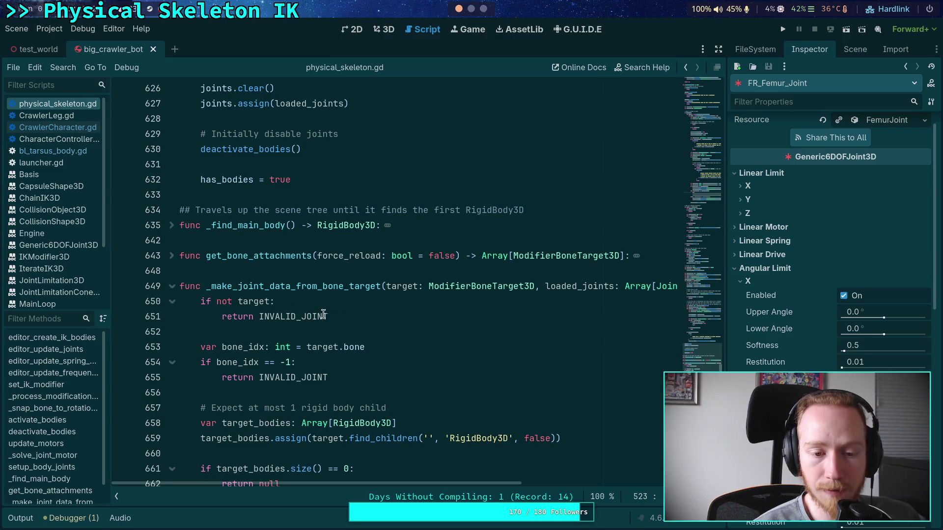
{"action": "left_click", "coordinate": [280, 327]}
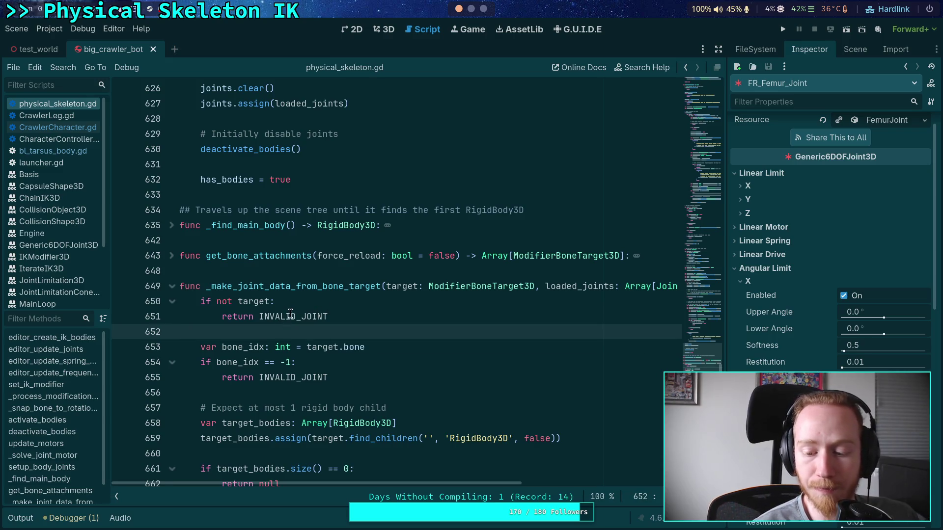
{"action": "left_click", "coordinate": [385, 31]}
{"action": "left_click", "coordinate": [32, 50]}
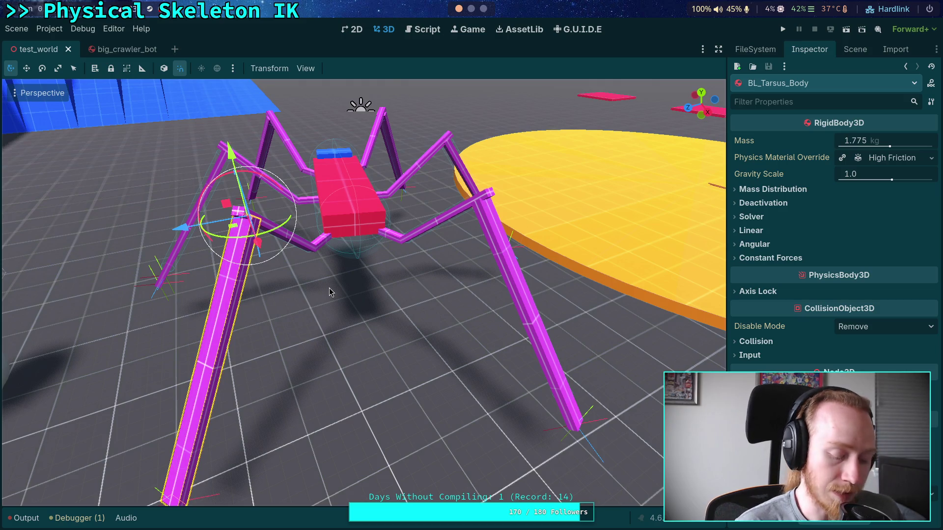
- Orbit around the spider robot and select CrawlerBot to show its settings
{"action": "left_click_drag", "start_coordinate": [328, 270], "coordinate": [663, 275]}
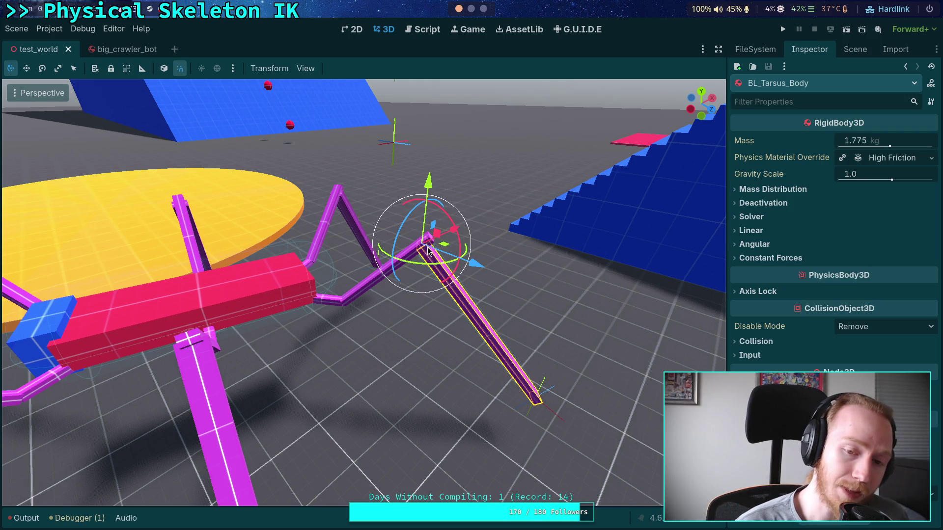
{"action": "left_click", "coordinate": [353, 293]}
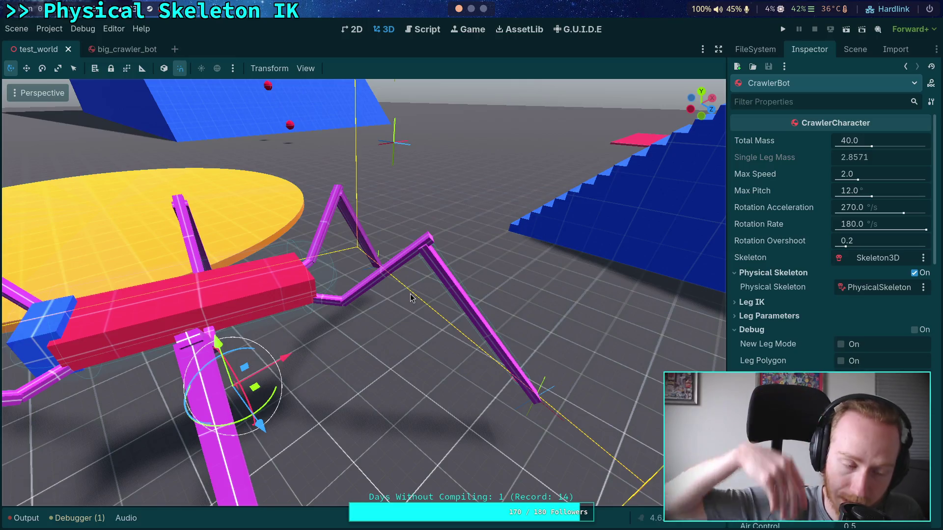
{"action": "left_click_drag", "start_coordinate": [400, 343], "coordinate": [343, 334]}
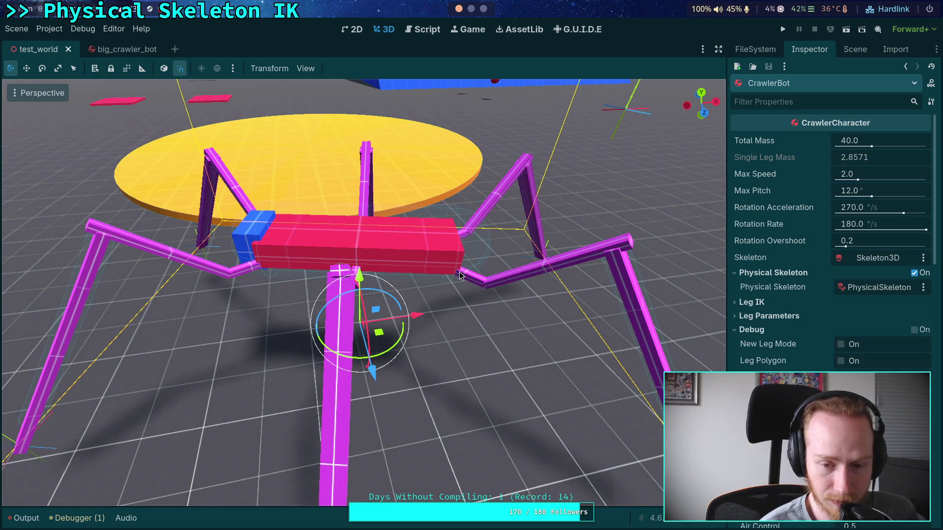
{"action": "left_click", "coordinate": [51, 29]}
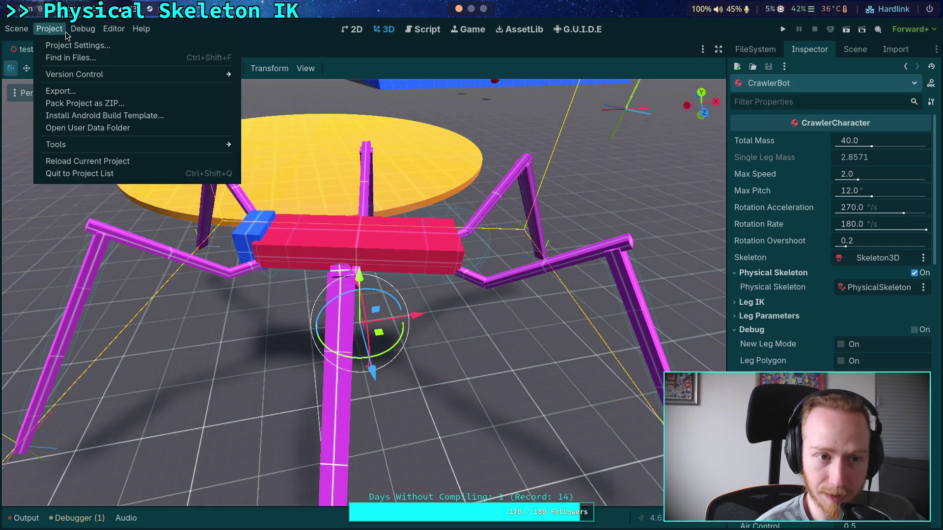
{"action": "key", "text": "Escape"}
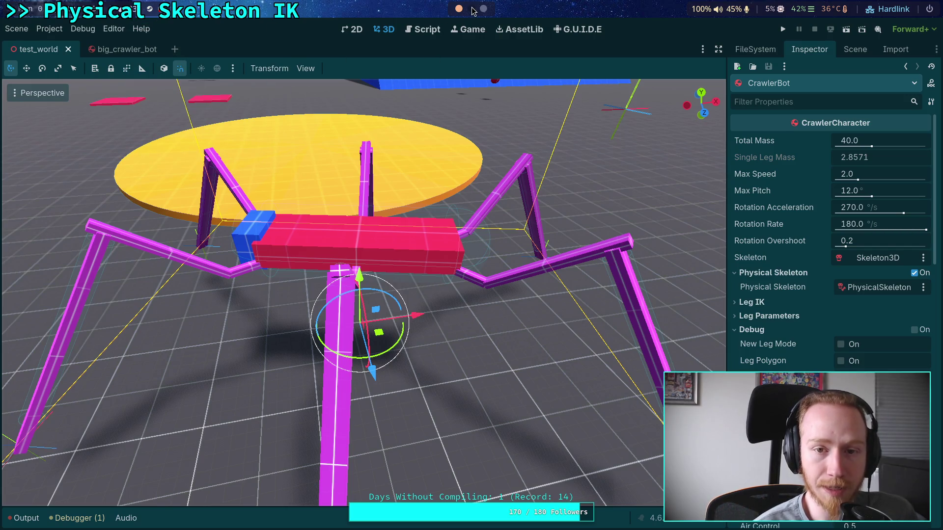
{"action": "left_click", "coordinate": [472, 9]}
{"action": "left_click", "coordinate": [462, 29]}
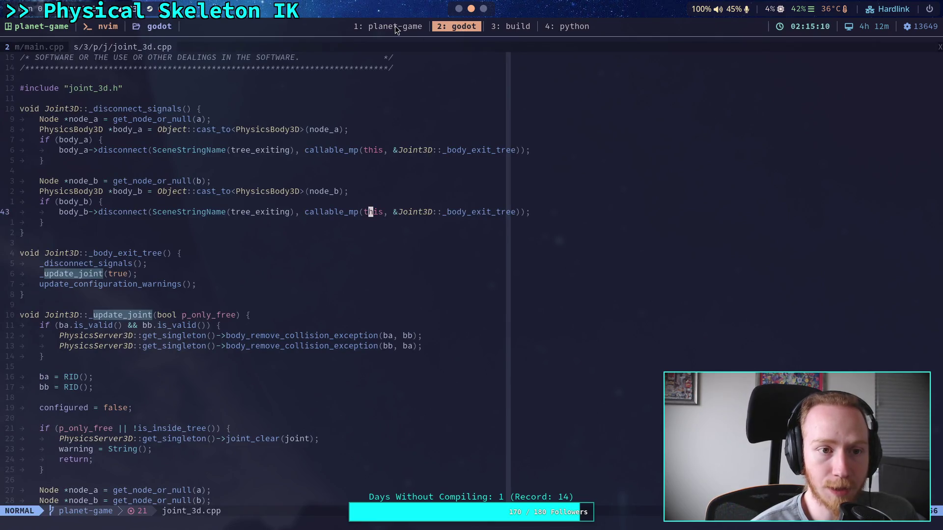
- Scroll through _update_joint in joint_3d.cpp to the blank line after the get_node_or_null calls
{"action": "left_click", "coordinate": [113, 101]}
{"action": "scroll", "coordinate": [191, 197], "scroll_direction": "down", "scroll_amount": 9}
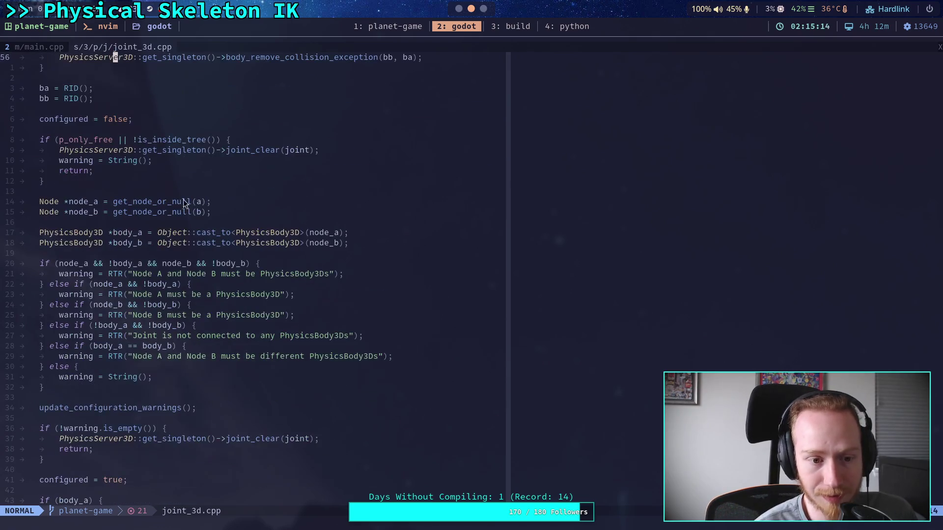
{"action": "left_click", "coordinate": [147, 221]}
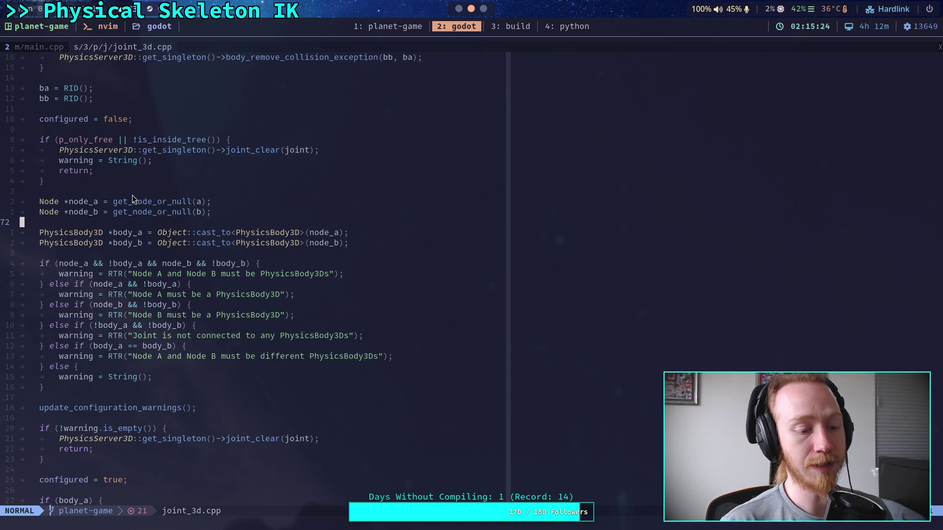
- Go to line 4940 of main.cpp, then open gles3_builders.py from the Neo-tree file tree
{"action": "key", "text": "g"}
{"action": "key", "text": "t"}
{"action": "left_click", "coordinate": [301, 232]}
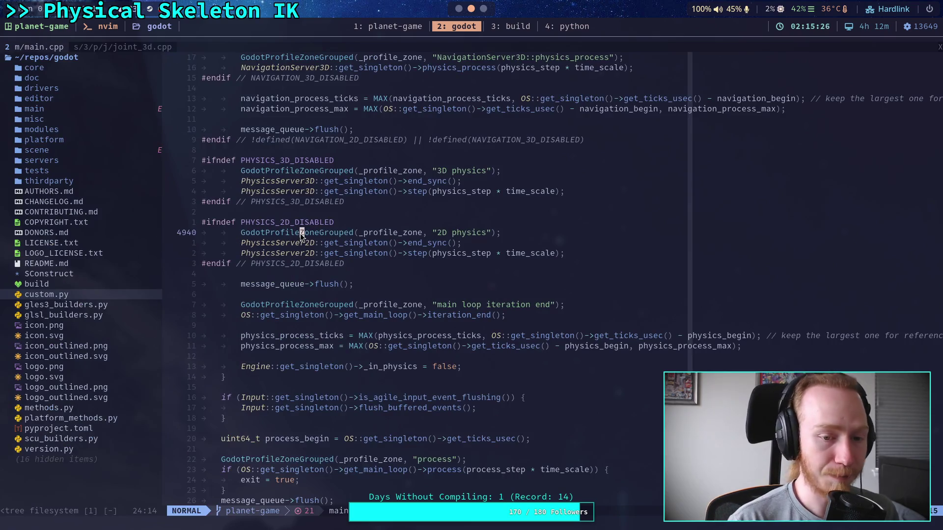
{"action": "left_click", "coordinate": [93, 290]}
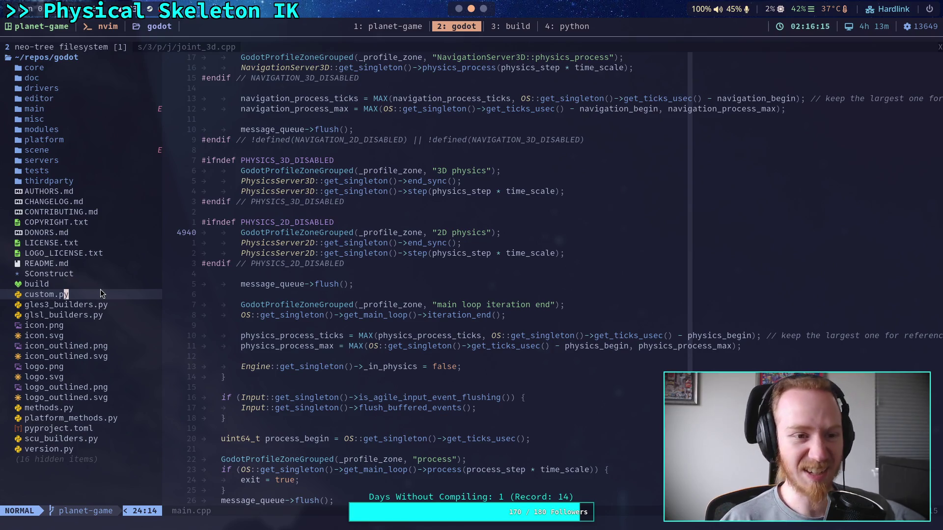
{"action": "left_click", "coordinate": [119, 308]}
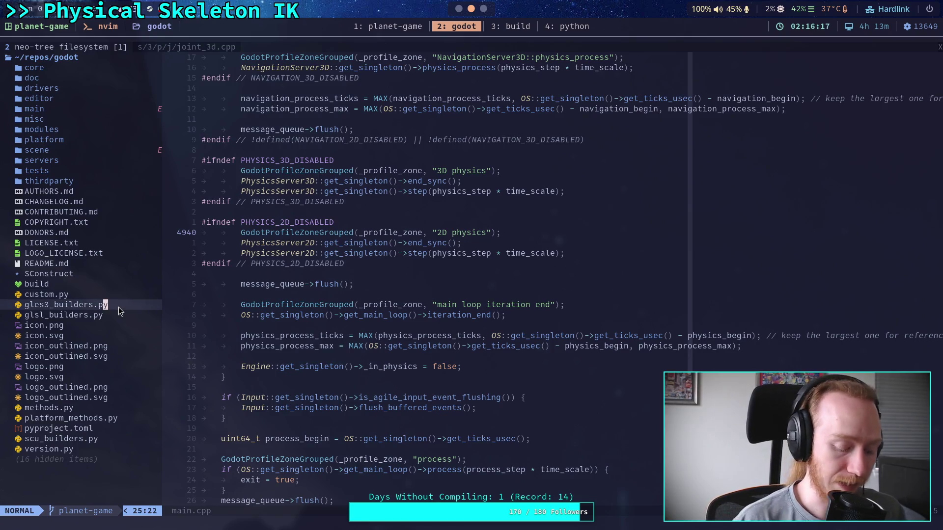
{"action": "key", "text": "Return"}
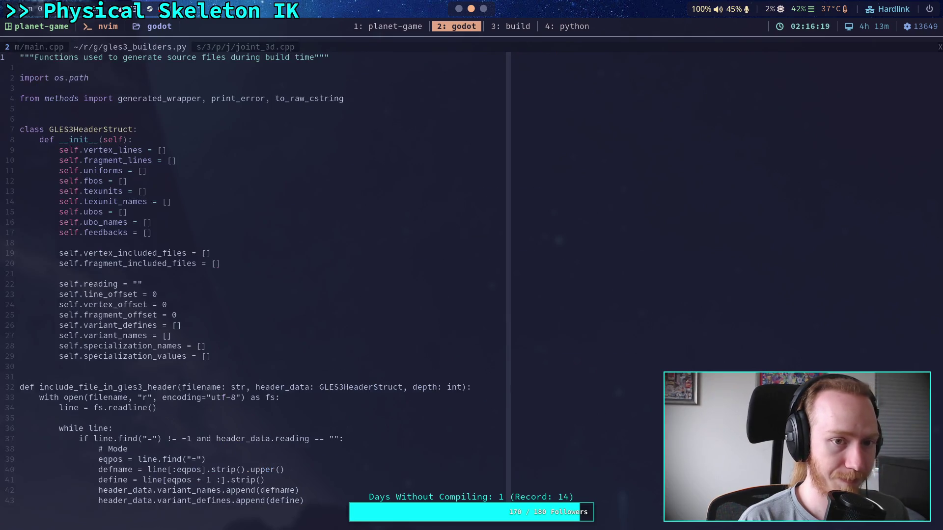
- Swap from gles3_builders.py to joint_3d.cpp and back, then bring up Telescope Find Files
{"action": "key", "text": "shift+l"}
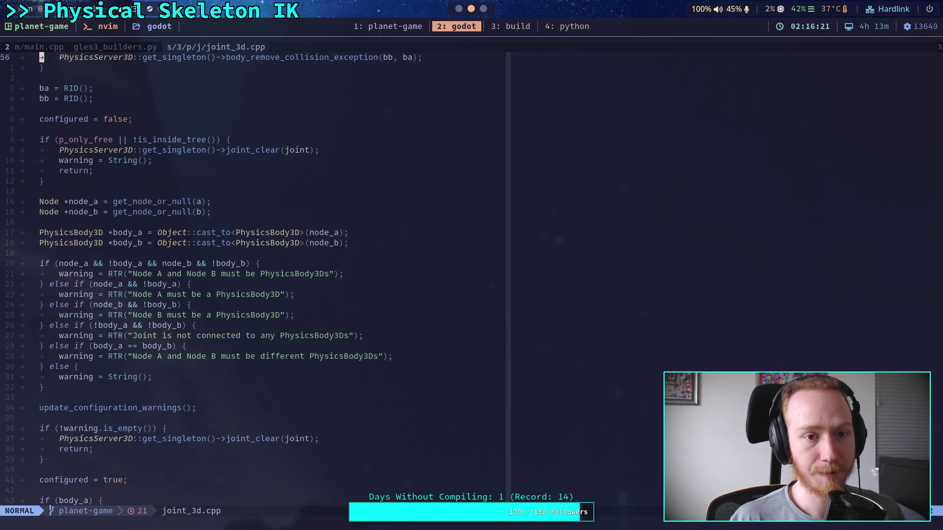
{"action": "key", "text": "shift+h"}
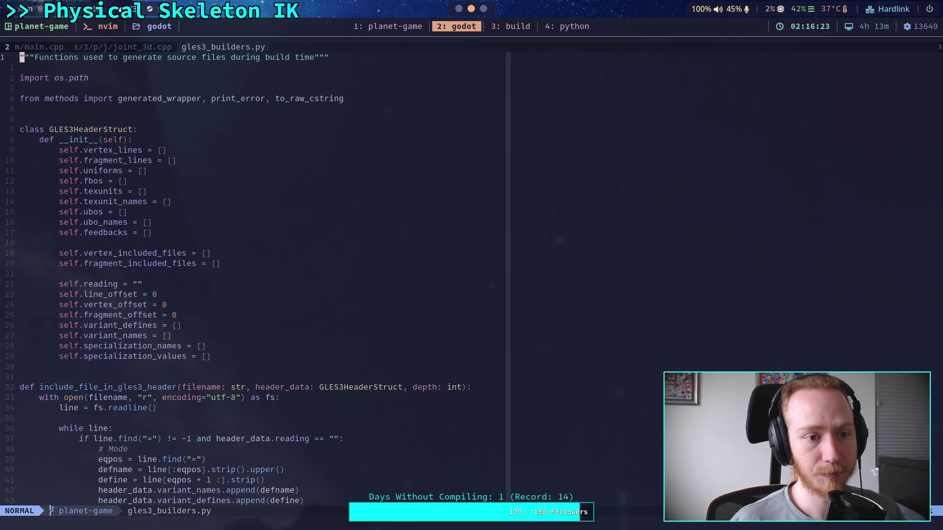
{"action": "key", "text": "space"}
{"action": "key", "text": "f"}
{"action": "key", "text": "f"}
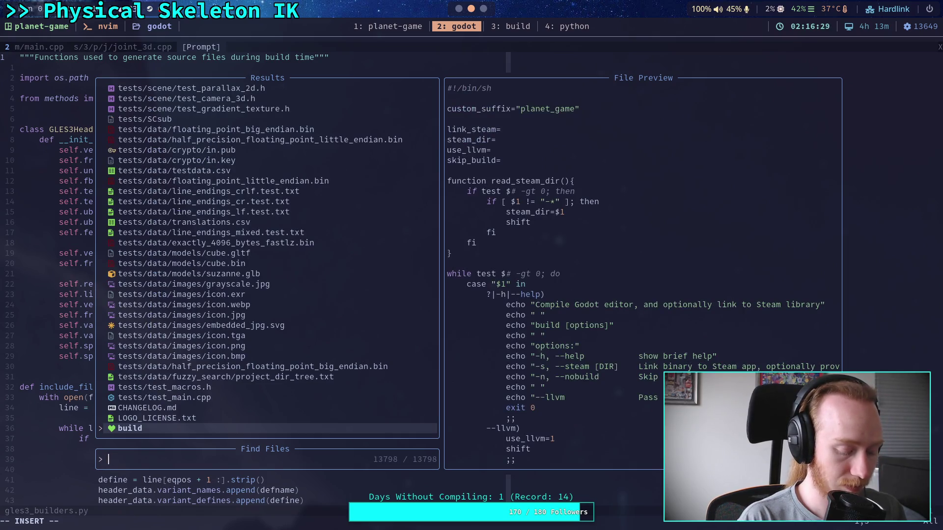
- Search Telescope for 'SixDOF' and open SixDOFConstraint.cpp
{"action": "type", "text": "SixDOF"}
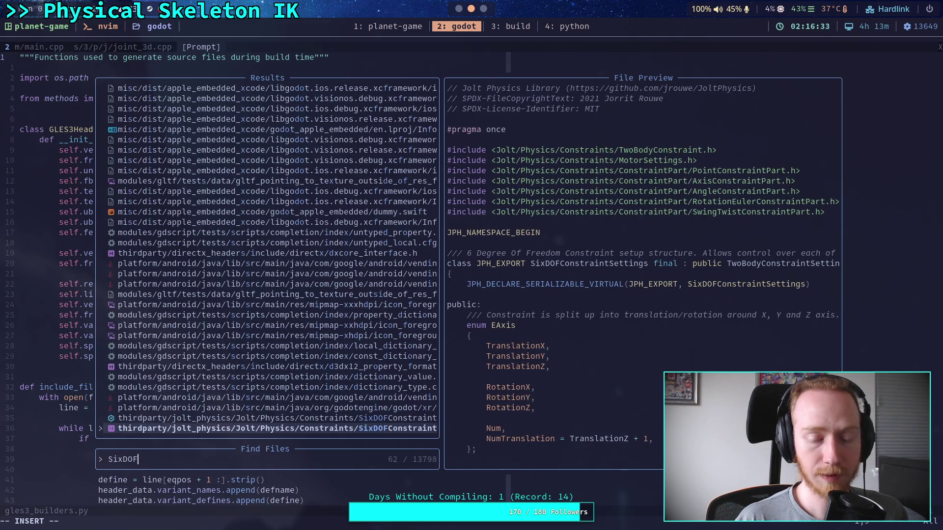
{"action": "key", "text": "Up"}
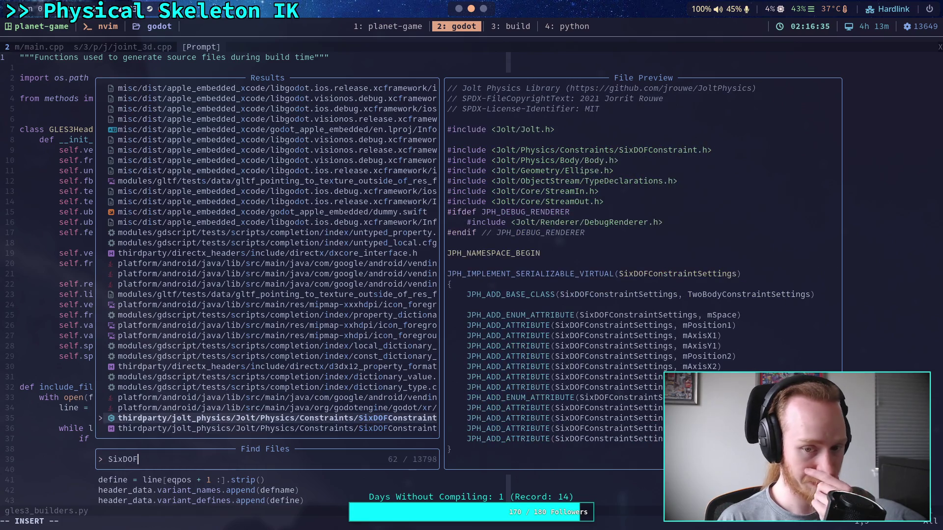
{"action": "key", "text": "Down"}
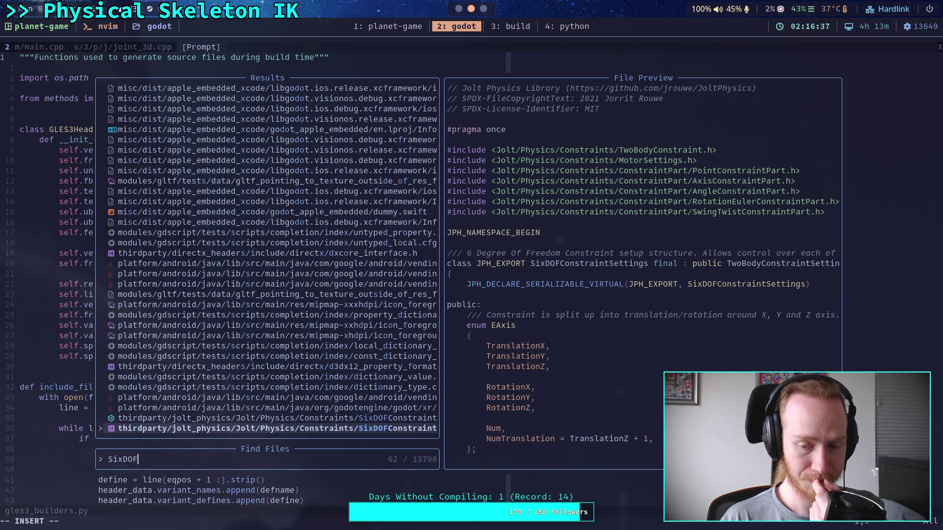
{"action": "key", "text": "Up"}
{"action": "key", "text": "Return"}
- Scroll down SixDOFConstraint.cpp into the constructor code
{"action": "scroll", "coordinate": [183, 316], "scroll_direction": "down", "scroll_amount": 20}
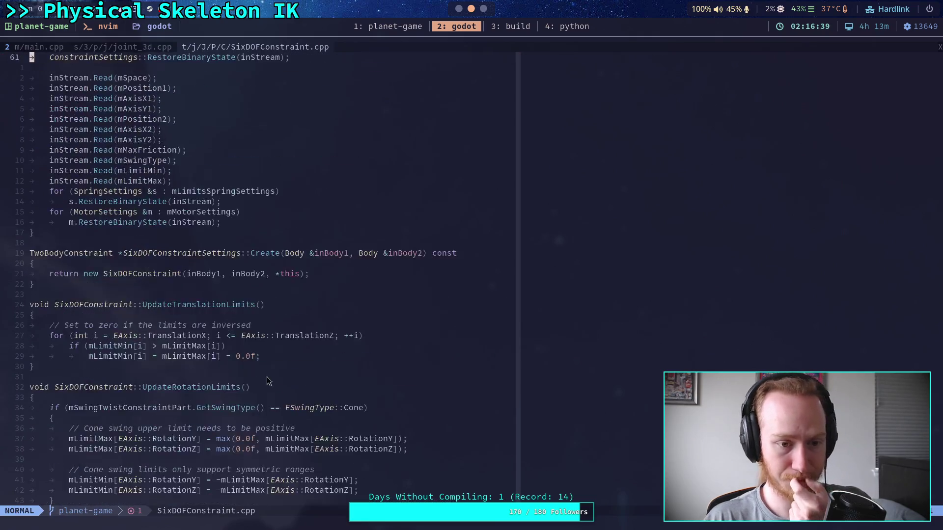
{"action": "scroll", "coordinate": [266, 378], "scroll_direction": "down", "scroll_amount": 12}
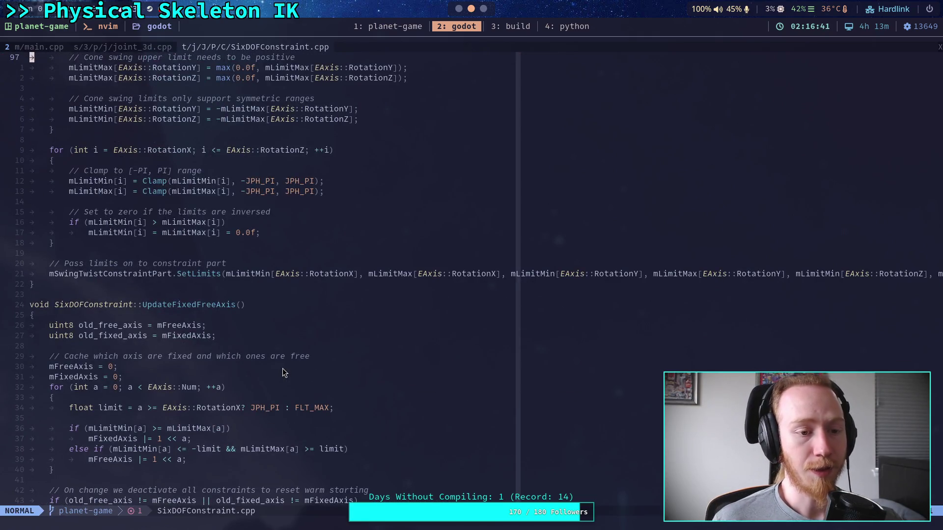
{"action": "scroll", "coordinate": [283, 372], "scroll_direction": "down", "scroll_amount": 4}
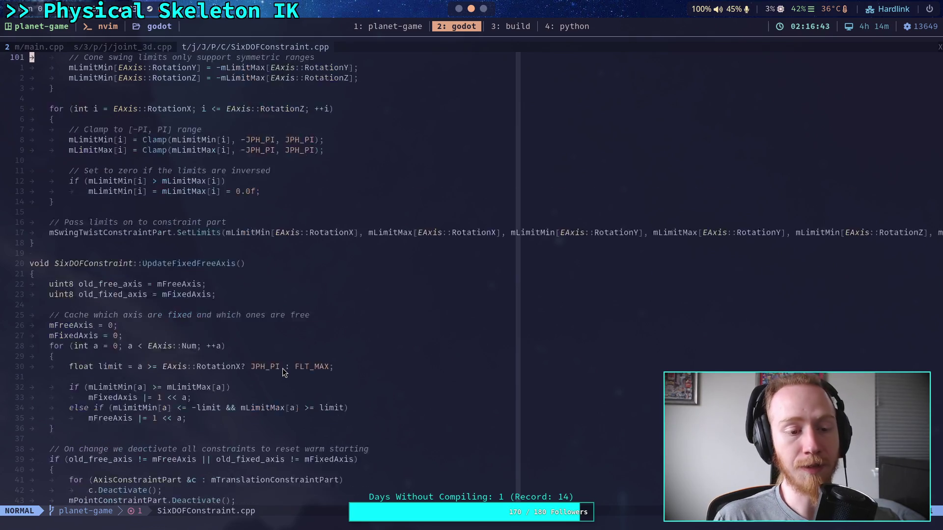
{"action": "scroll", "coordinate": [282, 372], "scroll_direction": "down", "scroll_amount": 1}
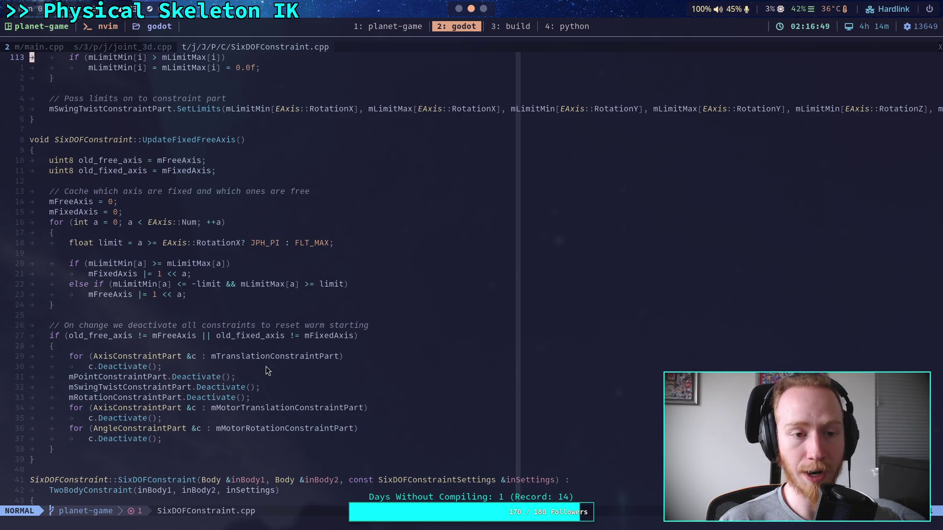
{"action": "scroll", "coordinate": [266, 371], "scroll_direction": "down", "scroll_amount": 13}
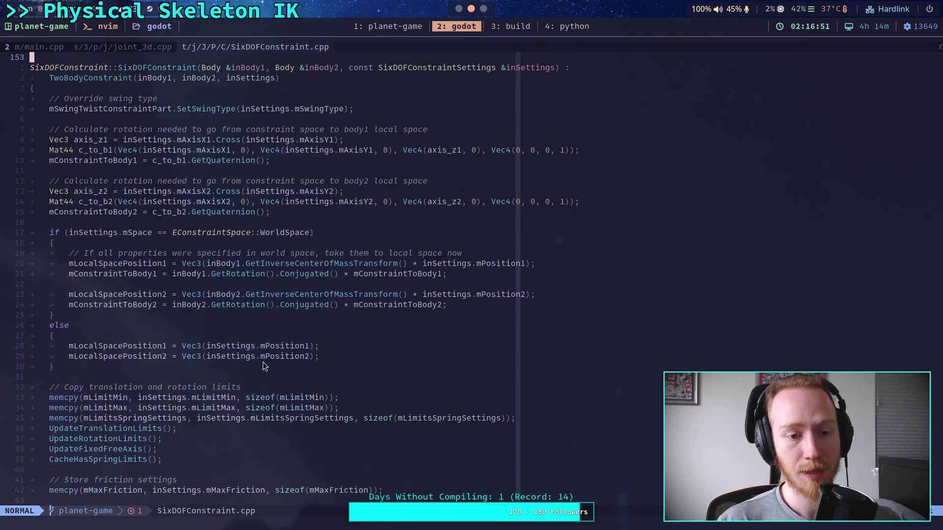
{"action": "scroll", "coordinate": [263, 366], "scroll_direction": "down", "scroll_amount": 3}
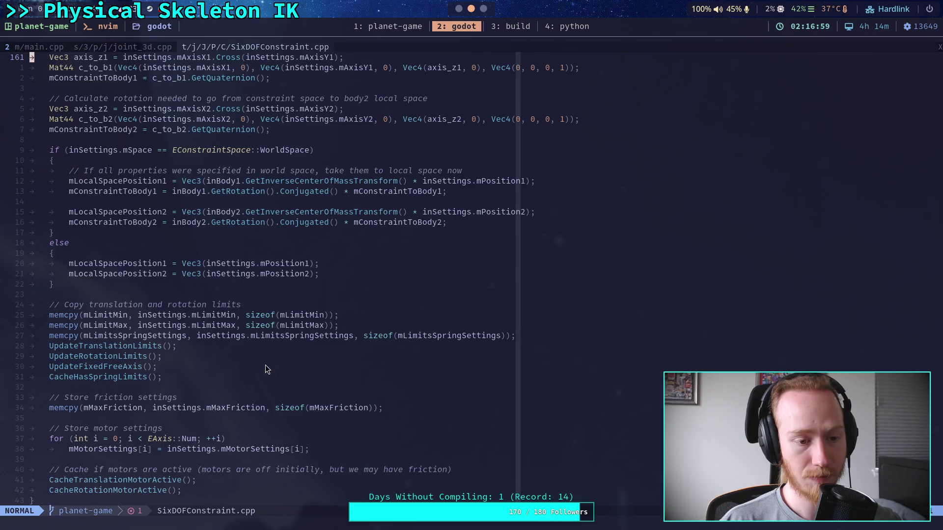
{"action": "scroll", "coordinate": [266, 365], "scroll_direction": "down", "scroll_amount": 1}
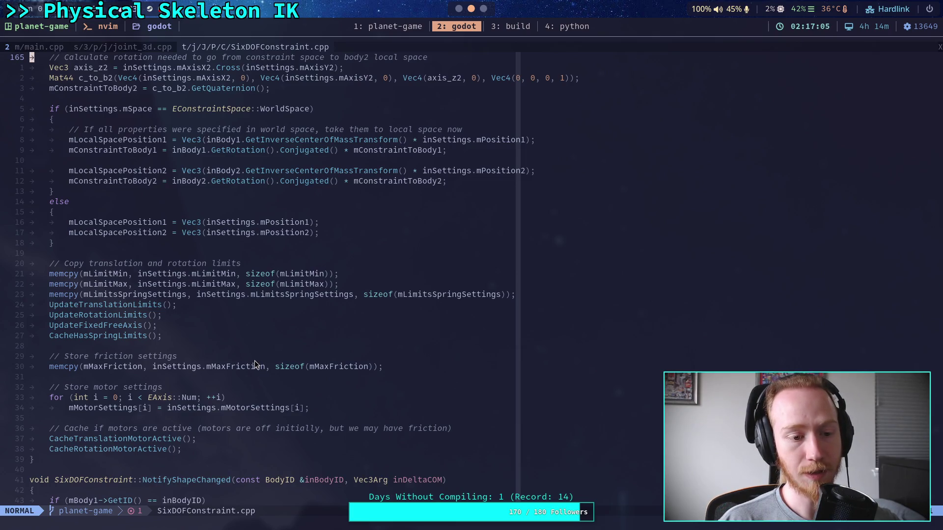
{"action": "left_click", "coordinate": [266, 349]}
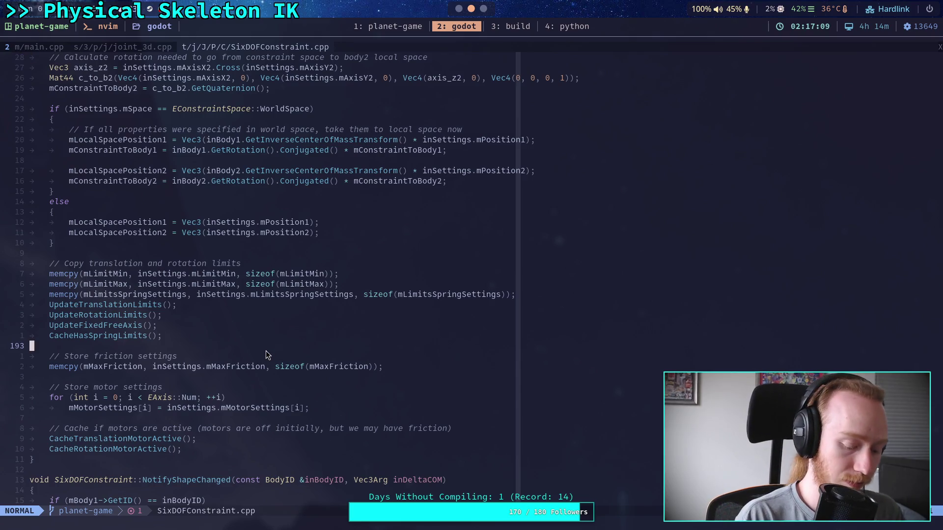
- Find UpdateTranslationLimits, read through UpdateRotationLimits, then show the tree with :Neotree
{"action": "type", "text": "/Update"}
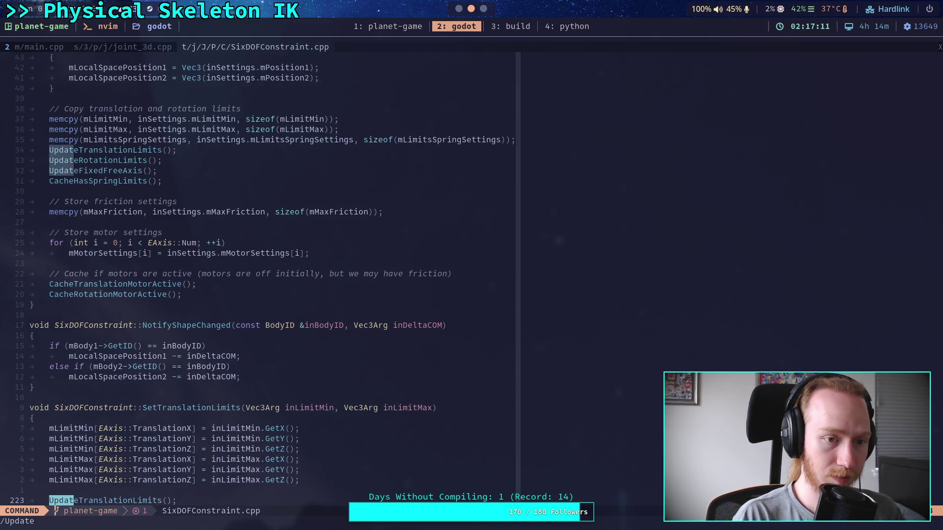
{"action": "type", "text": "TranslationLim"}
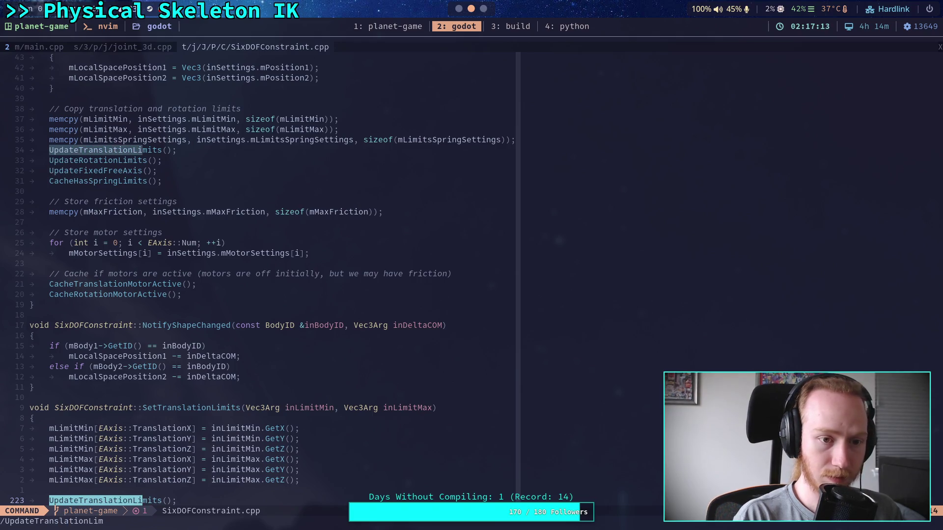
{"action": "type", "text": "its"}
{"action": "key", "text": "Return"}
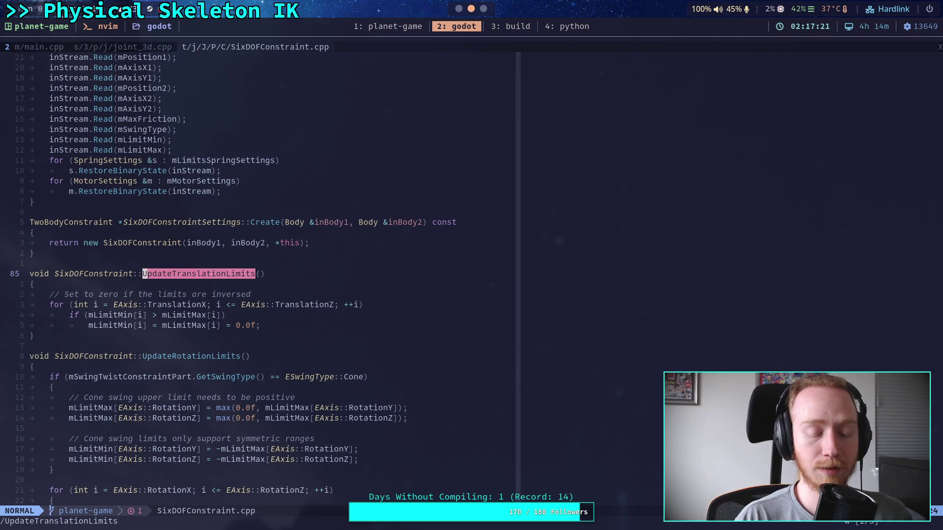
{"action": "key", "text": "z"}
{"action": "key", "text": "t"}
{"action": "left_click", "coordinate": [297, 391]}
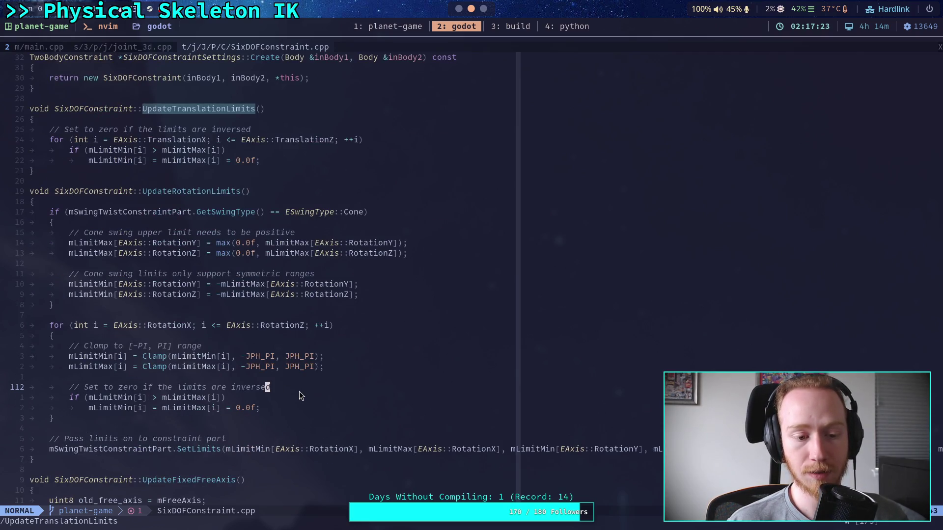
{"action": "scroll", "coordinate": [299, 391], "scroll_direction": "down", "scroll_amount": 2}
{"action": "left_click", "coordinate": [283, 416]}
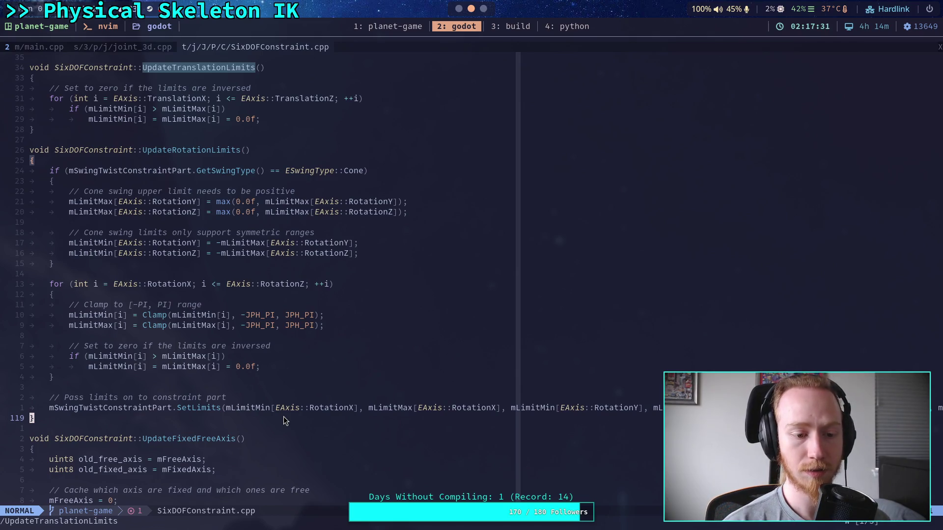
{"action": "left_click", "coordinate": [272, 399]}
{"action": "type", "text": ":Neotree"}
{"action": "key", "text": "Return"}
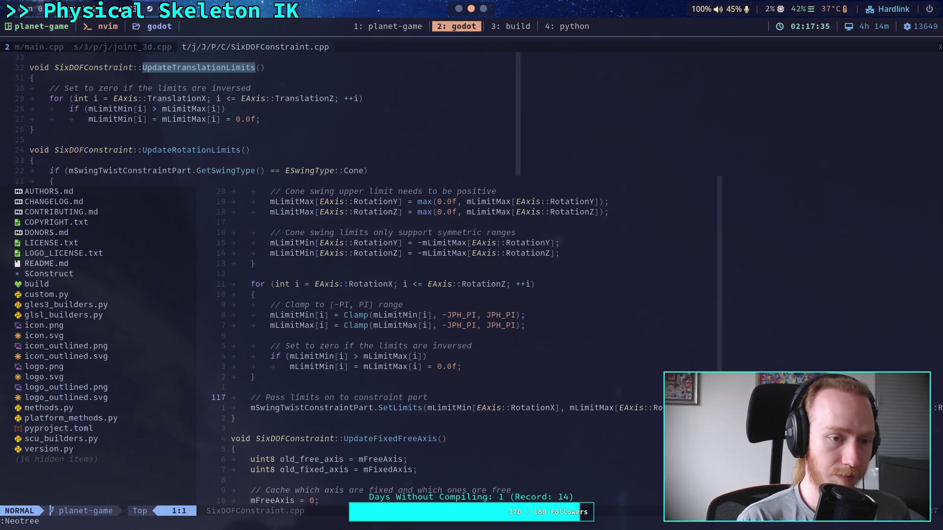
- Open AUTHORS.md from the Neo-tree file tree
{"action": "key", "text": "j"}
{"action": "key", "text": "j"}
{"action": "key", "text": "j"}
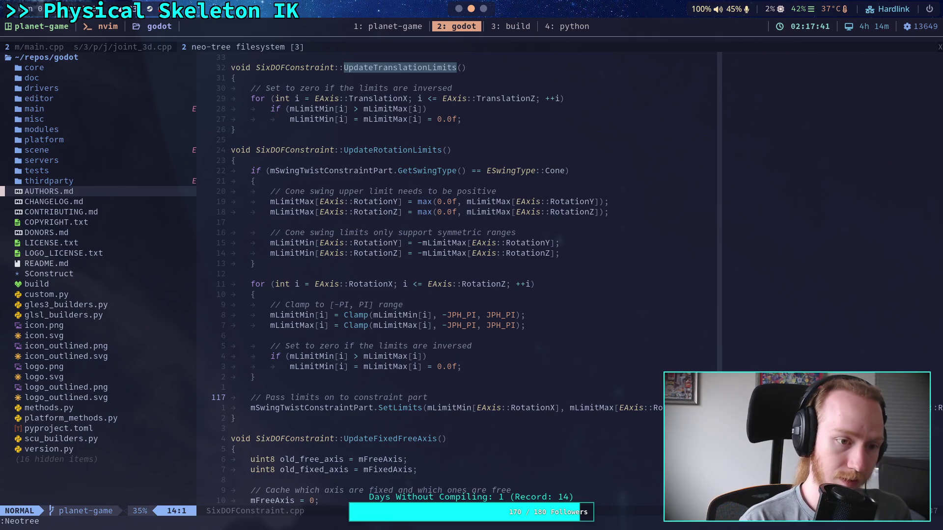
{"action": "key", "text": "Return"}
{"action": "key", "text": "space"}
{"action": "key", "text": "f"}
{"action": "key", "text": "f"}
- Find 'SwingTw' to open SwingTwistConstraint.cpp and scroll down to UpdateLimits
{"action": "type", "text": "SwingTw"}
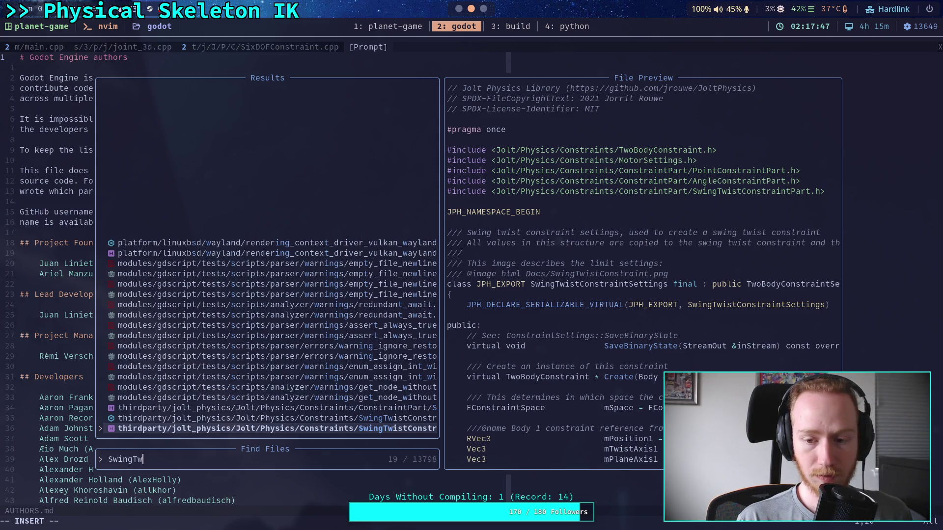
{"action": "key", "text": "Up"}
{"action": "key", "text": "Return"}
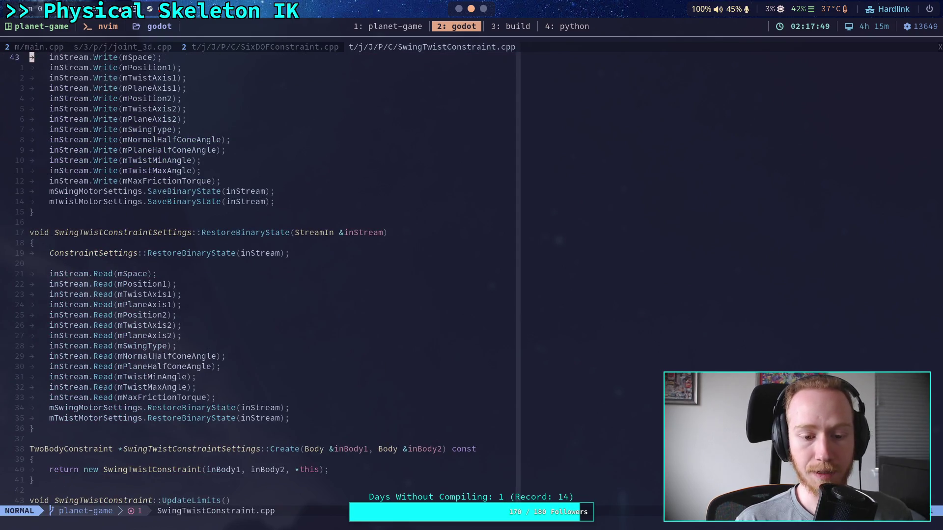
{"action": "scroll", "coordinate": [260, 280], "scroll_direction": "down", "scroll_amount": 14}
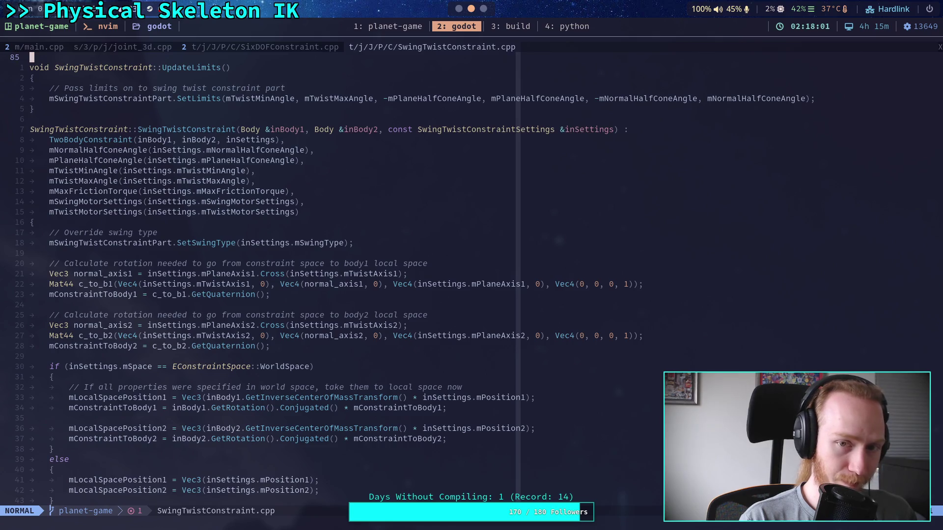
{"action": "key", "text": "space"}
- Find 'SwingTw' again and open SwingTwistConstraintPart.h
{"action": "key", "text": "f"}
{"action": "key", "text": "f"}
{"action": "type", "text": "SwingTw"}
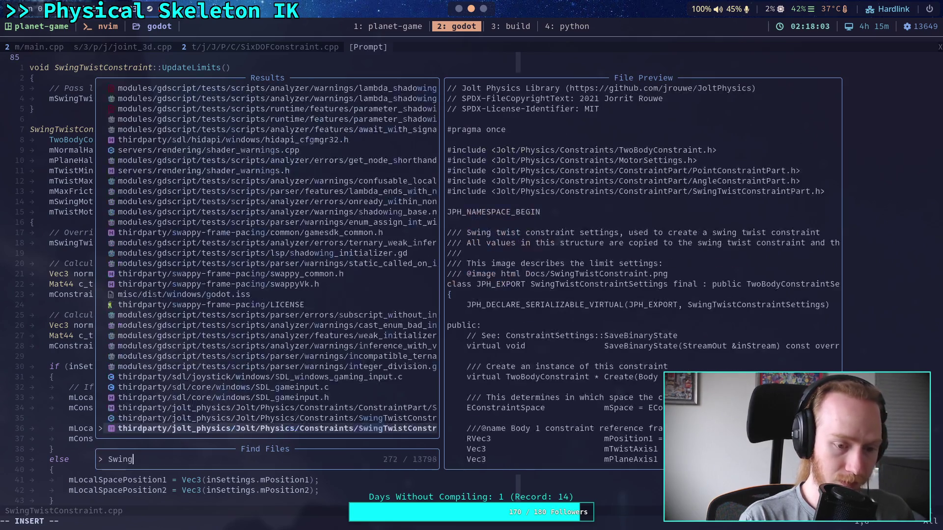
{"action": "key", "text": "Up"}
{"action": "key", "text": "Up"}
{"action": "key", "text": "Return"}
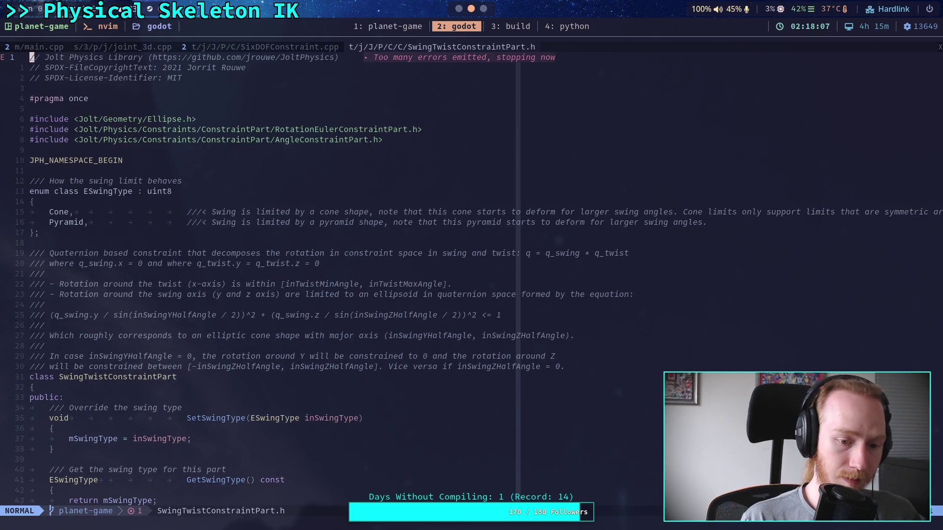
- Read SwingTwistConstraintPart.h from SetLimits onward, then jump back to main.cpp
{"action": "key", "text": "ctrl+f"}
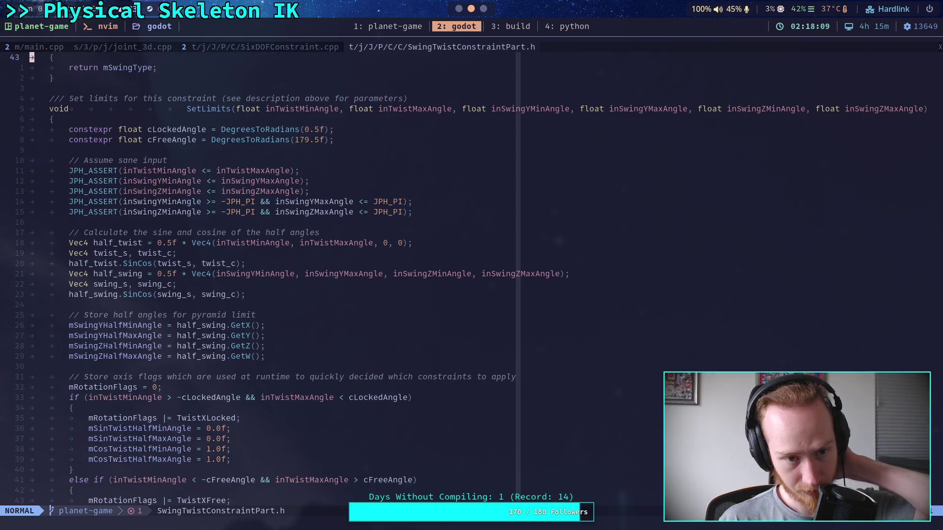
{"action": "key", "text": "j"}
{"action": "key", "text": "j"}
{"action": "key", "text": "j"}
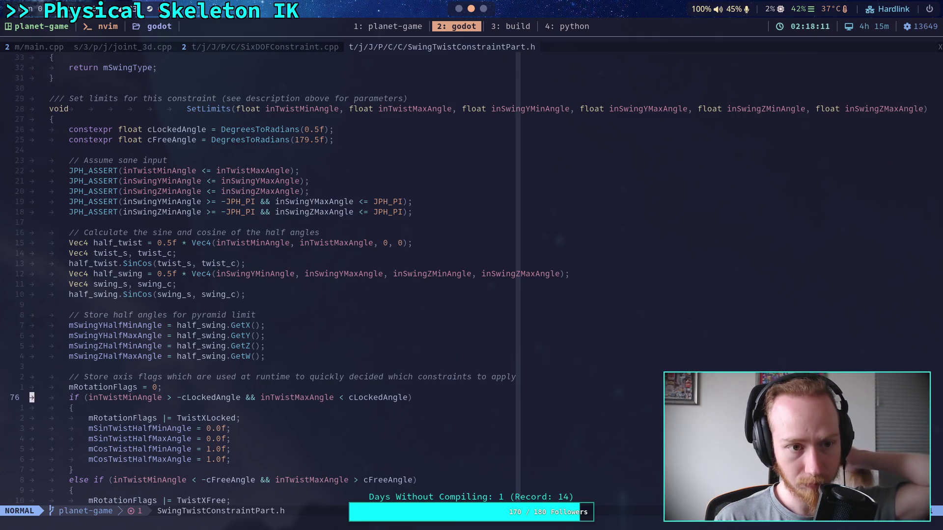
{"action": "scroll", "coordinate": [323, 441], "scroll_direction": "down", "scroll_amount": 11}
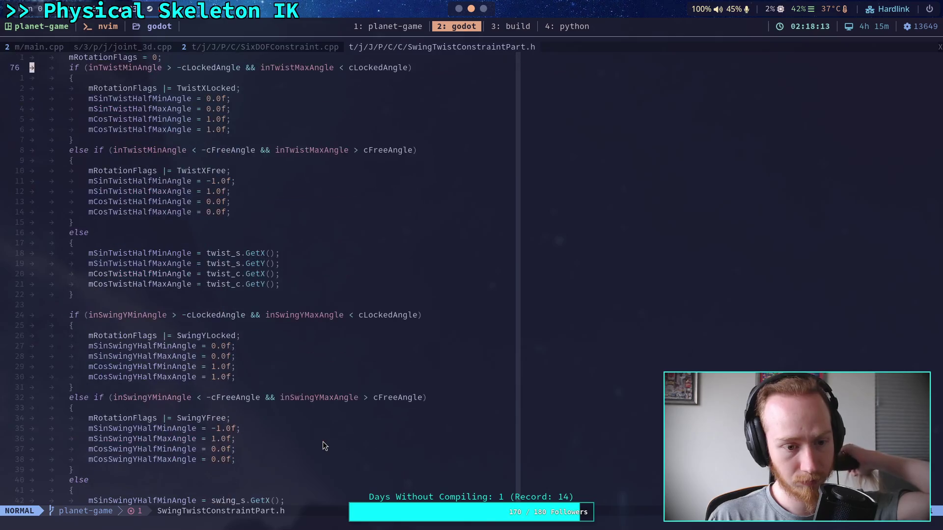
{"action": "scroll", "coordinate": [323, 441], "scroll_direction": "down", "scroll_amount": 16}
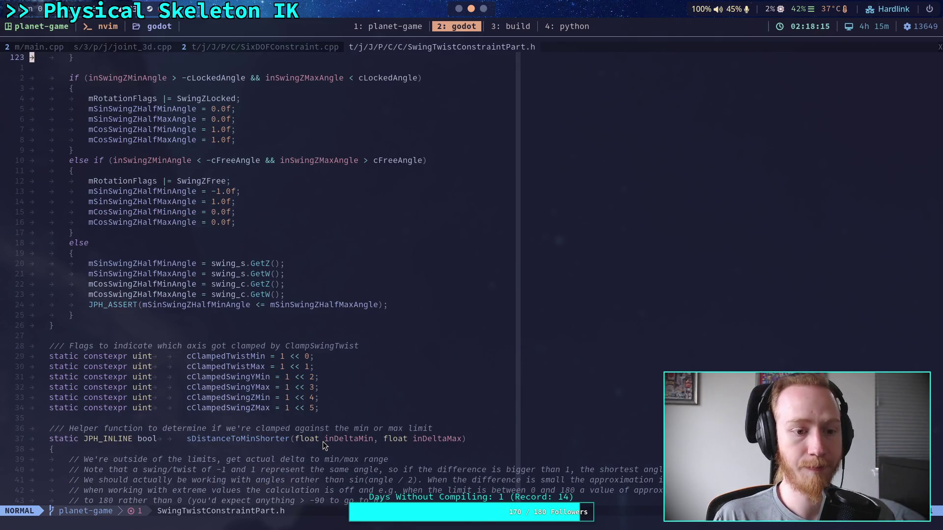
{"action": "scroll", "coordinate": [323, 441], "scroll_direction": "down", "scroll_amount": 9}
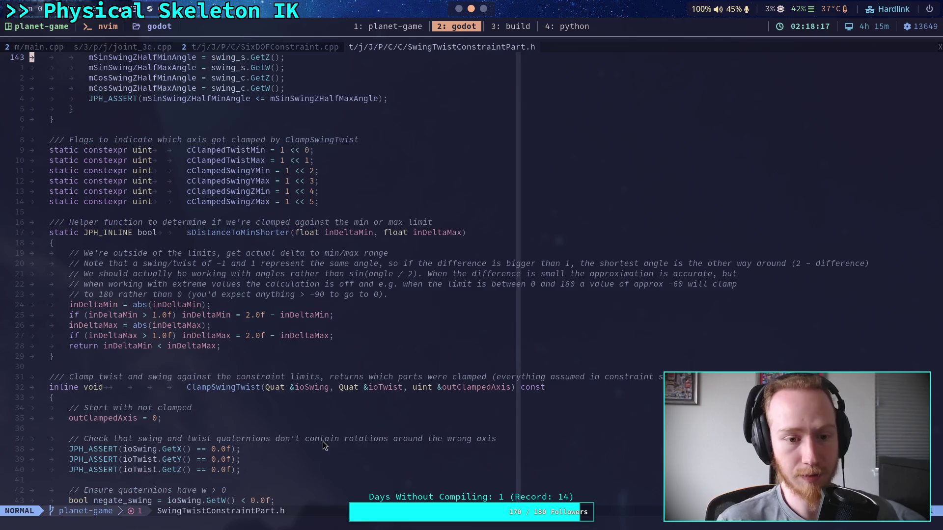
{"action": "scroll", "coordinate": [322, 441], "scroll_direction": "down", "scroll_amount": 20}
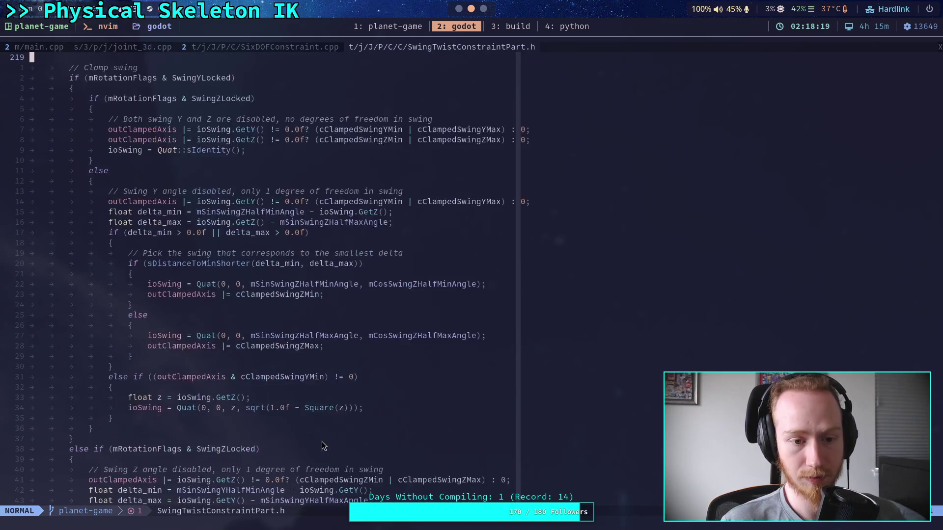
{"action": "scroll", "coordinate": [322, 445], "scroll_direction": "down", "scroll_amount": 20}
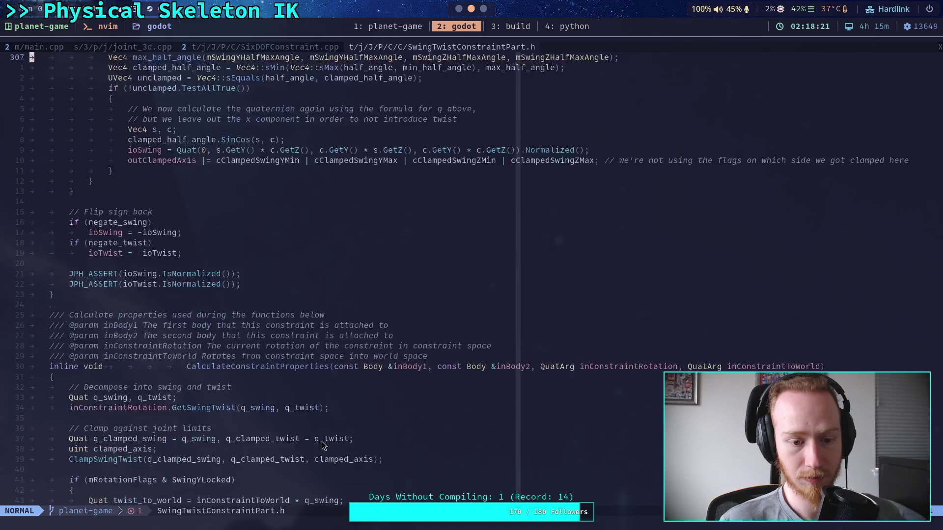
{"action": "scroll", "coordinate": [322, 441], "scroll_direction": "down", "scroll_amount": 7}
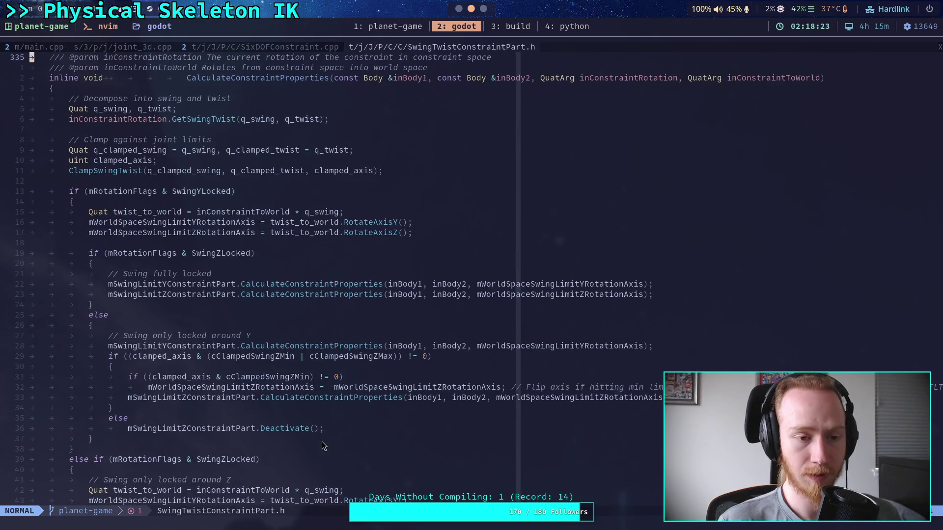
{"action": "scroll", "coordinate": [322, 444], "scroll_direction": "down", "scroll_amount": 20}
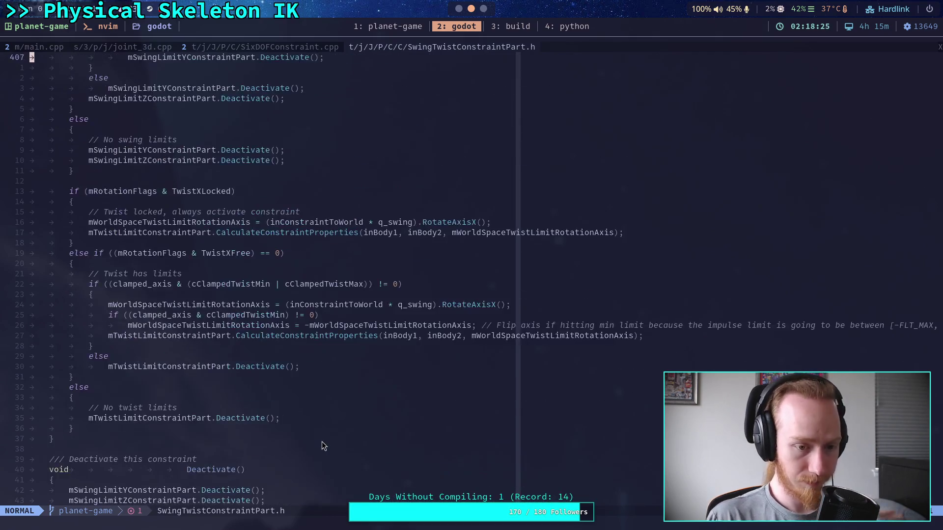
{"action": "scroll", "coordinate": [323, 445], "scroll_direction": "down", "scroll_amount": 8}
{"action": "scroll", "coordinate": [322, 445], "scroll_direction": "down", "scroll_amount": 3}
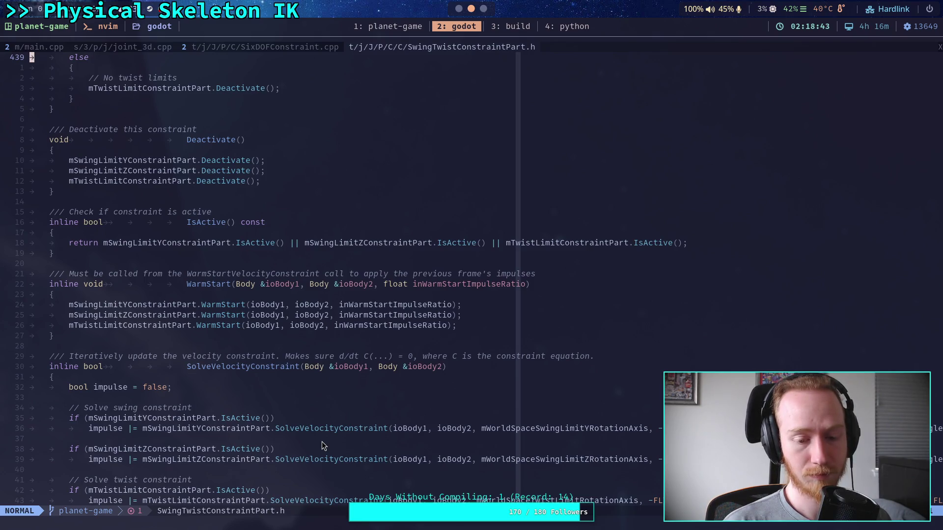
{"action": "scroll", "coordinate": [322, 442], "scroll_direction": "down", "scroll_amount": 4}
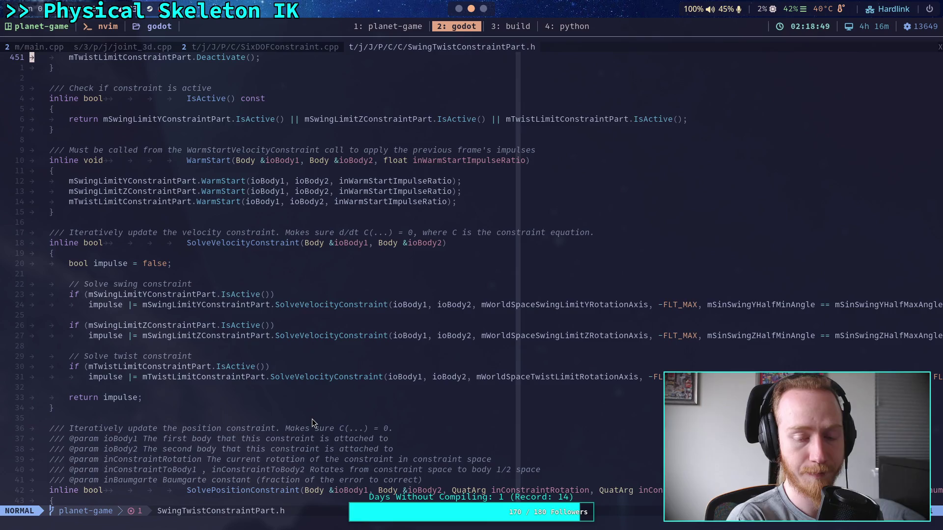
{"action": "scroll", "coordinate": [311, 419], "scroll_direction": "down", "scroll_amount": 8}
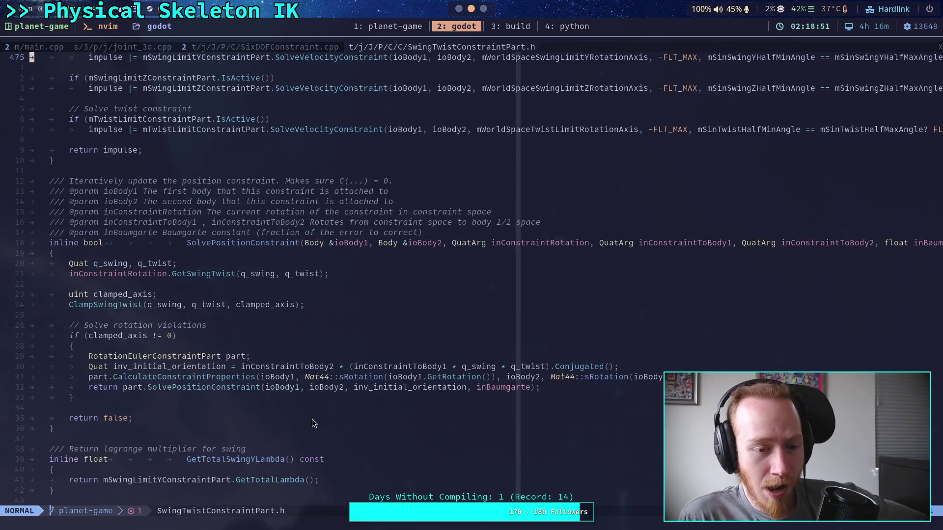
{"action": "scroll", "coordinate": [311, 419], "scroll_direction": "down", "scroll_amount": 5}
{"action": "scroll", "coordinate": [313, 422], "scroll_direction": "down", "scroll_amount": 8}
{"action": "scroll", "coordinate": [312, 422], "scroll_direction": "up", "scroll_amount": 19}
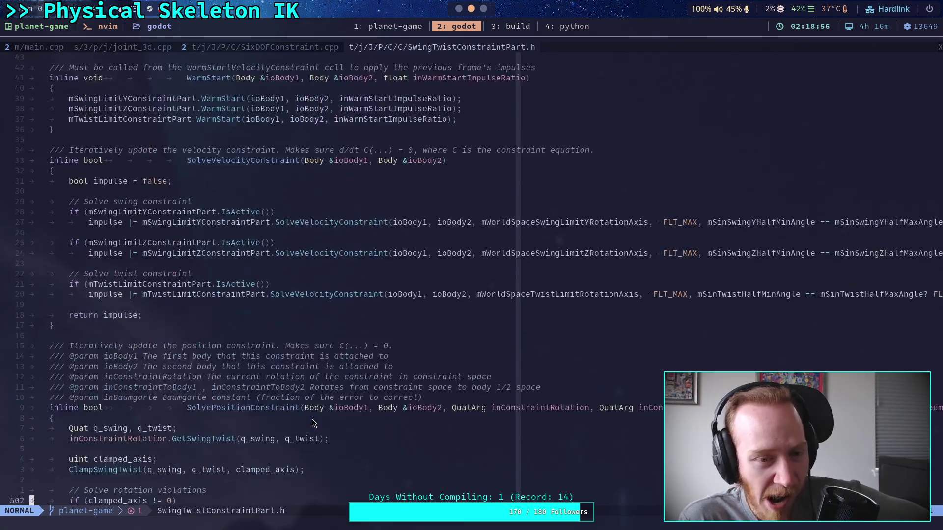
{"action": "scroll", "coordinate": [313, 424], "scroll_direction": "up", "scroll_amount": 5}
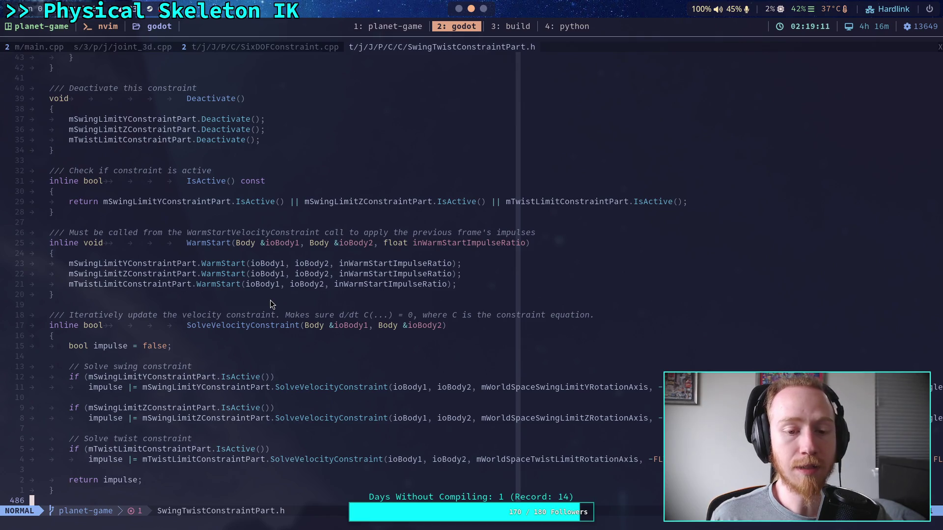
{"action": "key", "text": "ctrl+o"}
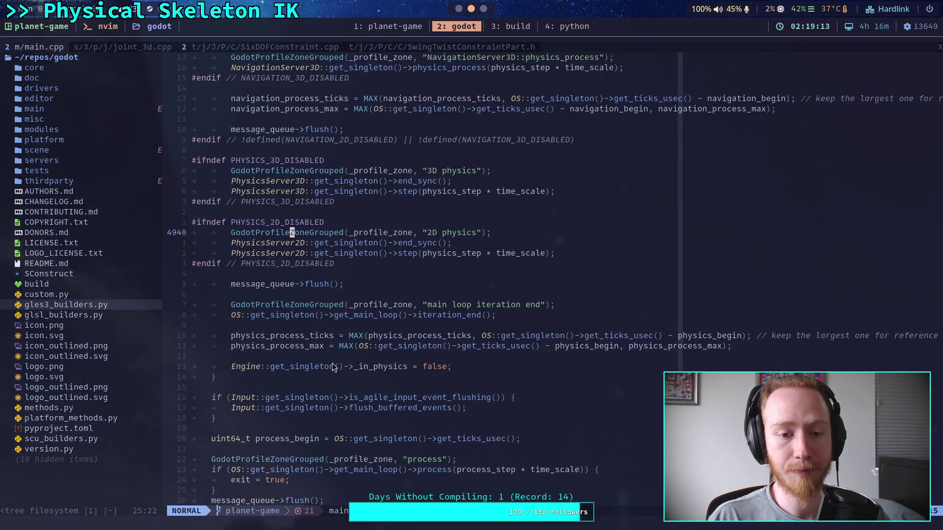
- Open icon.png from the tree, then find 'physics_ser' and open jolt_physics_server_3d.cpp
{"action": "left_click", "coordinate": [118, 329]}
{"action": "key", "text": "Return"}
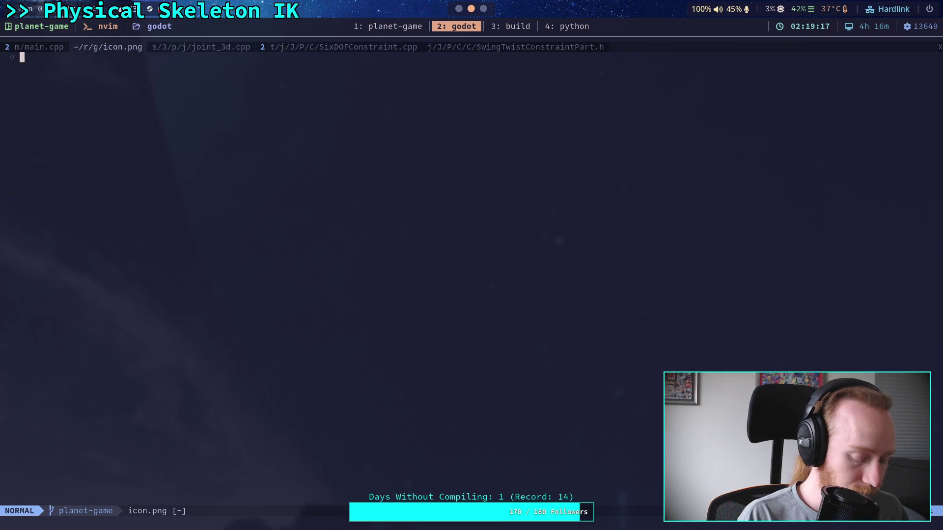
{"action": "key", "text": "ctrl+p"}
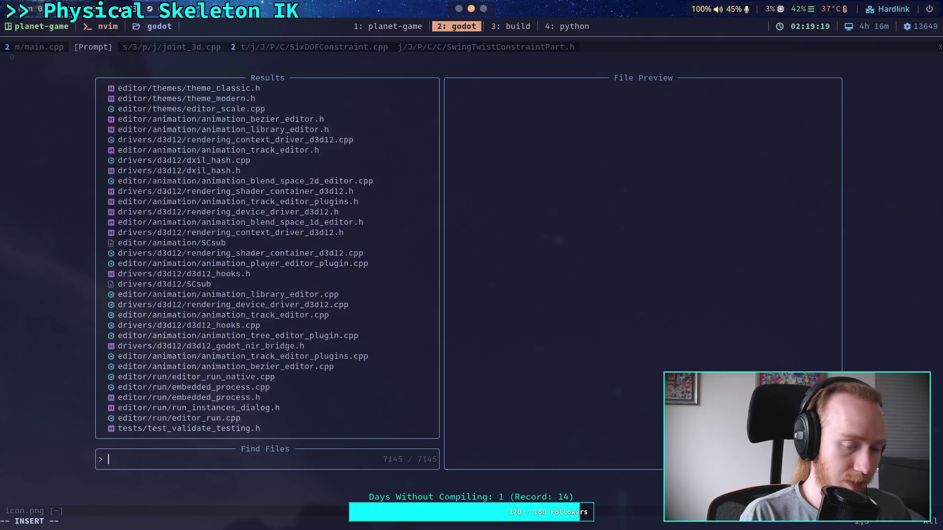
{"action": "type", "text": "physics_ser"}
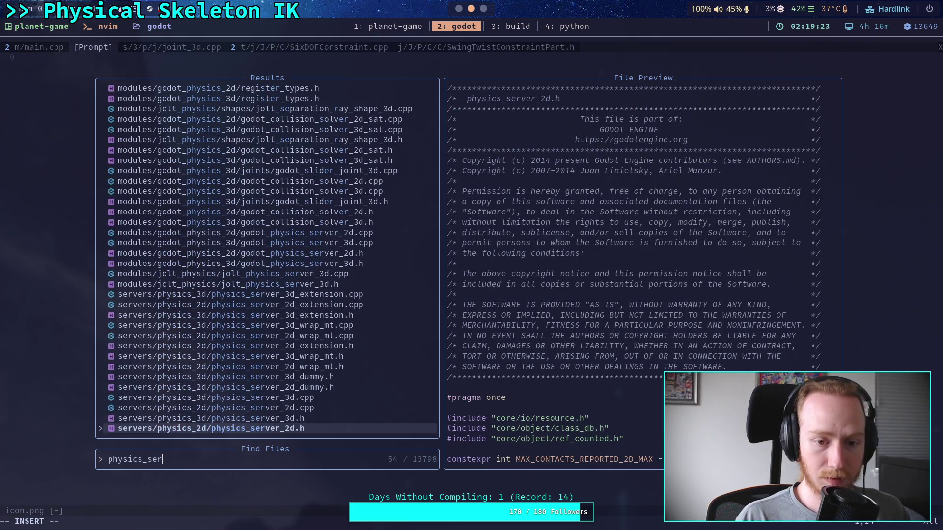
{"action": "key", "text": "Up"}
{"action": "key", "text": "Up"}
{"action": "key", "text": "Up"}
{"action": "key", "text": "Down"}
{"action": "key", "text": "Down"}
{"action": "key", "text": "Down"}
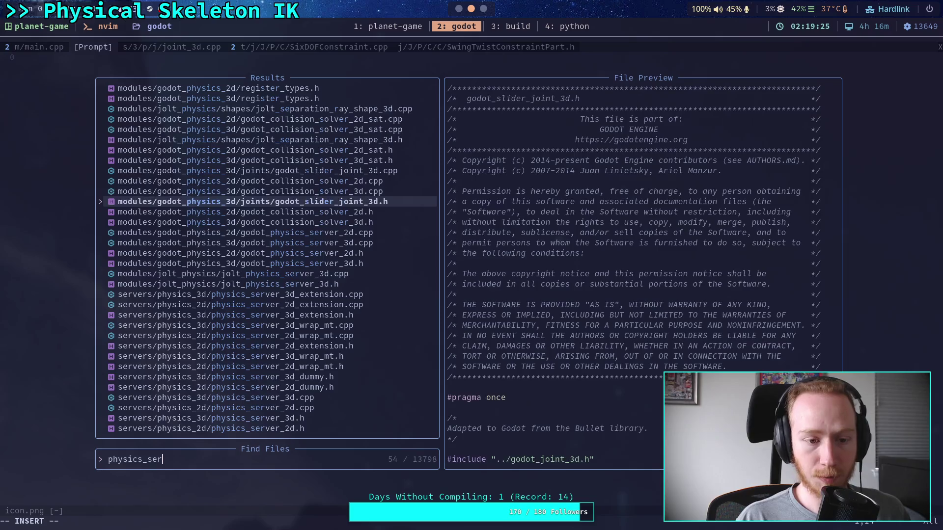
{"action": "key", "text": "Return"}
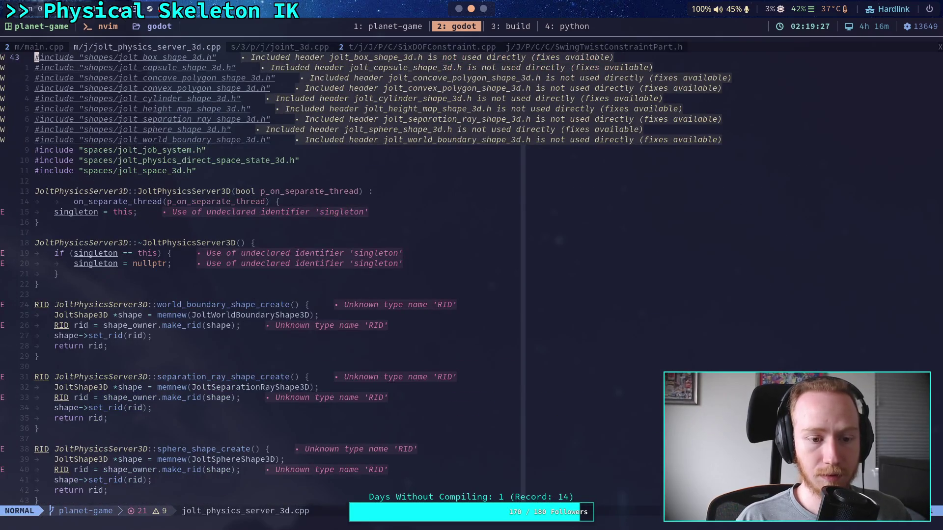
- Scroll to the pin_joint functions and start a live grep for 'JoltPhysicsSp'
{"action": "scroll", "coordinate": [265, 275], "scroll_direction": "down", "scroll_amount": 20}
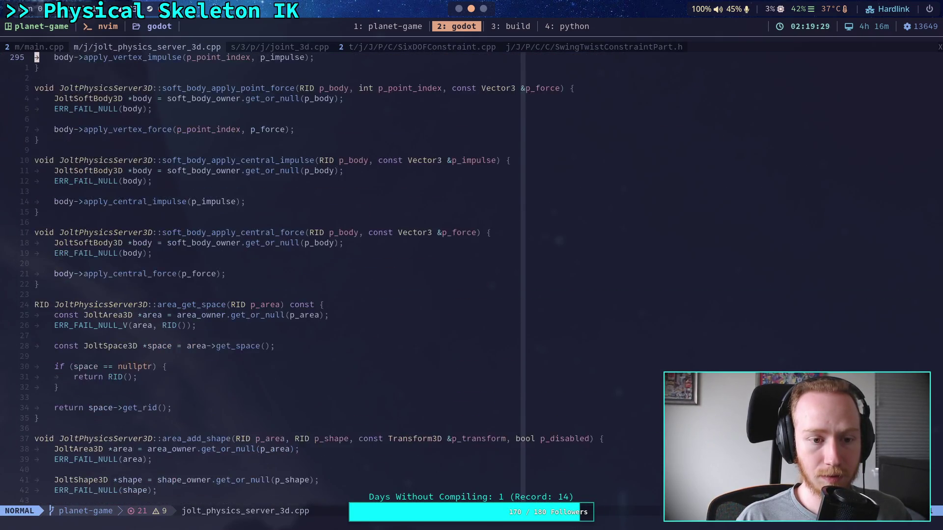
{"action": "scroll", "coordinate": [265, 275], "scroll_direction": "down", "scroll_amount": 20}
{"action": "scroll", "coordinate": [265, 275], "scroll_direction": "down", "scroll_amount": 20}
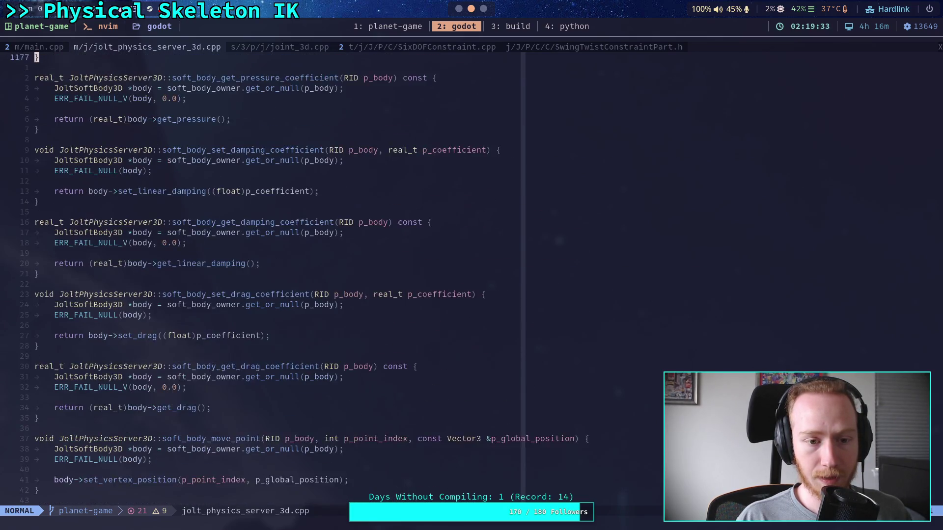
{"action": "scroll", "coordinate": [265, 275], "scroll_direction": "down", "scroll_amount": 20}
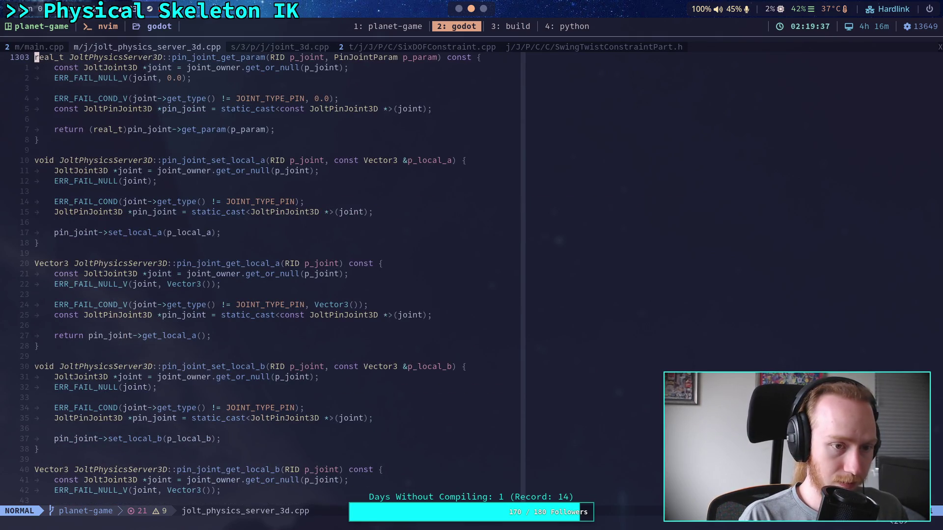
{"action": "key", "text": "space"}
{"action": "type", "text": "sgJoltPhysicsSp"}
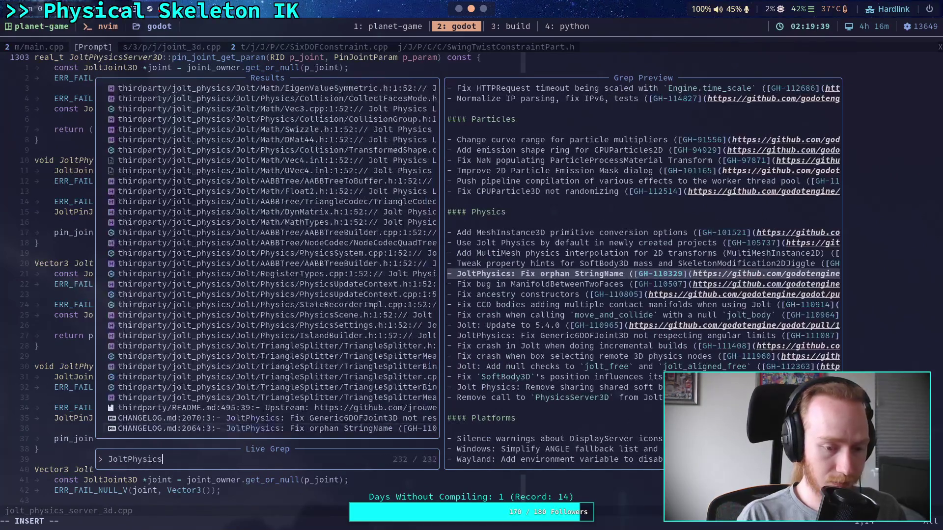
- Trim the grep to 'JoltPhysicsS' and browse matches up to jolt_physics_server_3d.cpp
{"action": "key", "text": "BackSpace"}
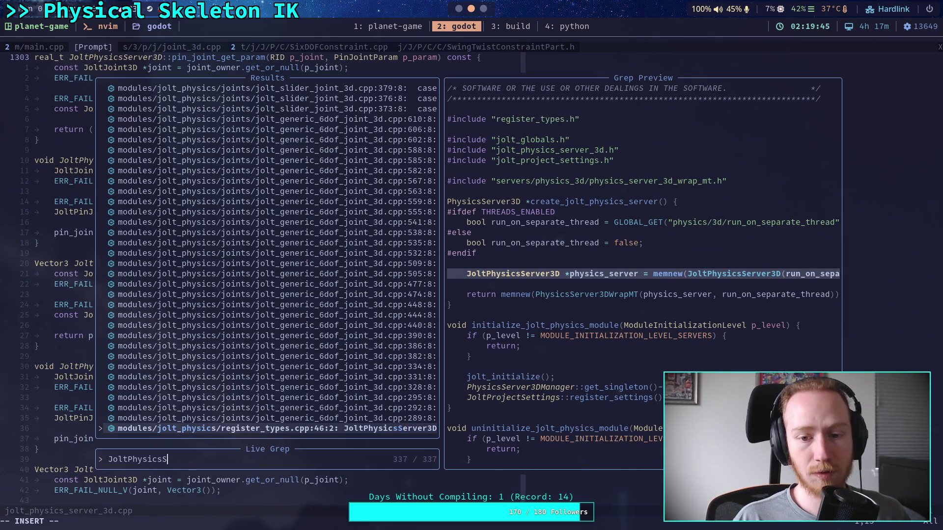
{"action": "left_click", "coordinate": [272, 418]}
{"action": "key", "text": "Up"}
{"action": "key", "text": "Up"}
{"action": "key", "text": "Up"}
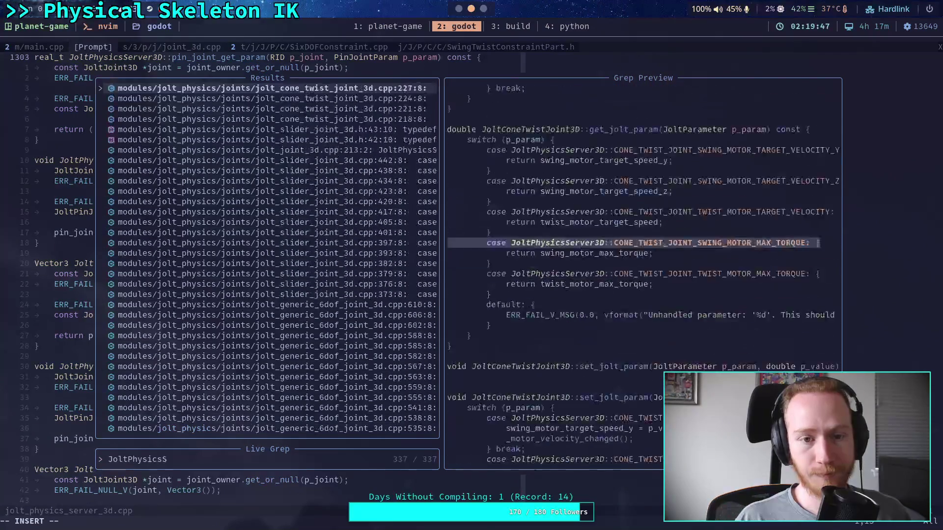
{"action": "key", "text": "Up"}
{"action": "key", "text": "Up"}
{"action": "key", "text": "Up"}
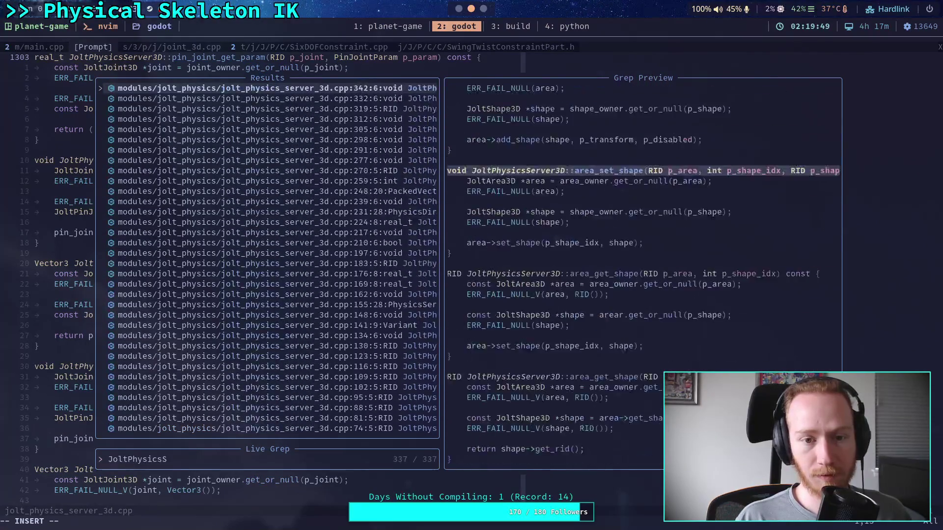
- Grep for 'JoltSpace', open jolt_space_3d.cpp at line 502, and search for 'step'
{"action": "key", "text": "BackSpace"}
{"action": "key", "text": "BackSpace"}
{"action": "key", "text": "BackSpace"}
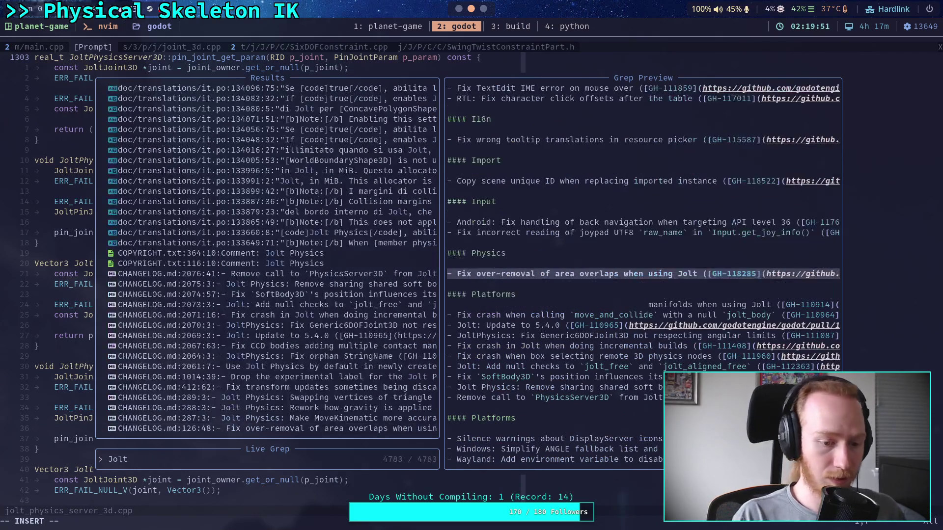
{"action": "type", "text": "Space"}
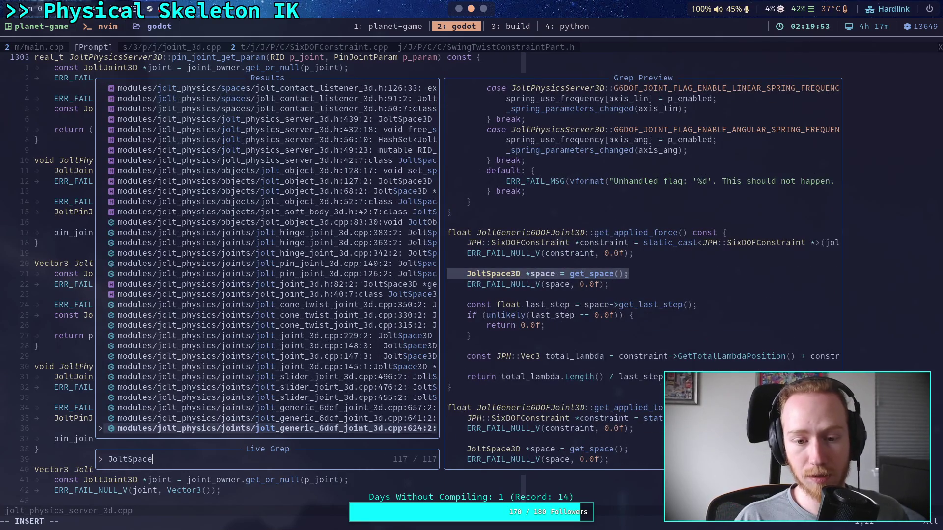
{"action": "key", "text": "Up"}
{"action": "key", "text": "Up"}
{"action": "key", "text": "Up"}
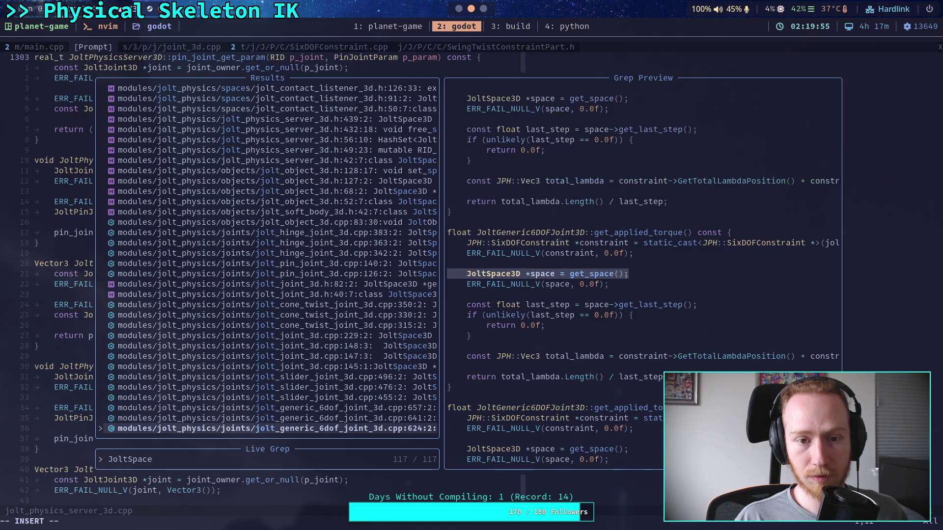
{"action": "key", "text": "Up"}
{"action": "key", "text": "Up"}
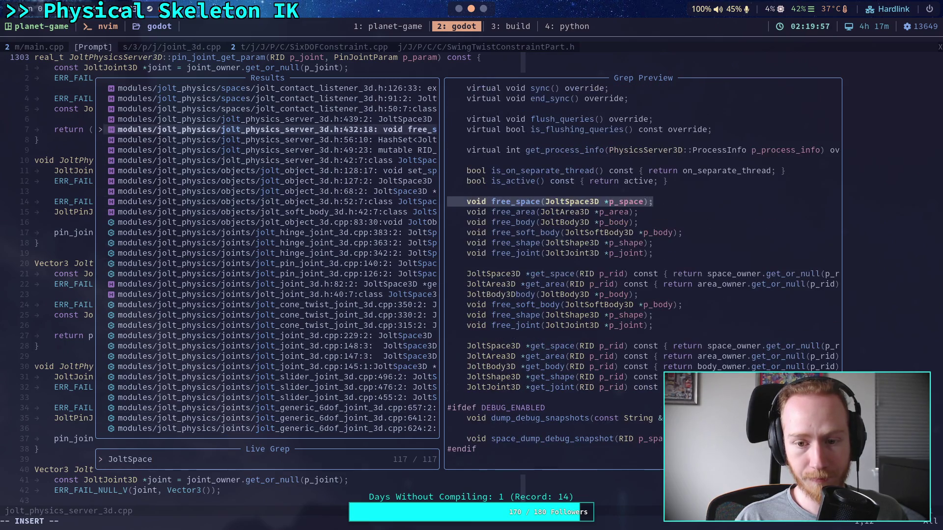
{"action": "key", "text": "Up"}
{"action": "key", "text": "Up"}
{"action": "key", "text": "Up"}
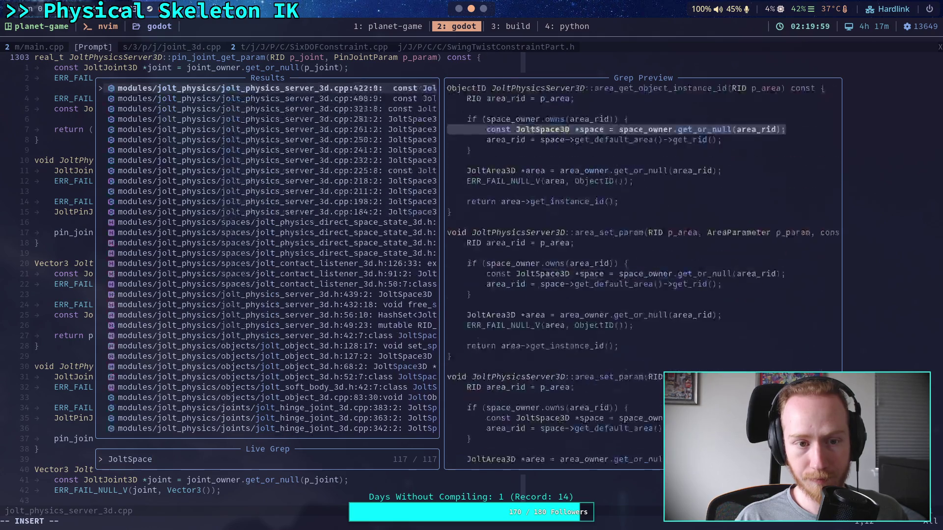
{"action": "key", "text": "Up"}
{"action": "key", "text": "Up"}
{"action": "key", "text": "Up"}
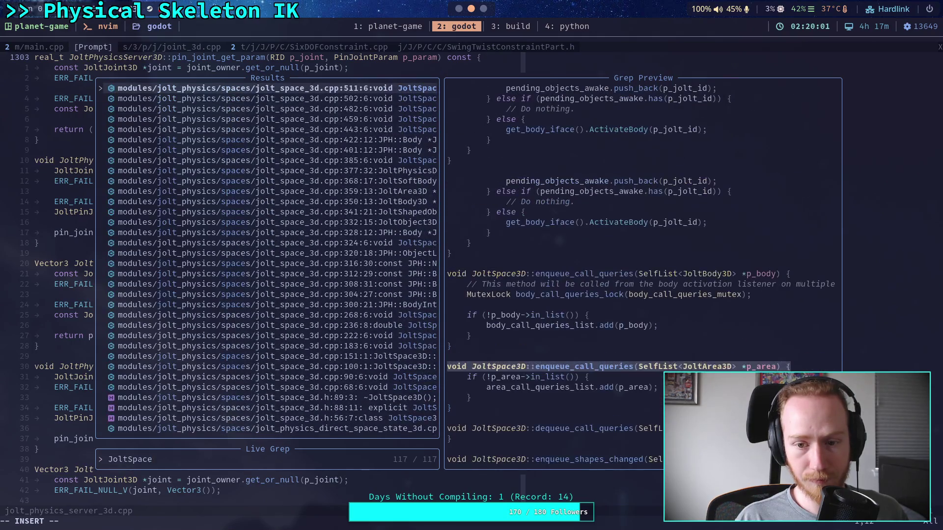
{"action": "key", "text": "Return"}
{"action": "type", "text": "/step"}
{"action": "key", "text": "Return"}
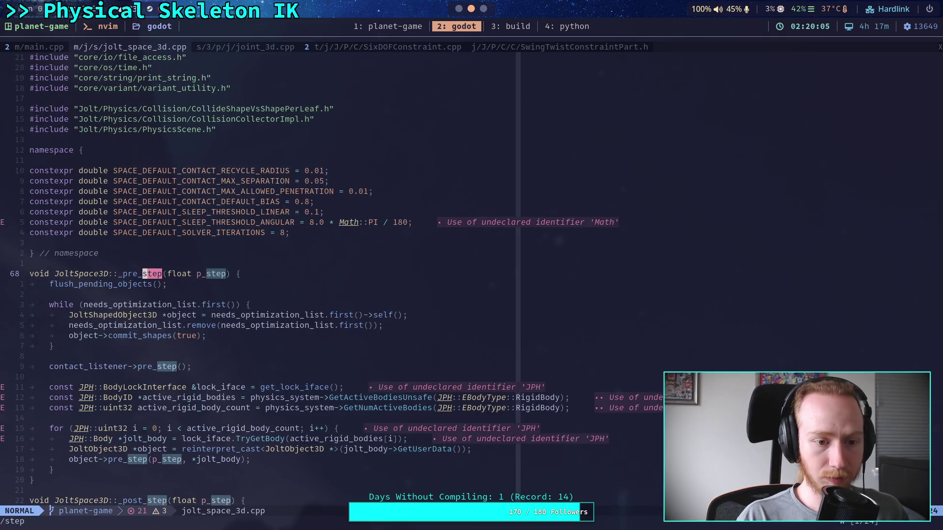
- Page through jolt_space_3d.cpp from _post_step down and back to the step function
{"action": "key", "text": "ctrl+f"}
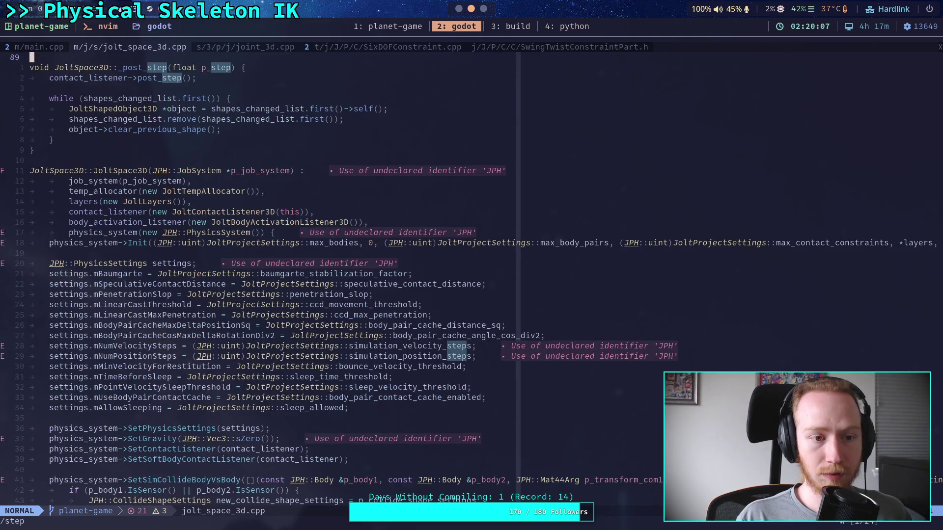
{"action": "key", "text": "ctrl+f"}
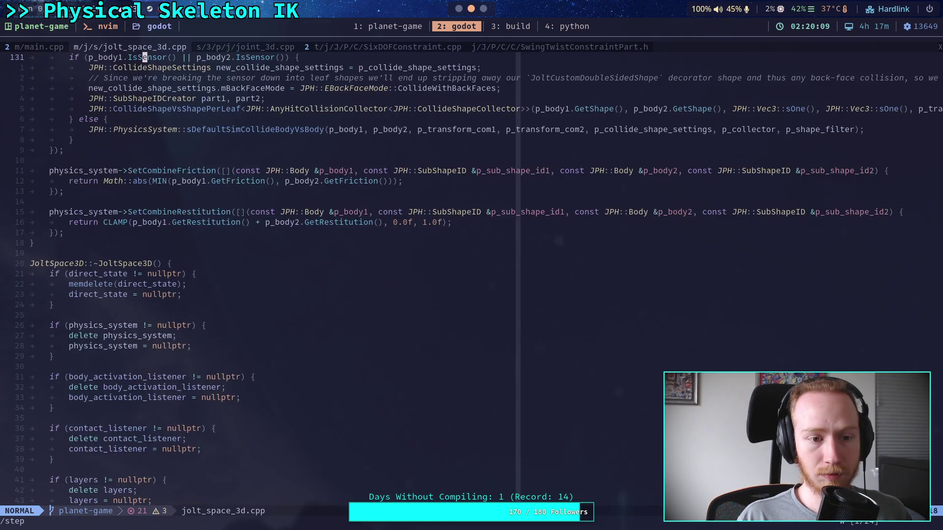
{"action": "key", "text": "ctrl+f"}
{"action": "key", "text": "ctrl+f"}
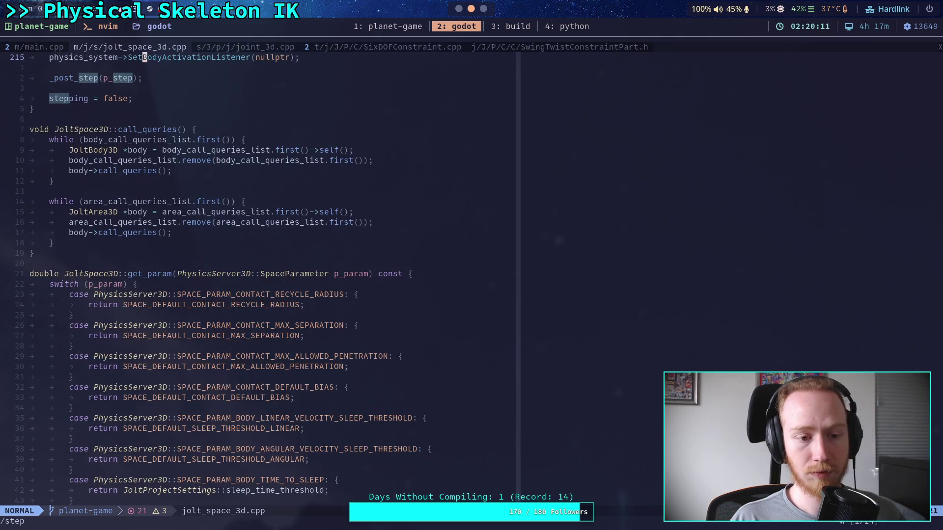
{"action": "key", "text": "ctrl+b"}
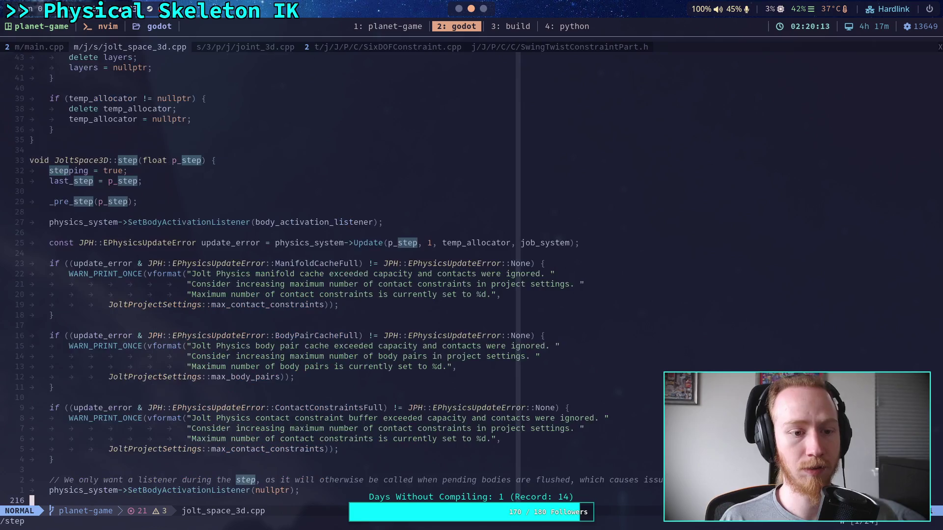
- Read the step function and destructor lines, then return to main.cpp with the file tree
{"action": "key", "text": "j"}
{"action": "key", "text": "j"}
{"action": "key", "text": "j"}
{"action": "key", "text": "j"}
{"action": "key", "text": "k"}
{"action": "key", "text": "k"}
{"action": "key", "text": "k"}
{"action": "key", "text": "k"}
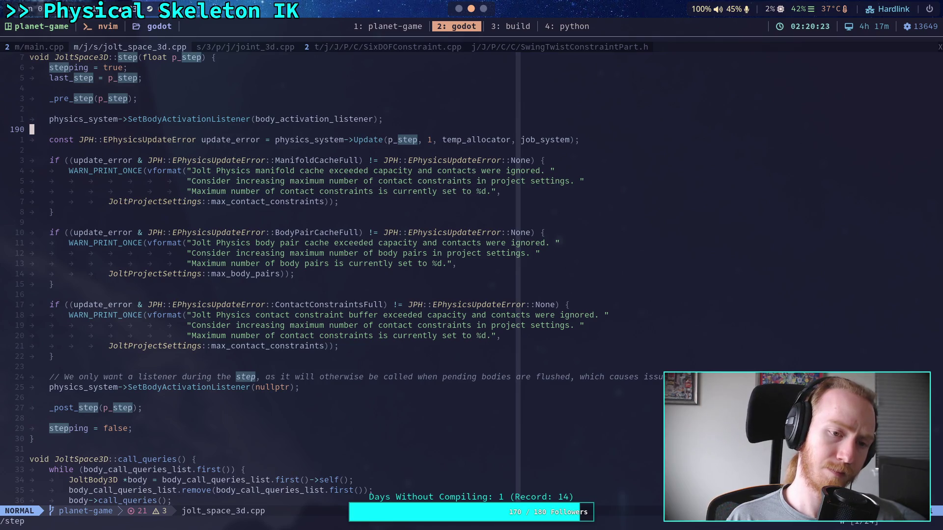
{"action": "key", "text": "k"}
{"action": "key", "text": "k"}
{"action": "key", "text": "k"}
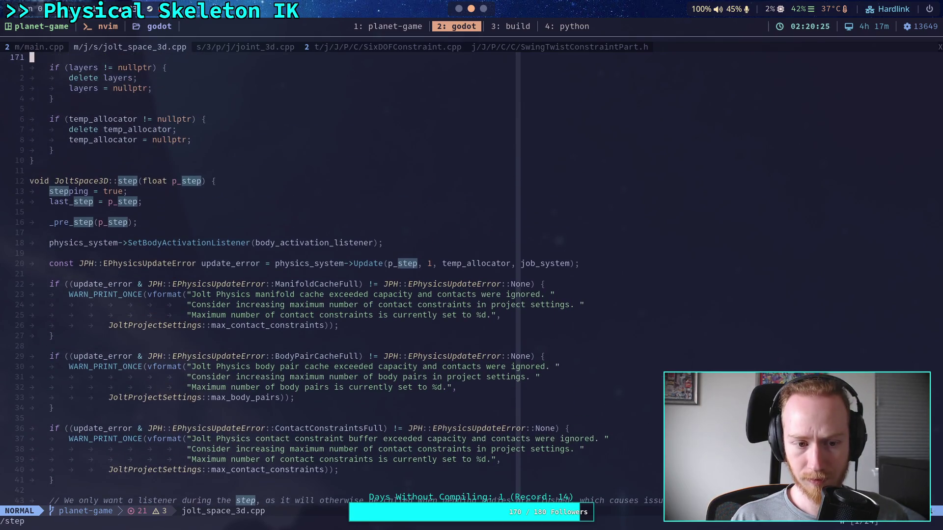
{"action": "key", "text": "k"}
{"action": "key", "text": "k"}
{"action": "key", "text": "k"}
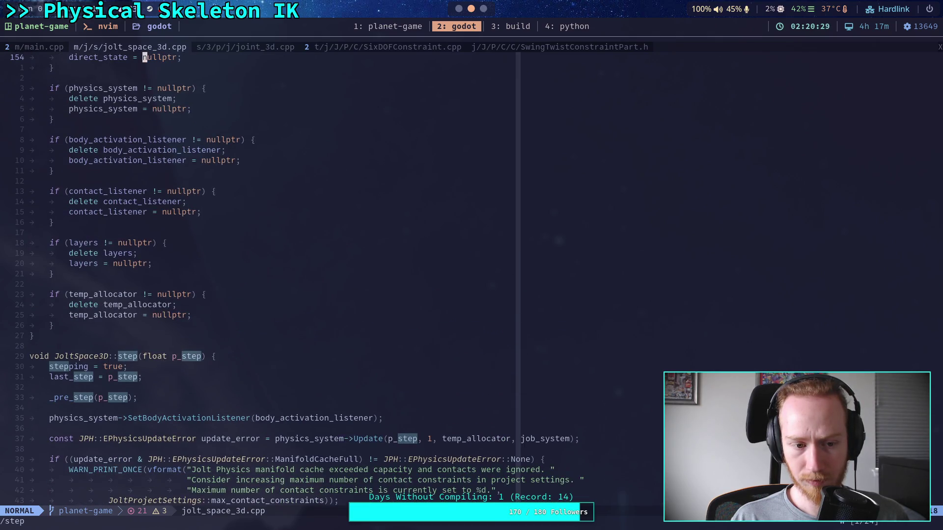
{"action": "key", "text": "k"}
{"action": "key", "text": "k"}
{"action": "key", "text": "k"}
{"action": "key", "text": "j"}
{"action": "key", "text": "j"}
{"action": "key", "text": "j"}
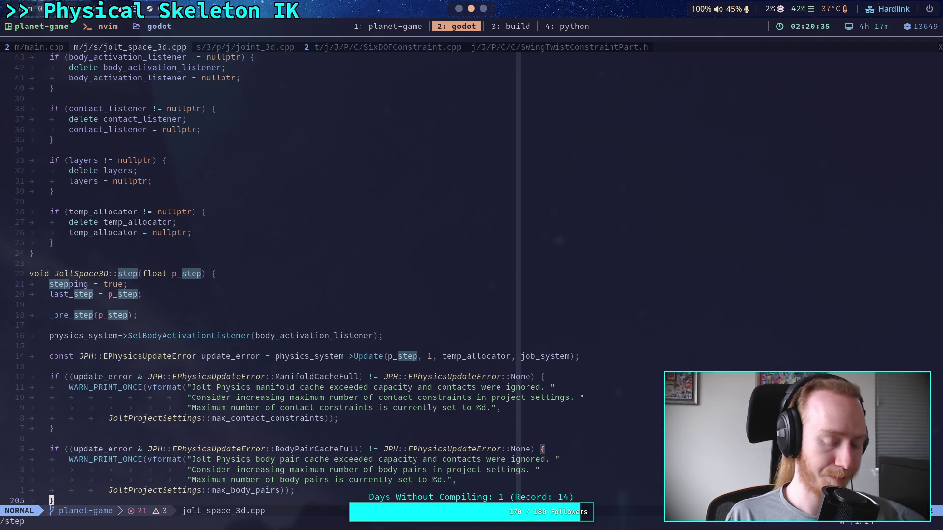
{"action": "key", "text": "ctrl+o"}
{"action": "scroll", "coordinate": [422, 275], "scroll_direction": "up", "scroll_amount": 10}
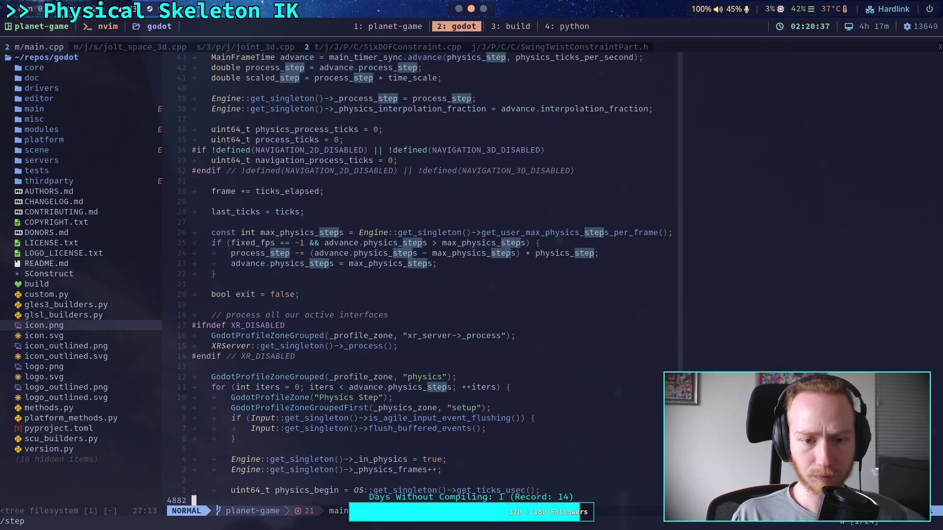
{"action": "key", "text": "k"}
{"action": "key", "text": "k"}
{"action": "key", "text": "k"}
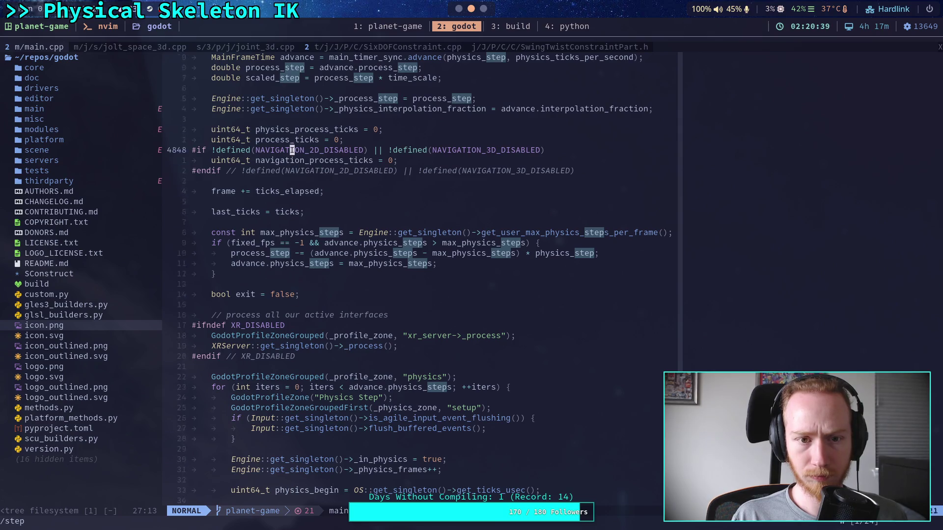
{"action": "key", "text": "k"}
{"action": "key", "text": "k"}
{"action": "key", "text": "k"}
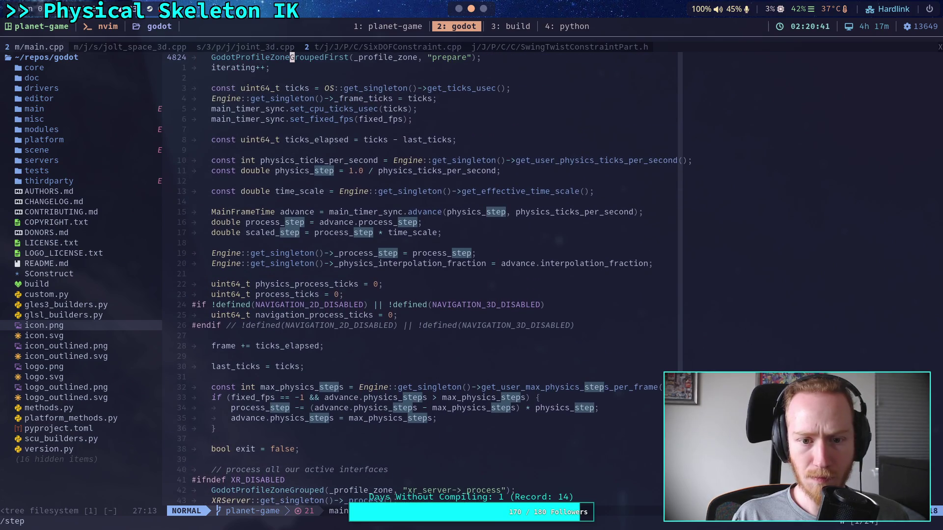
{"action": "key", "text": "k"}
{"action": "key", "text": "k"}
{"action": "key", "text": "k"}
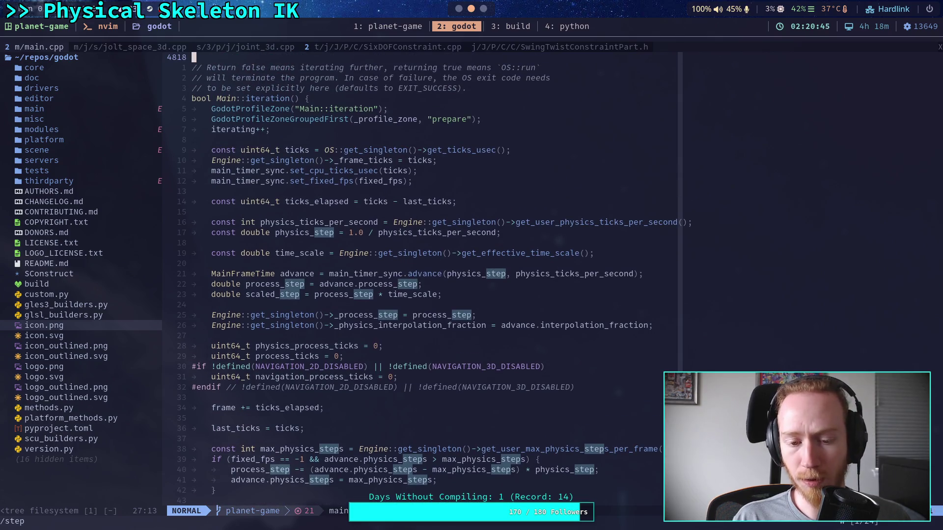
{"action": "key", "text": "j"}
{"action": "key", "text": "j"}
{"action": "key", "text": "j"}
{"action": "key", "text": "j"}
{"action": "key", "text": "j"}
{"action": "key", "text": "j"}
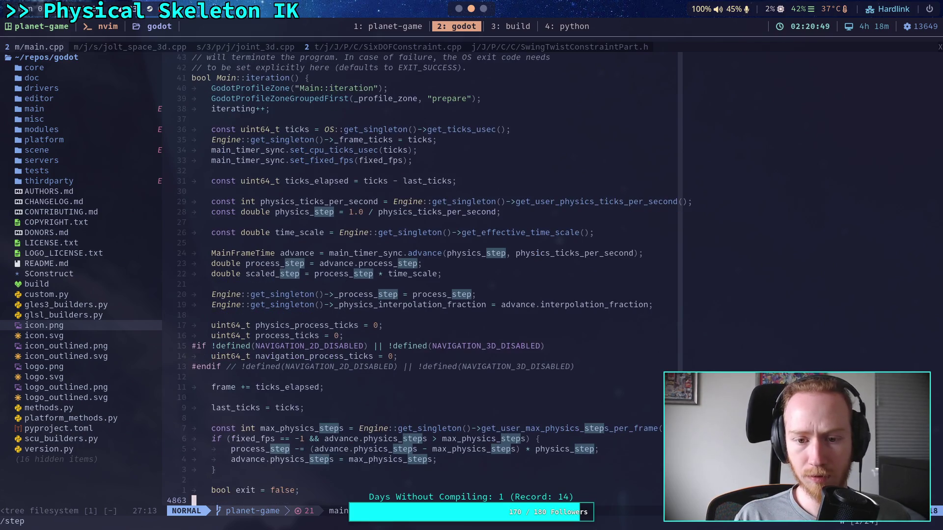
{"action": "key", "text": "j"}
{"action": "key", "text": "j"}
{"action": "key", "text": "j"}
{"action": "key", "text": "j"}
{"action": "key", "text": "j"}
{"action": "key", "text": "j"}
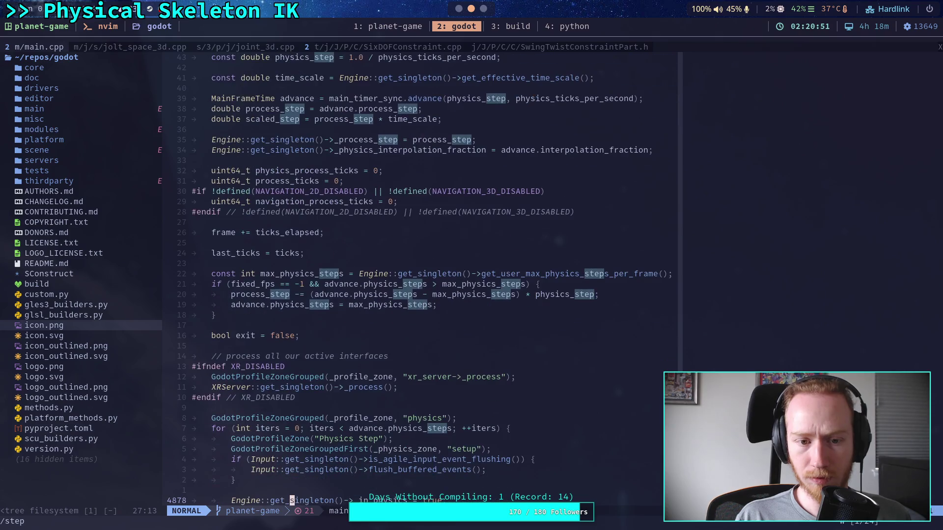
{"action": "key", "text": "j"}
{"action": "key", "text": "j"}
{"action": "key", "text": "j"}
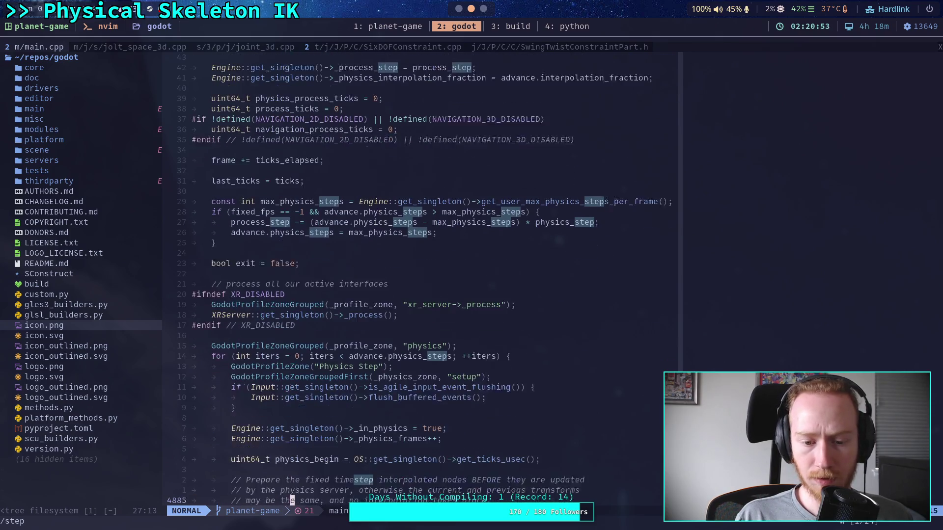
{"action": "key", "text": "j"}
{"action": "key", "text": "j"}
{"action": "key", "text": "j"}
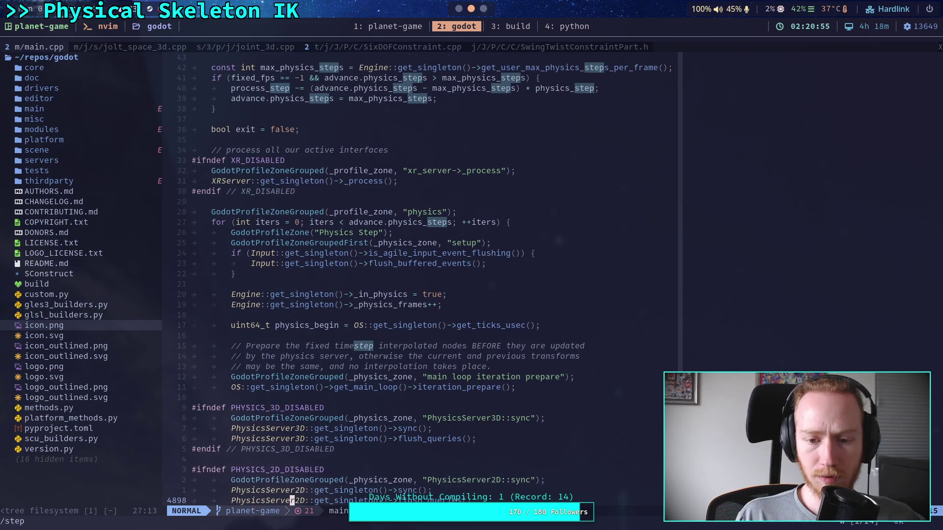
{"action": "key", "text": "j"}
{"action": "key", "text": "j"}
{"action": "key", "text": "j"}
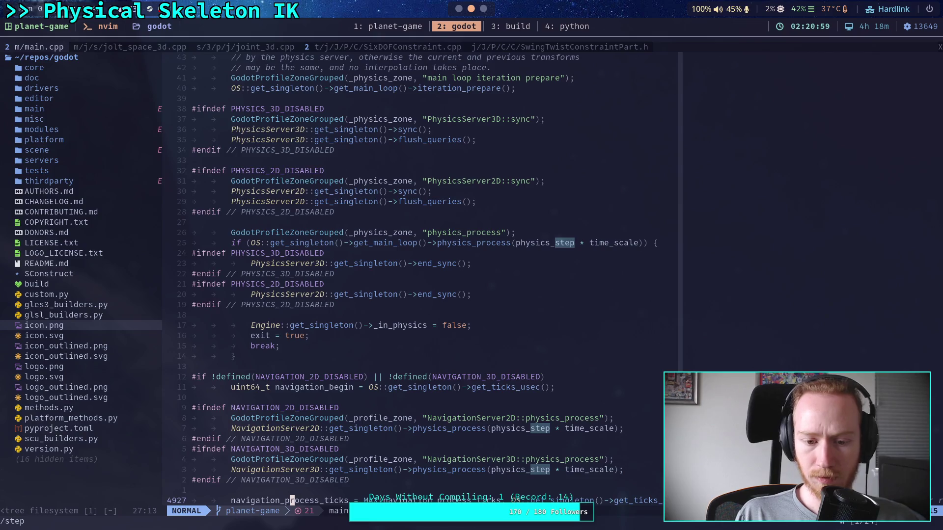
{"action": "key", "text": "j"}
{"action": "key", "text": "j"}
{"action": "key", "text": "j"}
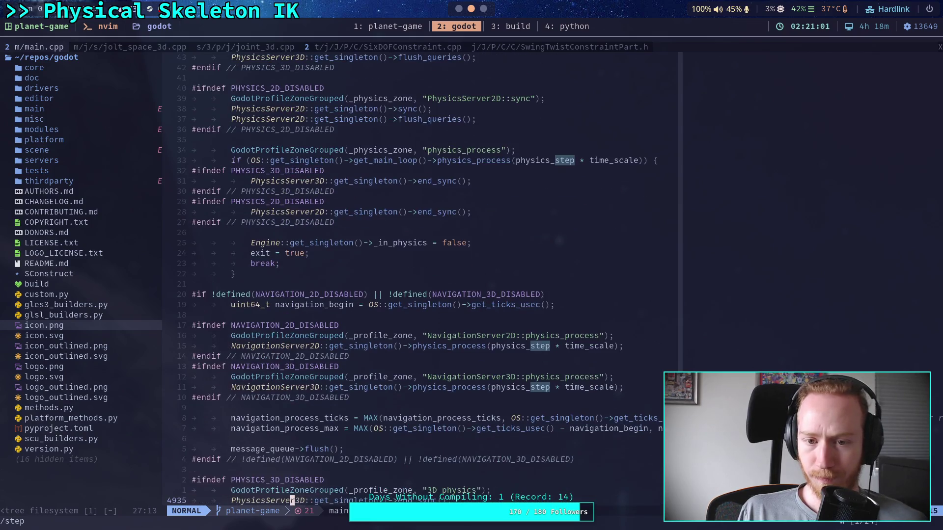
{"action": "key", "text": "j"}
{"action": "key", "text": "j"}
{"action": "key", "text": "j"}
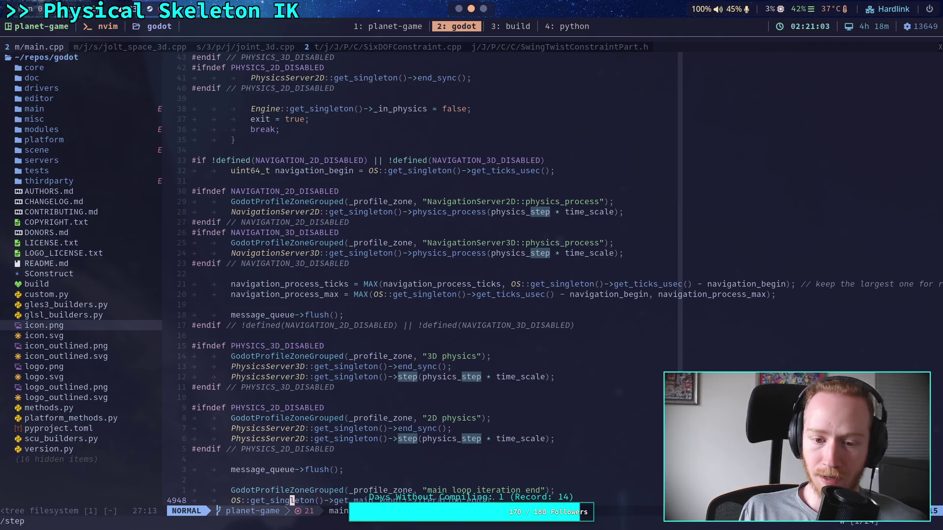
{"action": "key", "text": "j"}
{"action": "key", "text": "j"}
{"action": "key", "text": "j"}
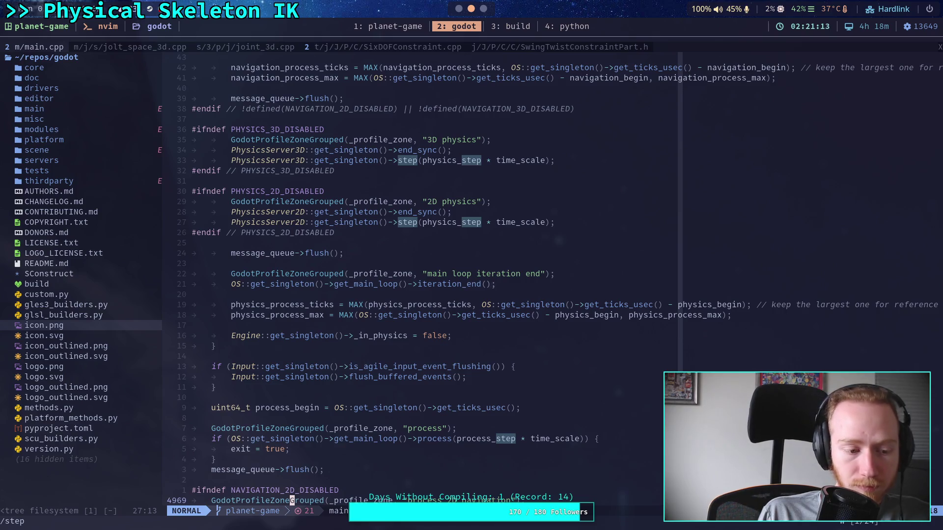
{"action": "scroll", "coordinate": [423, 275], "scroll_direction": "up", "scroll_amount": 14}
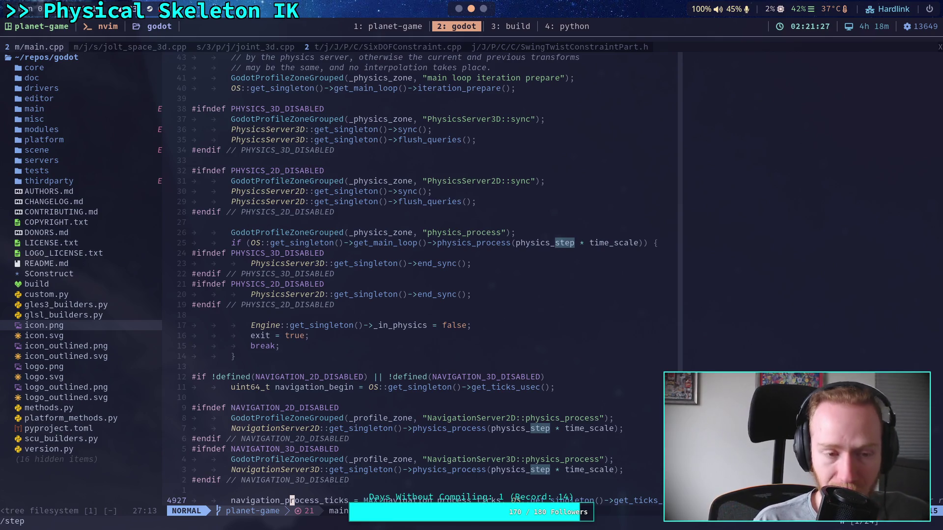
- Return to jolt_space_3d.cpp and place the caret in the body pair warning text
{"action": "left_click", "coordinate": [163, 56]}
{"action": "left_click", "coordinate": [168, 48]}
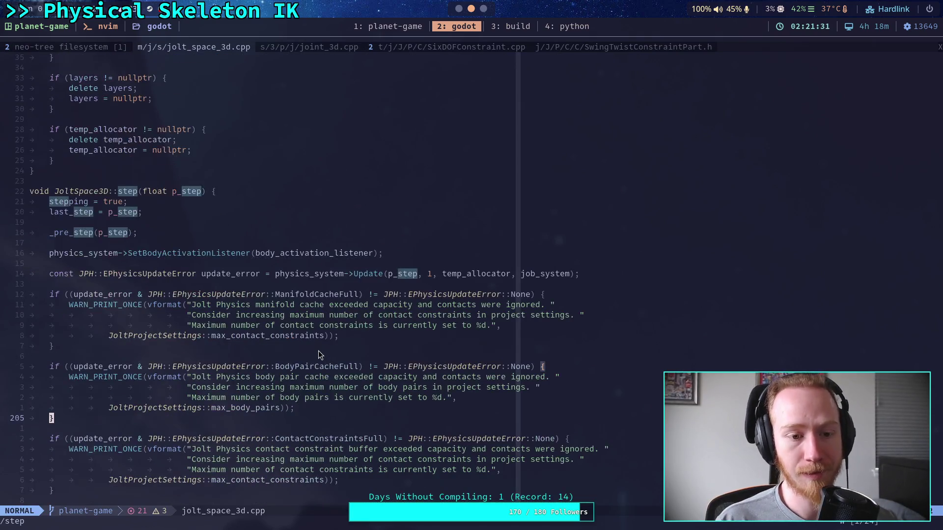
{"action": "scroll", "coordinate": [318, 355], "scroll_direction": "down", "scroll_amount": 5}
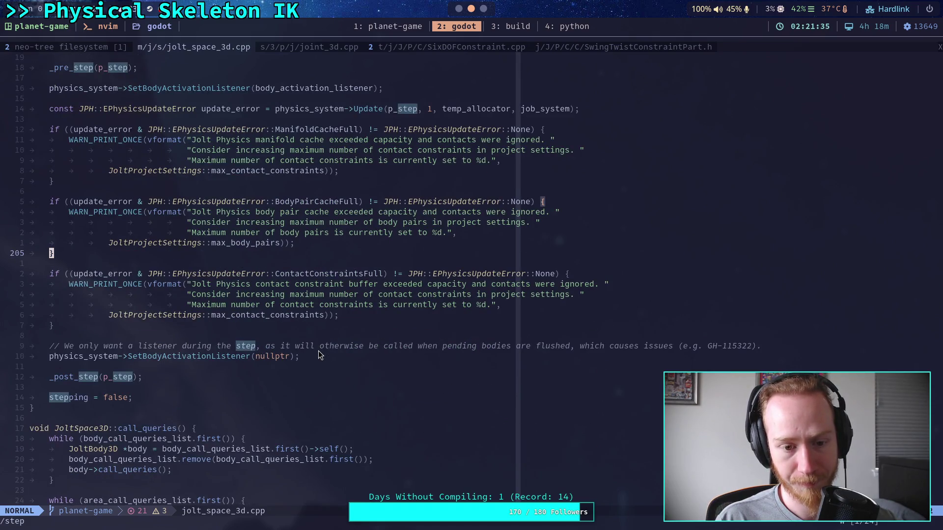
{"action": "scroll", "coordinate": [318, 351], "scroll_direction": "up", "scroll_amount": 3}
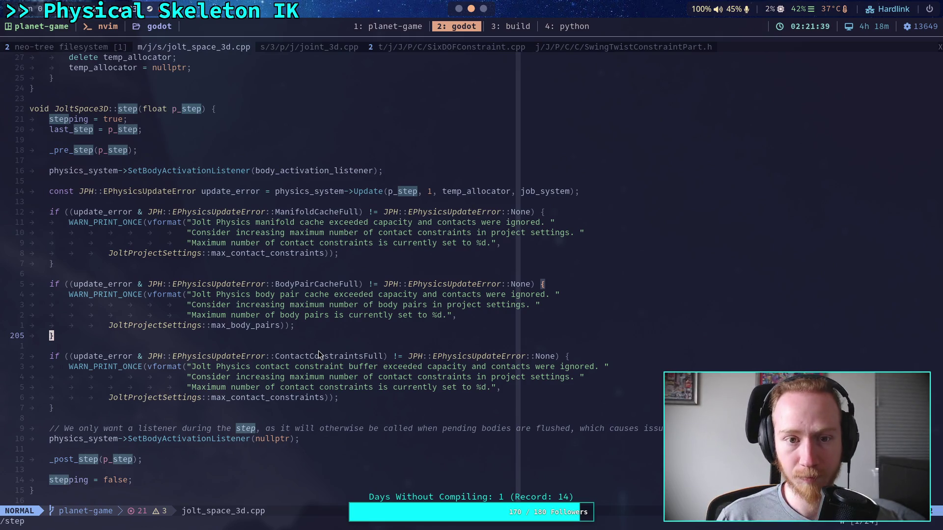
{"action": "left_click", "coordinate": [362, 233]}
- Open the build shell script from the file tree
{"action": "key", "text": "space"}
{"action": "key", "text": "e"}
{"action": "key", "text": "Return"}
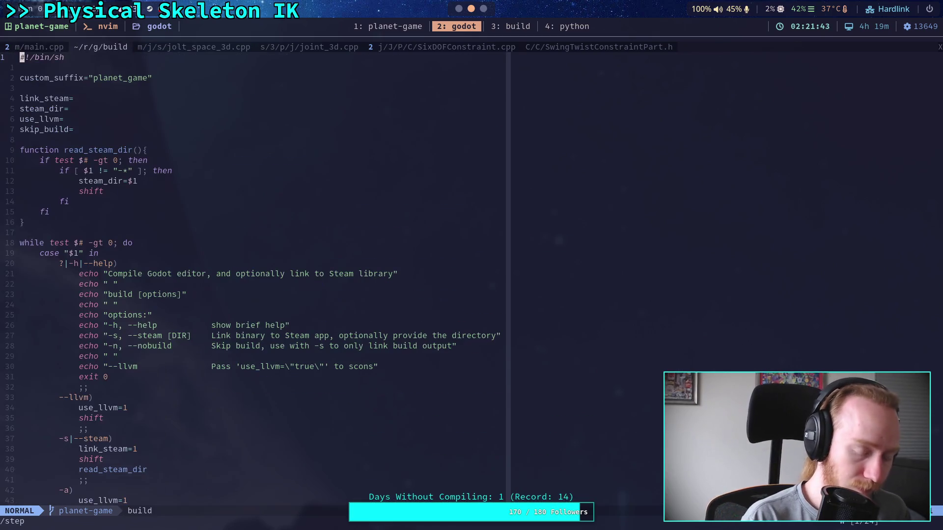
- Browse 'PhysicsServer' file matches, close the finder without opening any, and run :Neotree
{"action": "key", "text": "space"}
{"action": "key", "text": "f"}
{"action": "key", "text": "f"}
{"action": "type", "text": "PhysicsServ"}
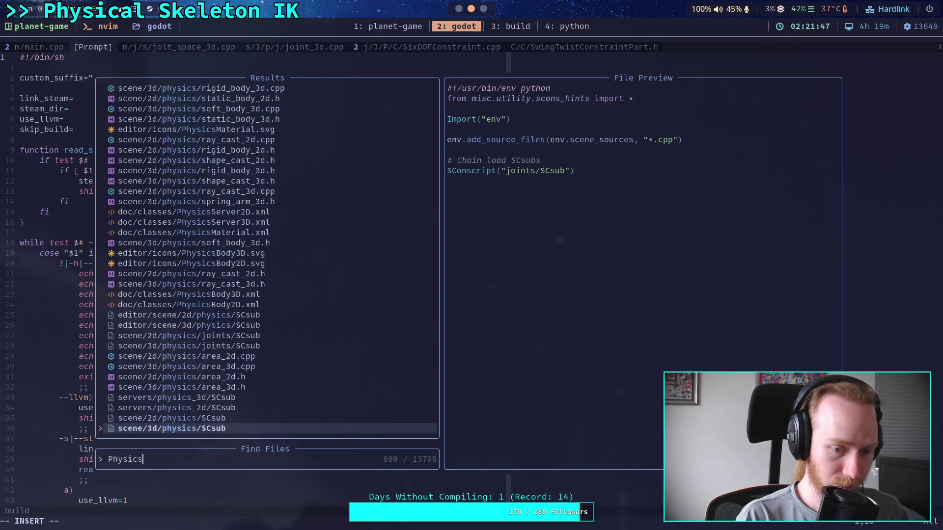
{"action": "type", "text": "er"}
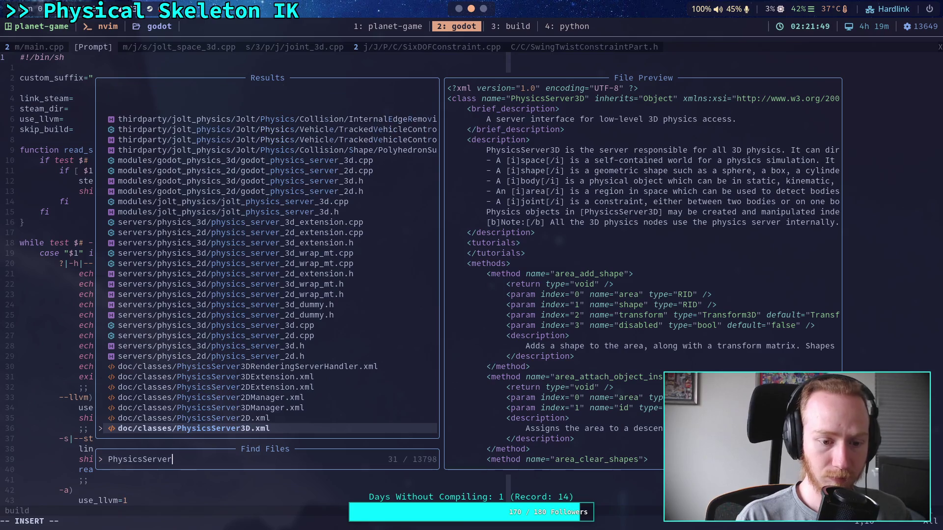
{"action": "key", "text": "Up"}
{"action": "key", "text": "Up"}
{"action": "key", "text": "Up"}
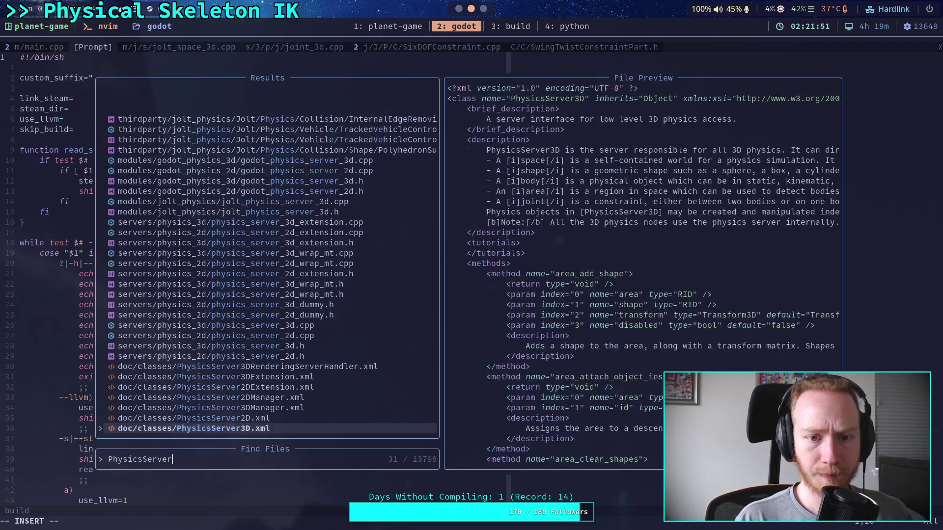
{"action": "key", "text": "Down"}
{"action": "key", "text": "Escape"}
{"action": "key", "text": "Escape"}
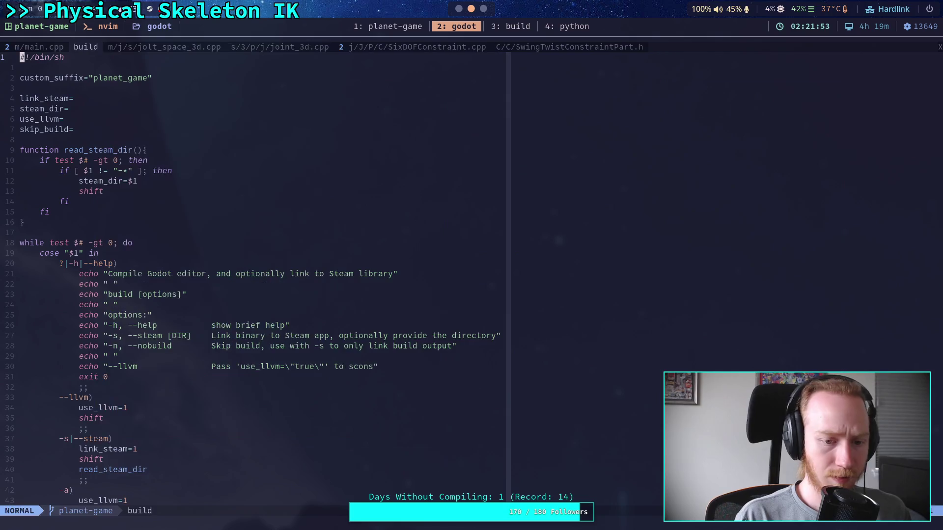
{"action": "type", "text": ":Neotree"}
{"action": "key", "text": "Return"}
- Expand thirdparty/jolt_physics/Jolt/Physics in Neo-tree and open PhysicsSystem.cpp
{"action": "key", "text": "j"}
{"action": "key", "text": "j"}
{"action": "key", "text": "j"}
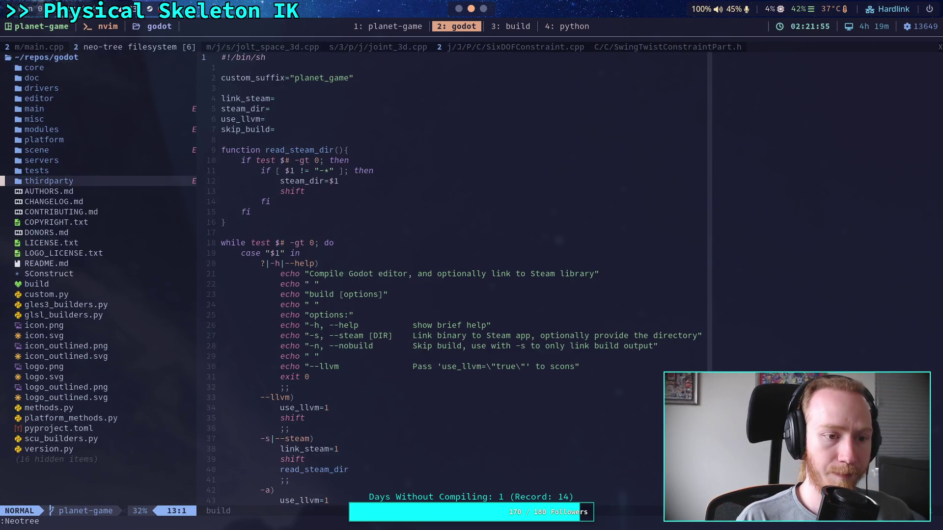
{"action": "key", "text": "Return"}
{"action": "key", "text": "j"}
{"action": "key", "text": "j"}
{"action": "key", "text": "j"}
{"action": "key", "text": "j"}
{"action": "key", "text": "Return"}
{"action": "key", "text": "j"}
{"action": "key", "text": "Return"}
{"action": "key", "text": "j"}
{"action": "key", "text": "j"}
{"action": "key", "text": "j"}
{"action": "key", "text": "j"}
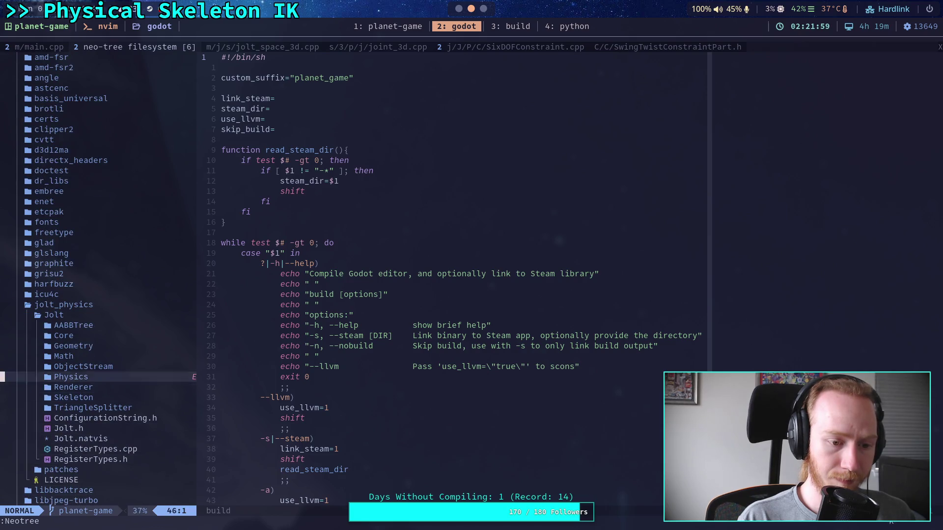
{"action": "key", "text": "Return"}
{"action": "key", "text": "j"}
{"action": "key", "text": "j"}
{"action": "key", "text": "j"}
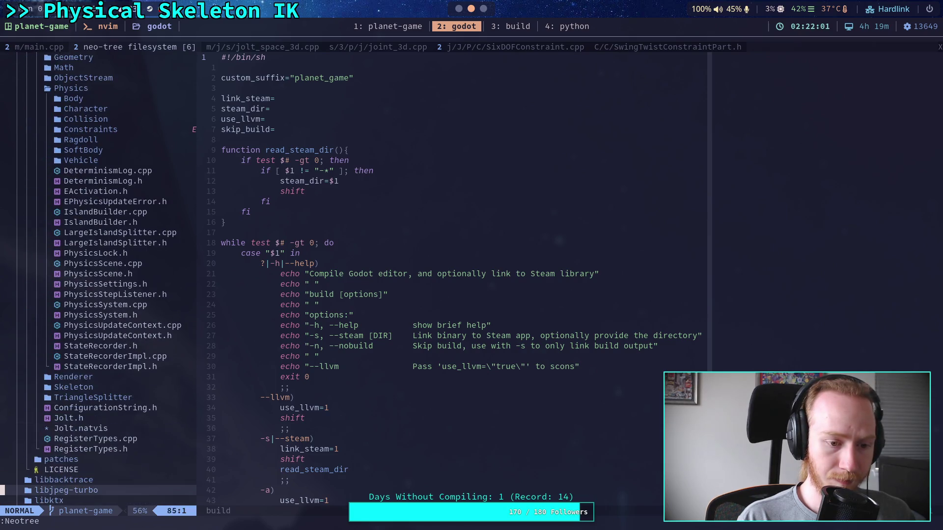
{"action": "key", "text": "k"}
{"action": "key", "text": "k"}
{"action": "key", "text": "k"}
{"action": "key", "text": "k"}
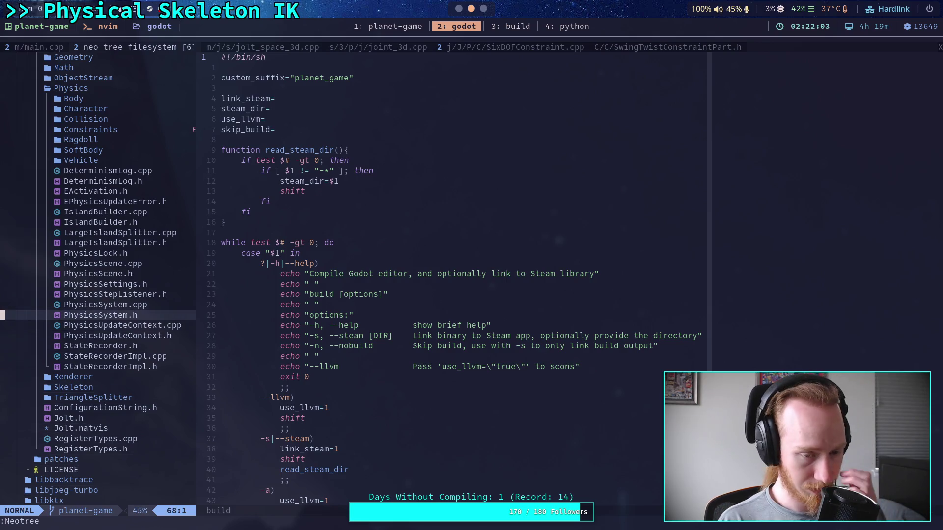
{"action": "key", "text": "k"}
{"action": "key", "text": "Return"}
- Read the warm_start_impulse_ratio code on line 167 of Update, then open PhysicsSystem.h
{"action": "scroll", "coordinate": [442, 275], "scroll_direction": "down", "scroll_amount": 20}
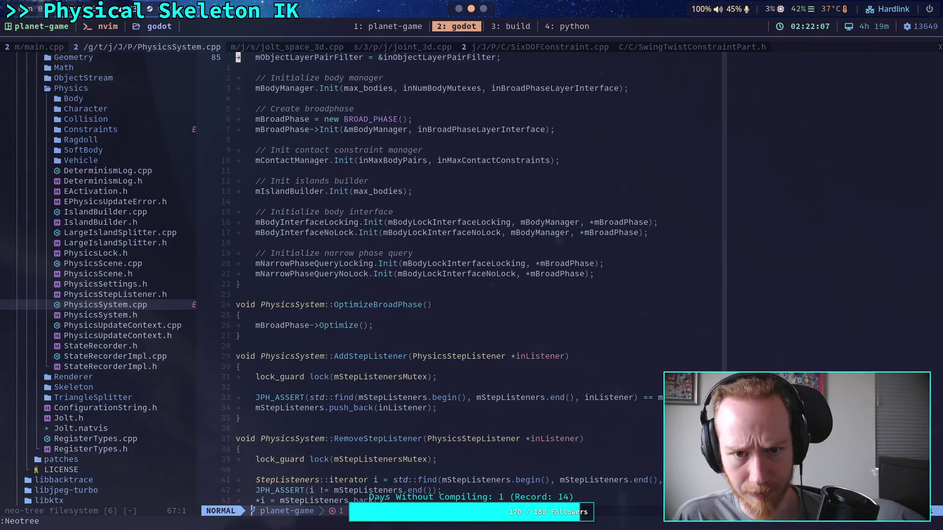
{"action": "scroll", "coordinate": [442, 275], "scroll_direction": "down", "scroll_amount": 14}
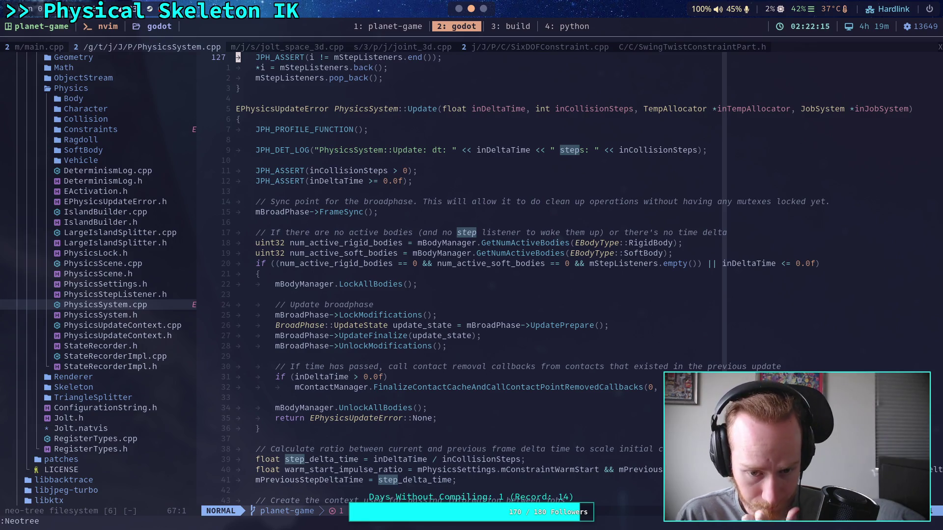
{"action": "left_click", "coordinate": [238, 140]}
{"action": "key", "text": "j"}
{"action": "key", "text": "j"}
{"action": "key", "text": "j"}
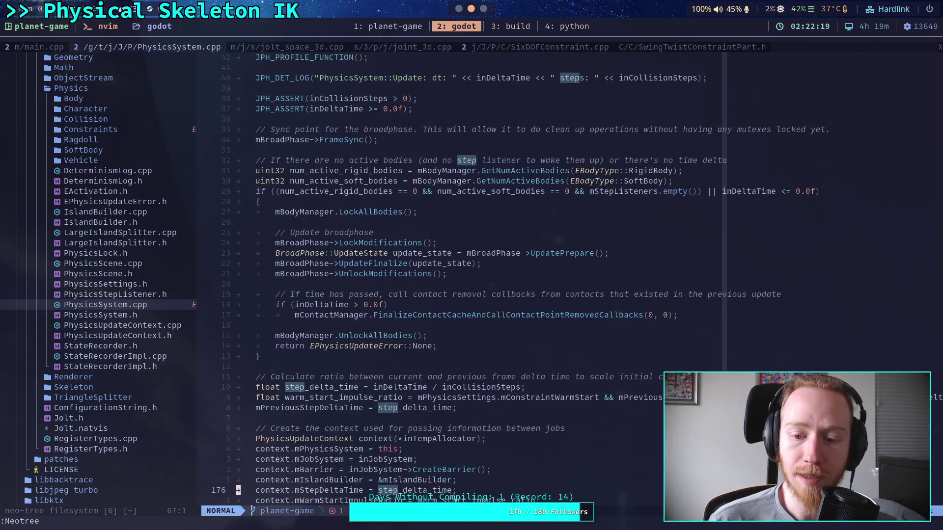
{"action": "left_click", "coordinate": [366, 397]}
{"action": "key", "text": "l"}
{"action": "key", "text": "l"}
{"action": "key", "text": "l"}
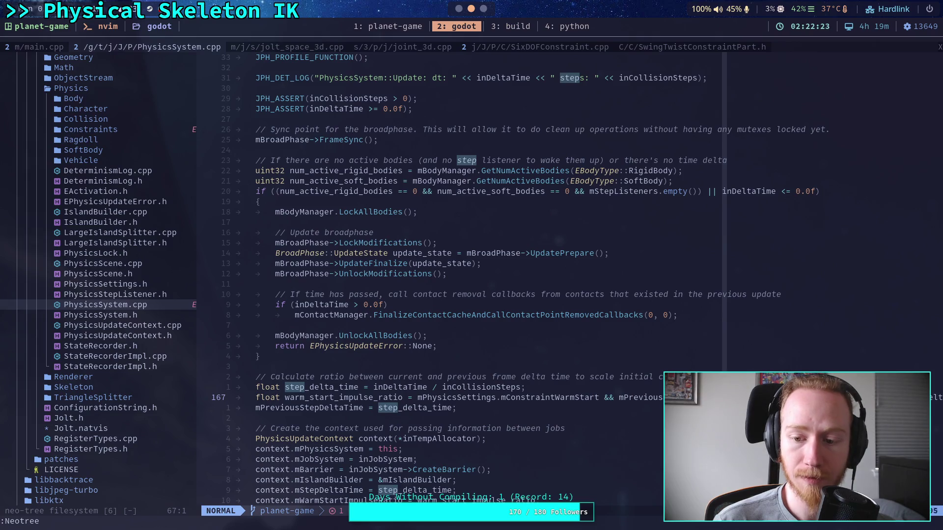
{"action": "key", "text": "l"}
{"action": "key", "text": "l"}
{"action": "key", "text": "l"}
{"action": "key", "text": "l"}
{"action": "key", "text": "l"}
{"action": "key", "text": "l"}
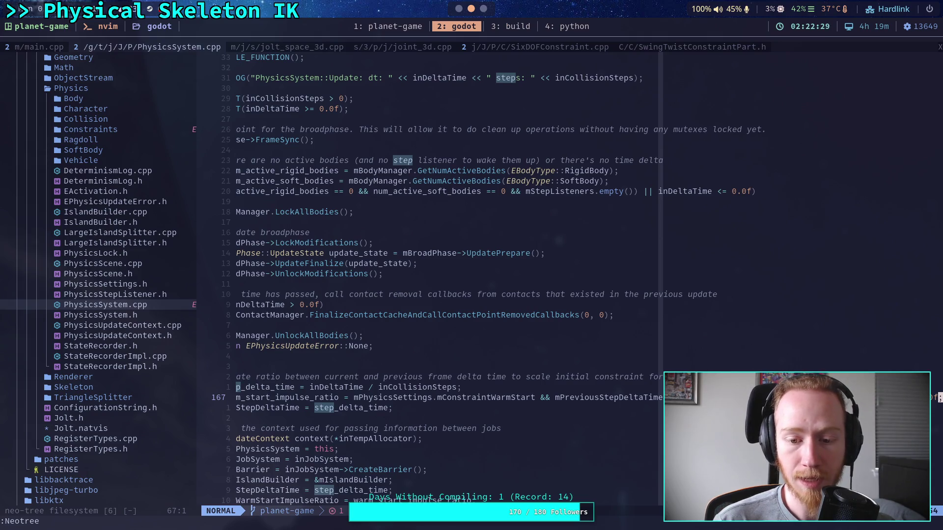
{"action": "left_click", "coordinate": [123, 318]}
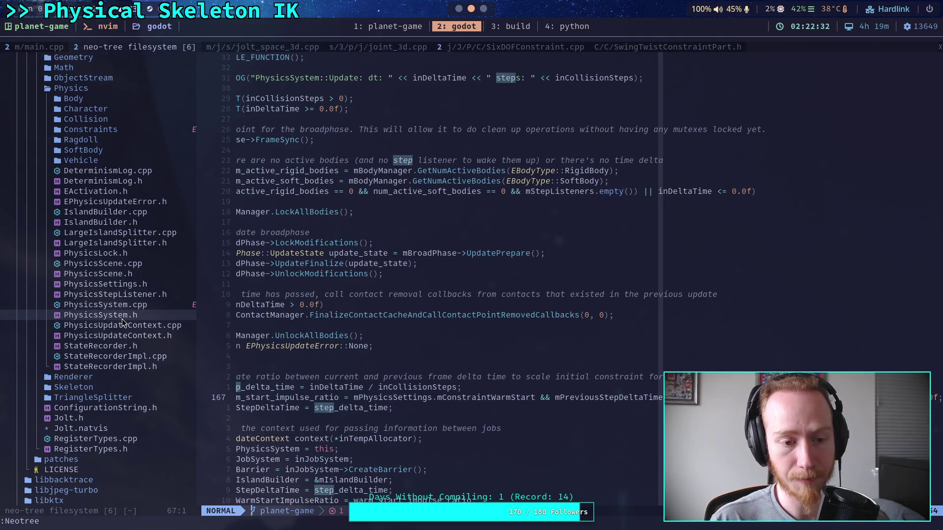
{"action": "key", "text": "Return"}
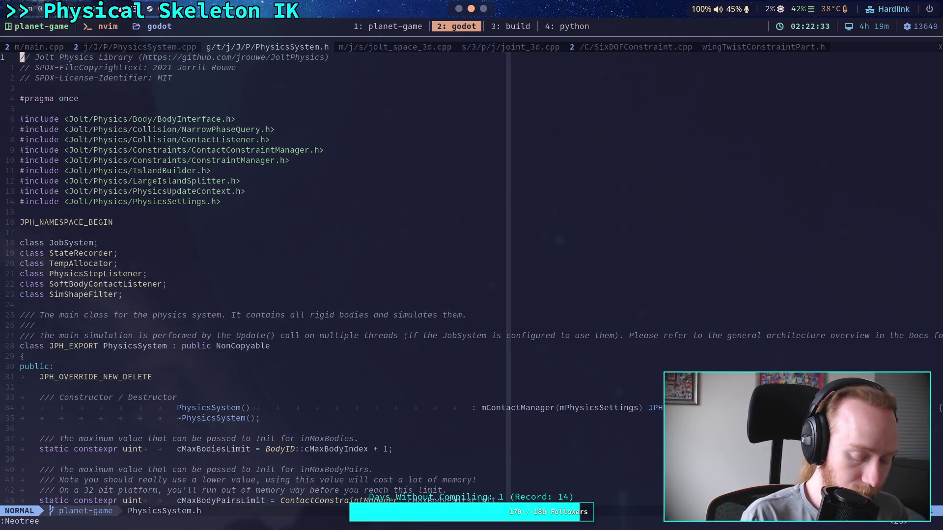
- Live-grep mConstraintWarm, preview the PhysicsSettings.h match, and jump to PhysicsSystem.cpp line 167
{"action": "key", "text": "space"}
{"action": "type", "text": "fgmConstraintW"}
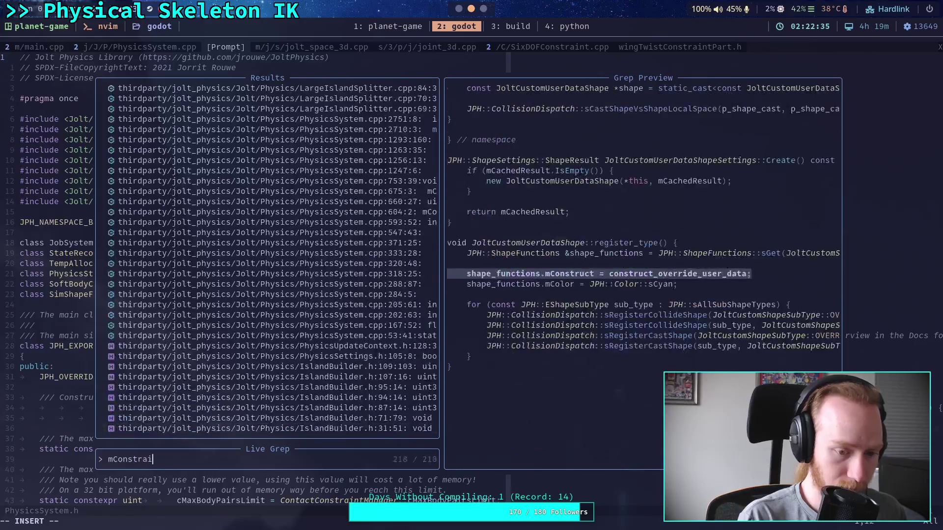
{"action": "type", "text": "arm"}
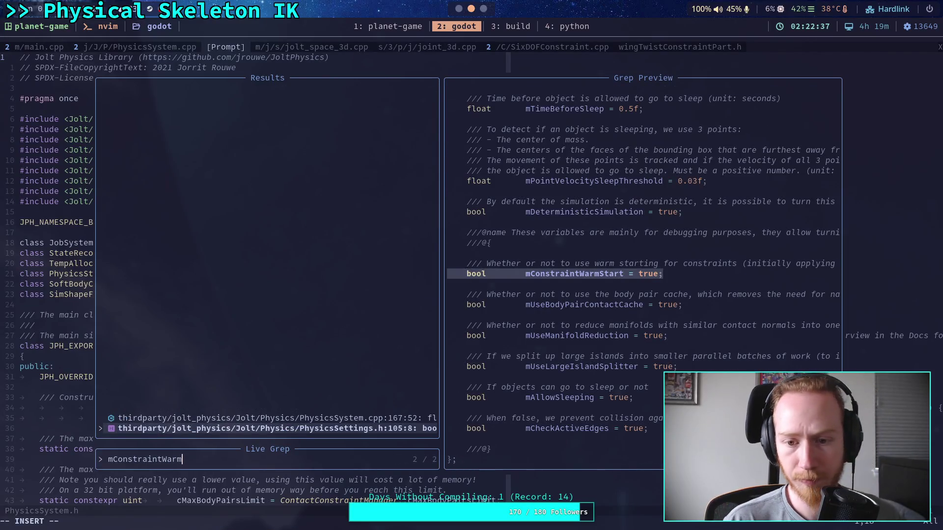
{"action": "key", "text": "Up"}
{"action": "key", "text": "Down"}
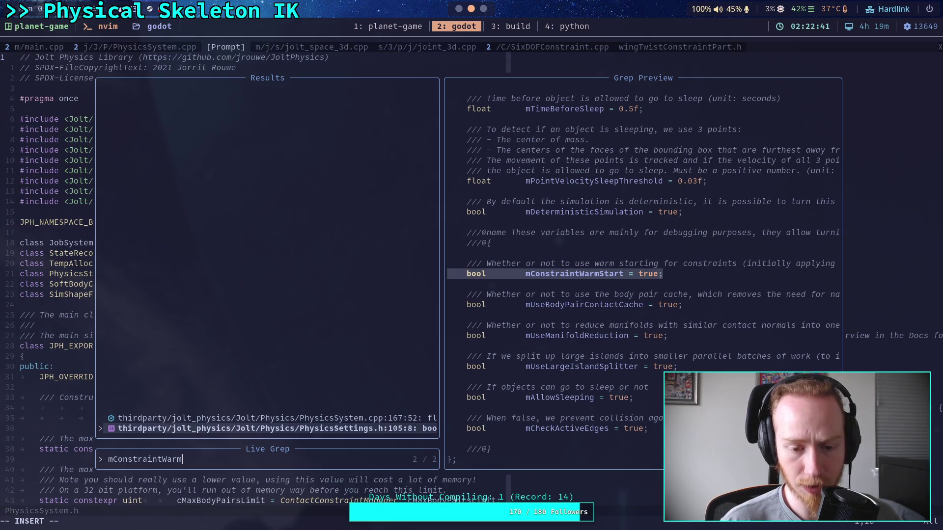
{"action": "key", "text": "Up"}
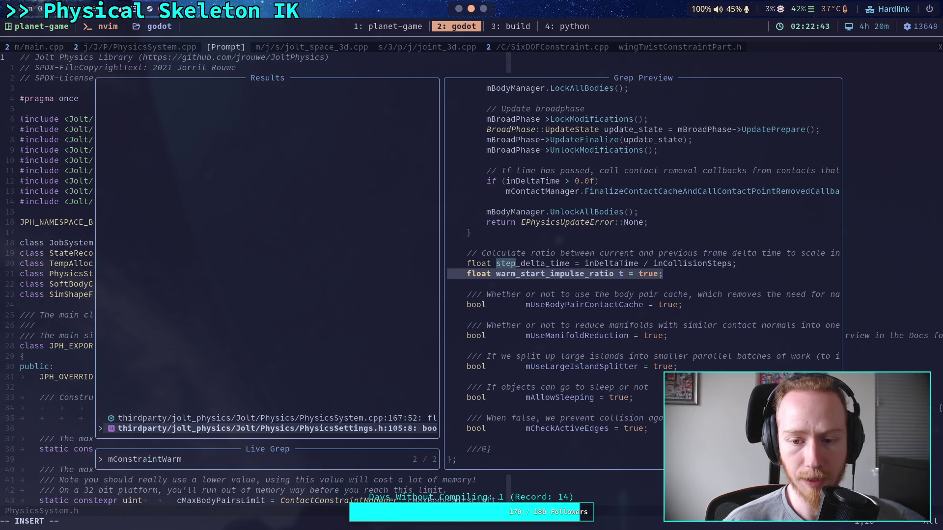
{"action": "key", "text": "Return"}
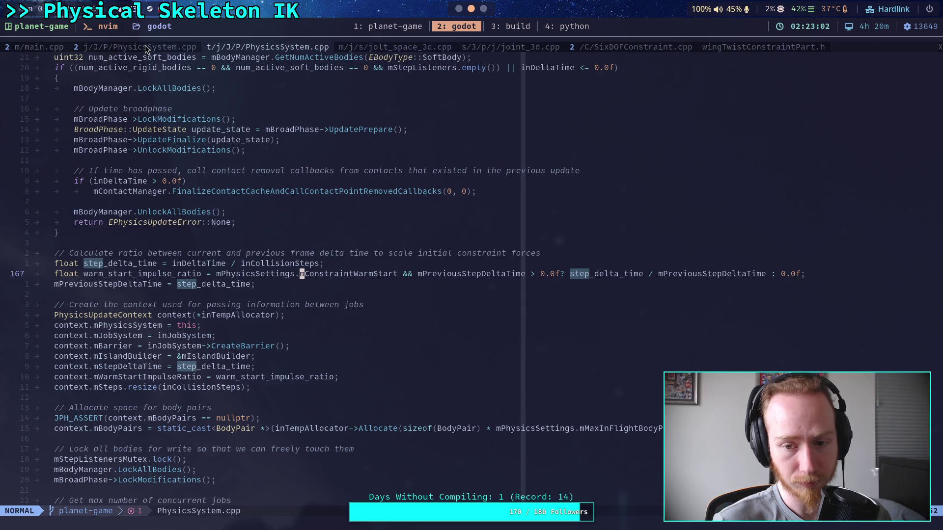
{"action": "left_click", "coordinate": [146, 46]}
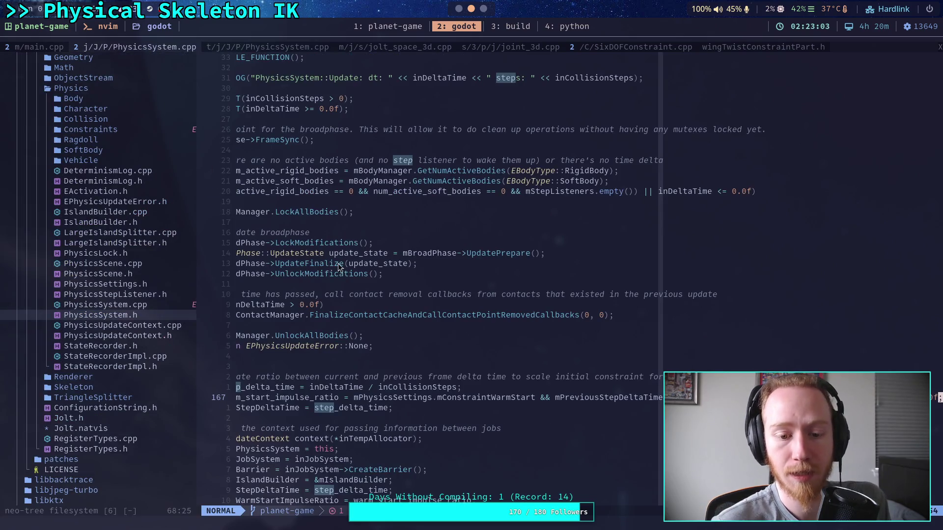
{"action": "left_click", "coordinate": [169, 348]}
{"action": "key", "text": "q"}
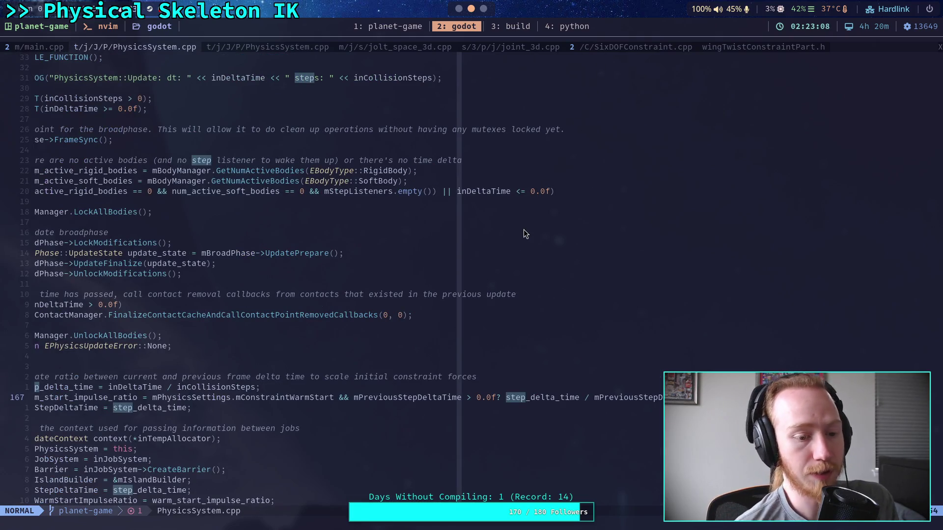
{"action": "mouse_move", "coordinate": [506, 397]}
{"action": "left_mouse_down"}
{"action": "mouse_move", "coordinate": [537, 397]}
{"action": "mouse_move", "coordinate": [263, 387]}
{"action": "left_mouse_up"}
{"action": "left_click", "coordinate": [288, 398]}
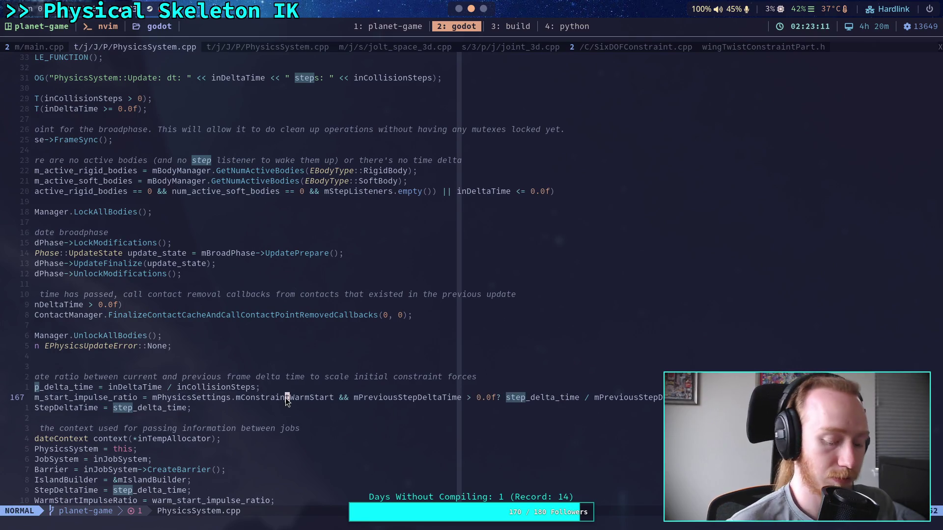
{"action": "scroll", "coordinate": [285, 397], "scroll_direction": "left", "scroll_amount": 2}
{"action": "left_click_drag", "start_coordinate": [184, 377], "coordinate": [183, 382]}
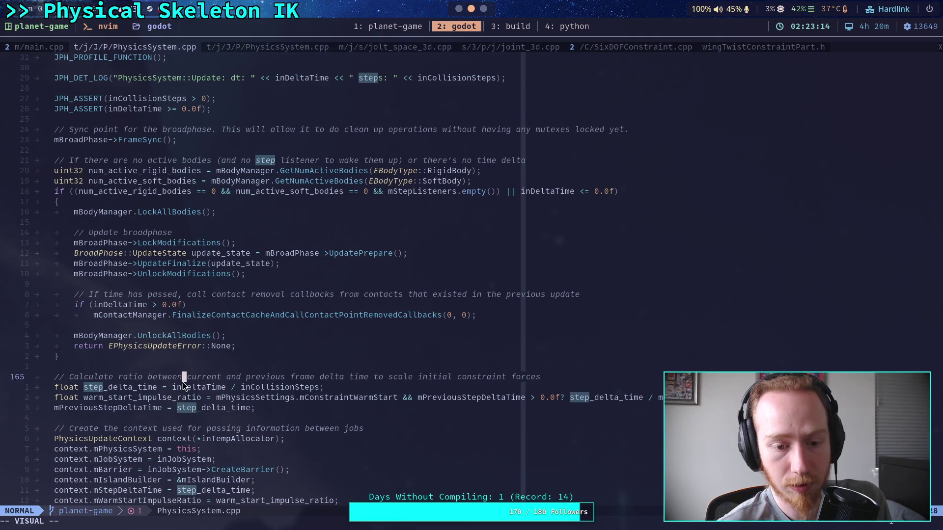
{"action": "double_click", "coordinate": [196, 387]}
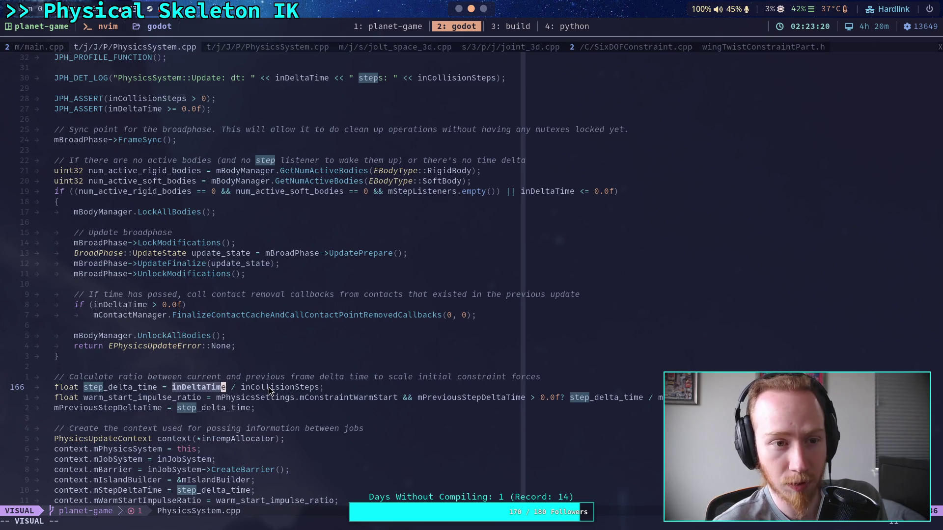
{"action": "scroll", "coordinate": [269, 387], "scroll_direction": "up", "scroll_amount": 2}
{"action": "key", "text": "Escape"}
{"action": "key", "text": "ctrl+o"}
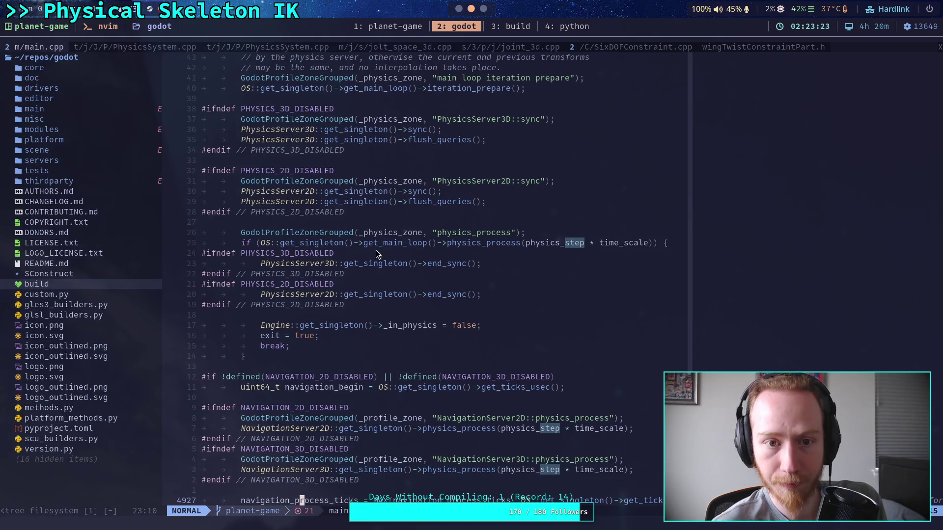
{"action": "left_click", "coordinate": [403, 48]}
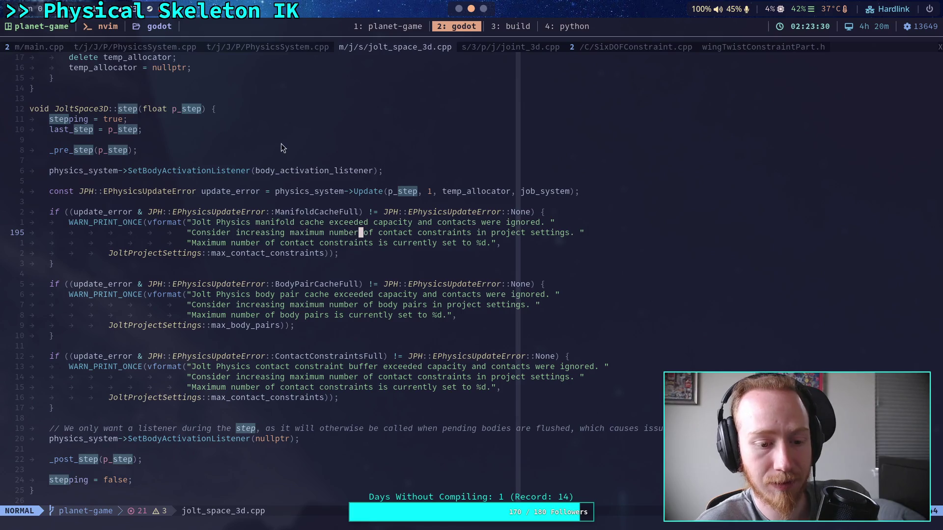
{"action": "left_click", "coordinate": [35, 49]}
{"action": "left_click", "coordinate": [125, 48]}
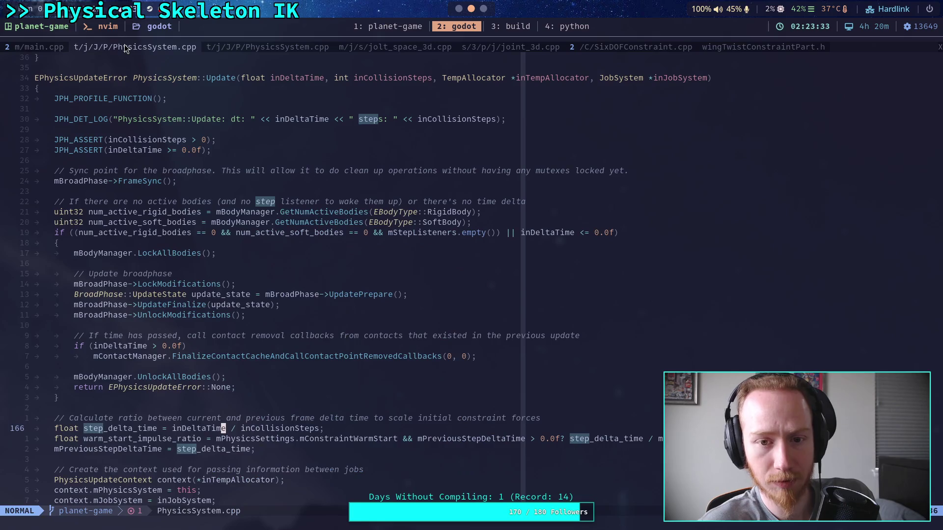
{"action": "left_click", "coordinate": [456, 8]}
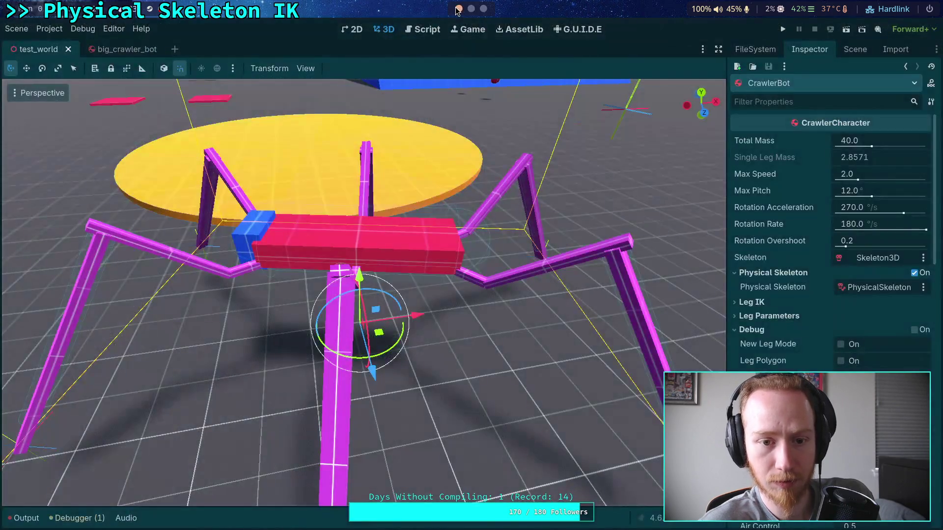
- Open Project Settings and scroll through the Physics > Jolt Physics 3D page
{"action": "left_click", "coordinate": [49, 29]}
{"action": "left_click", "coordinate": [54, 40]}
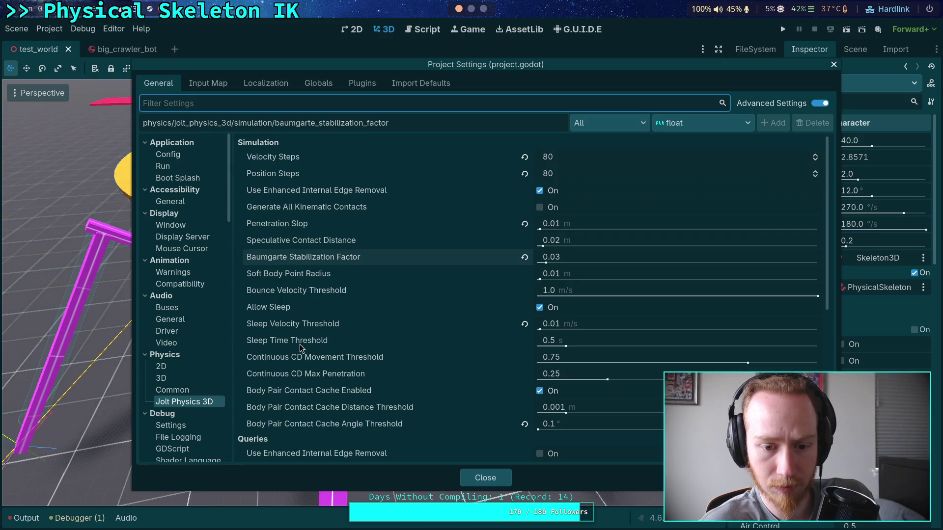
{"action": "mouse_move", "coordinate": [313, 381]}
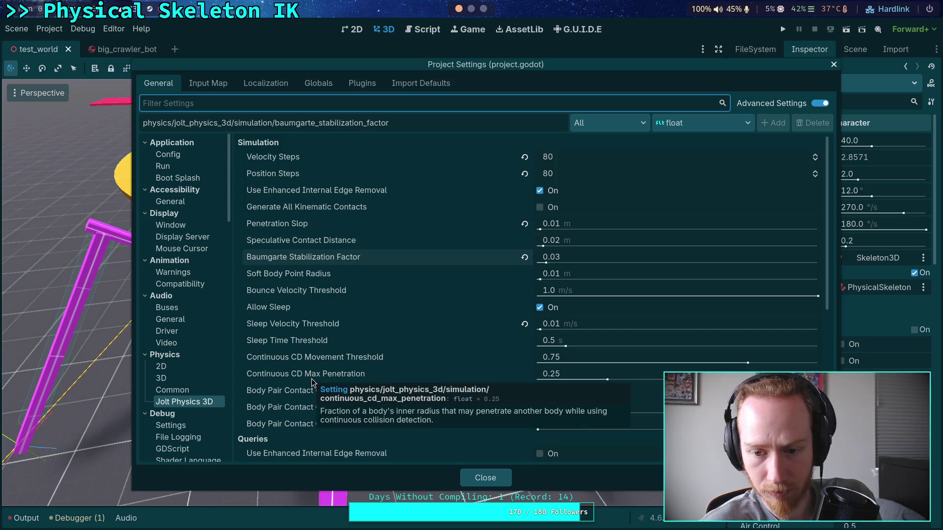
{"action": "scroll", "coordinate": [310, 377], "scroll_direction": "down", "scroll_amount": 3}
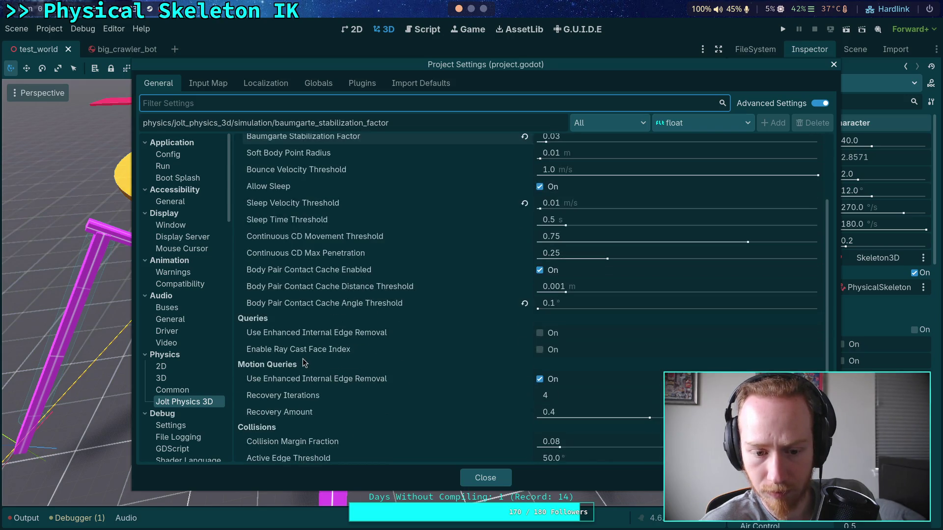
{"action": "scroll", "coordinate": [308, 403], "scroll_direction": "down", "scroll_amount": 4}
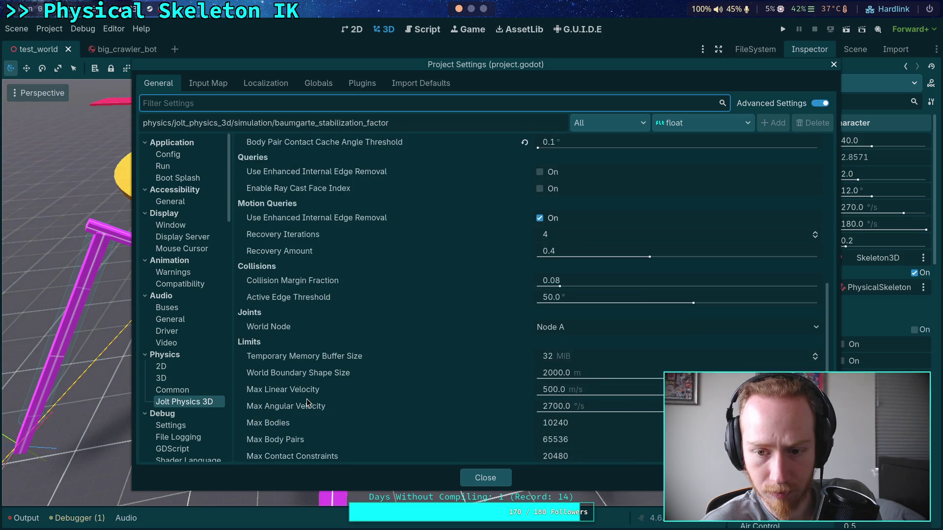
{"action": "scroll", "coordinate": [309, 400], "scroll_direction": "down", "scroll_amount": 1}
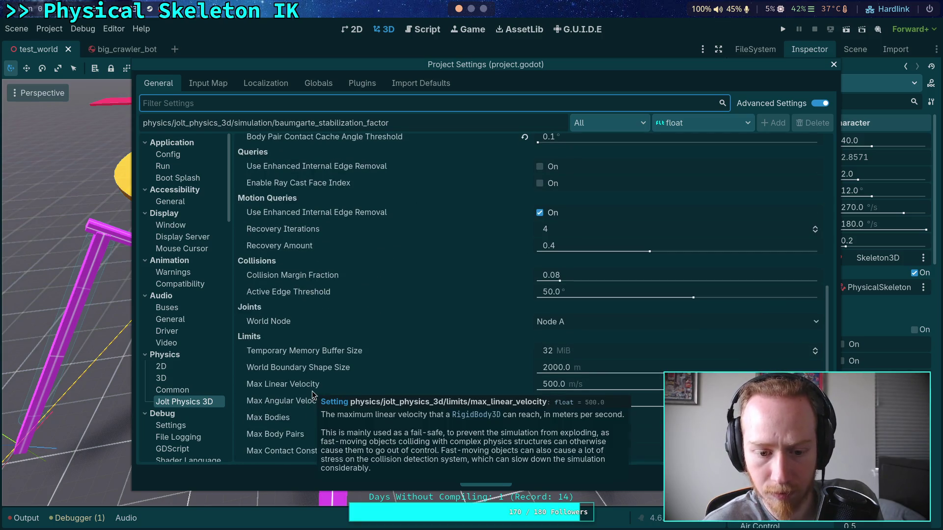
{"action": "scroll", "coordinate": [275, 369], "scroll_direction": "up", "scroll_amount": 1}
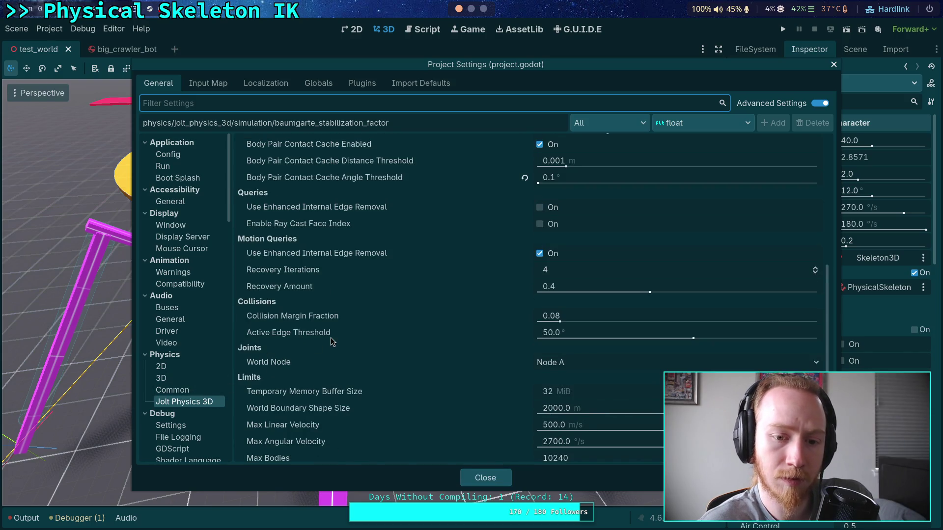
{"action": "mouse_move", "coordinate": [311, 276]}
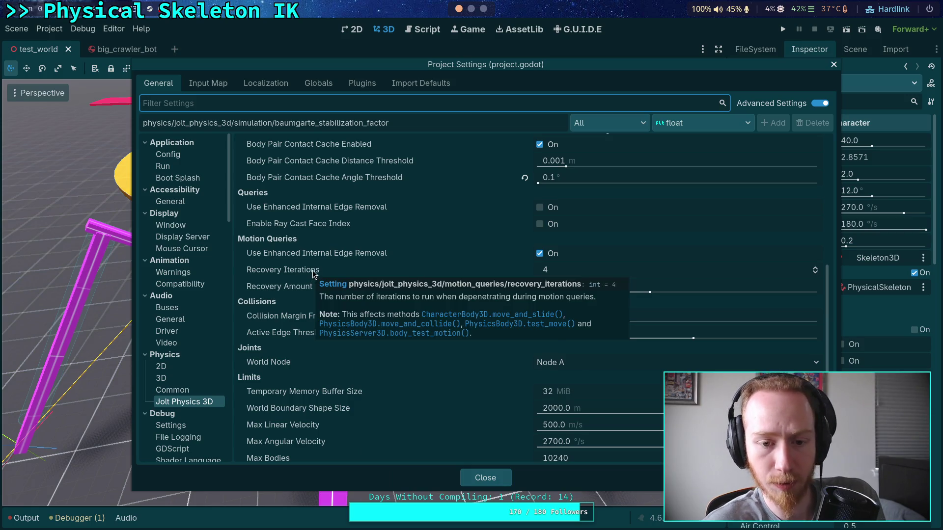
- Set 3D physics Solver Iterations to 16, view Common settings, close, and show the Output log
{"action": "left_click", "coordinate": [189, 391]}
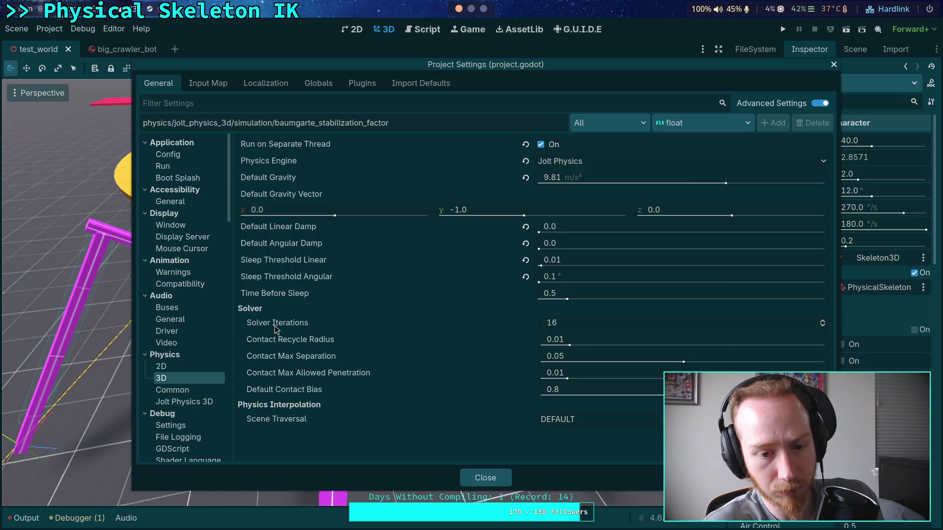
{"action": "mouse_move", "coordinate": [275, 329]}
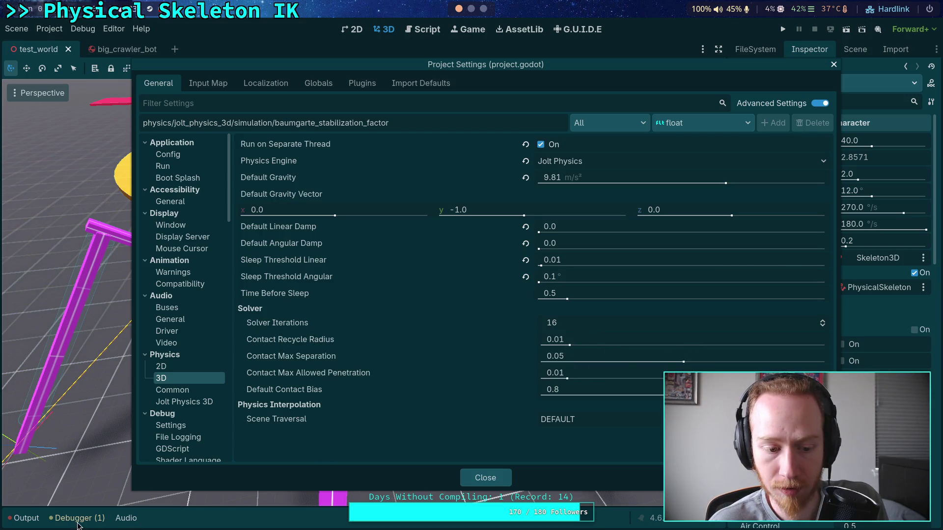
{"action": "left_click", "coordinate": [823, 325]}
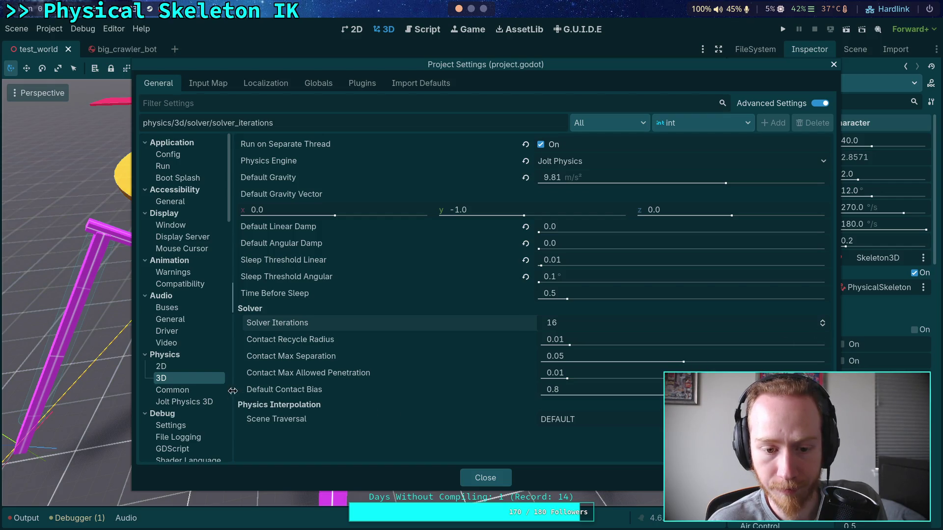
{"action": "left_click", "coordinate": [173, 391]}
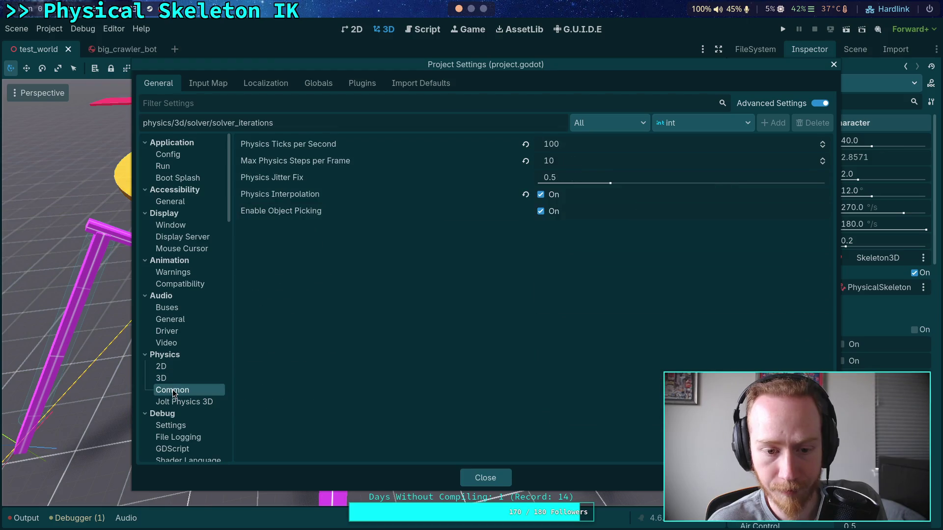
{"action": "left_click", "coordinate": [494, 483]}
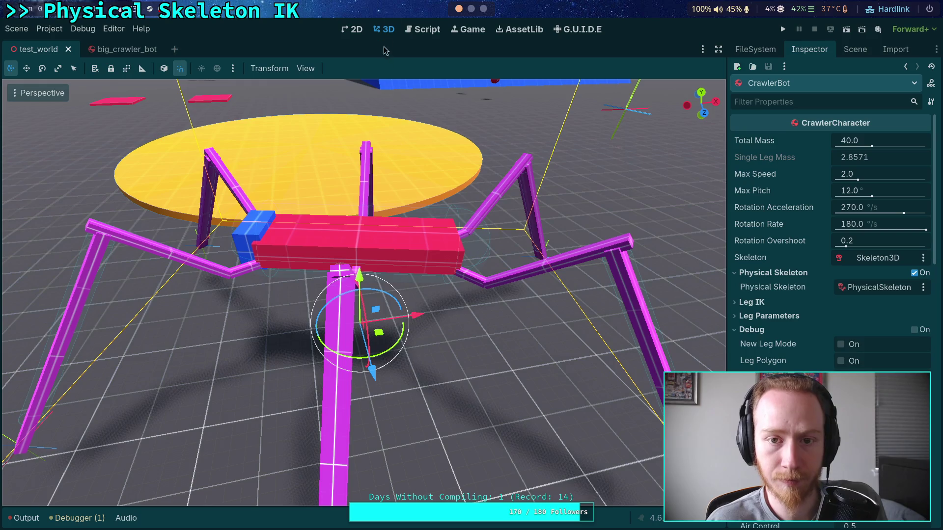
{"action": "left_click", "coordinate": [22, 520]}
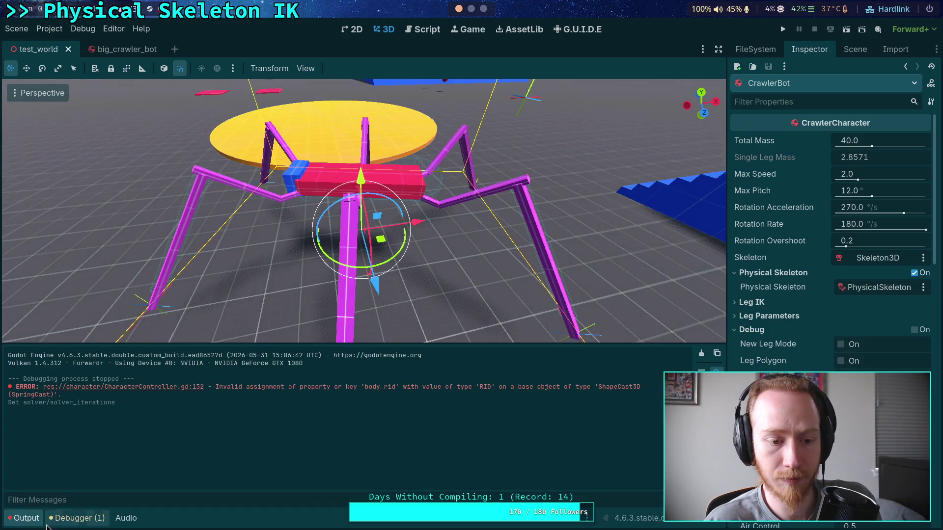
- Collapse the Output dock and switch back to the Neovim terminal
{"action": "left_click", "coordinate": [30, 522]}
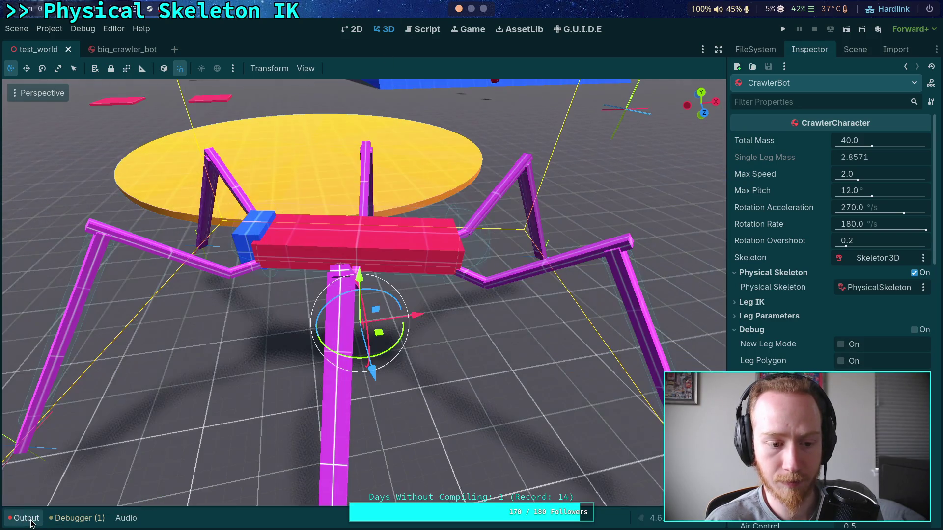
{"action": "key", "text": "alt+Tab"}
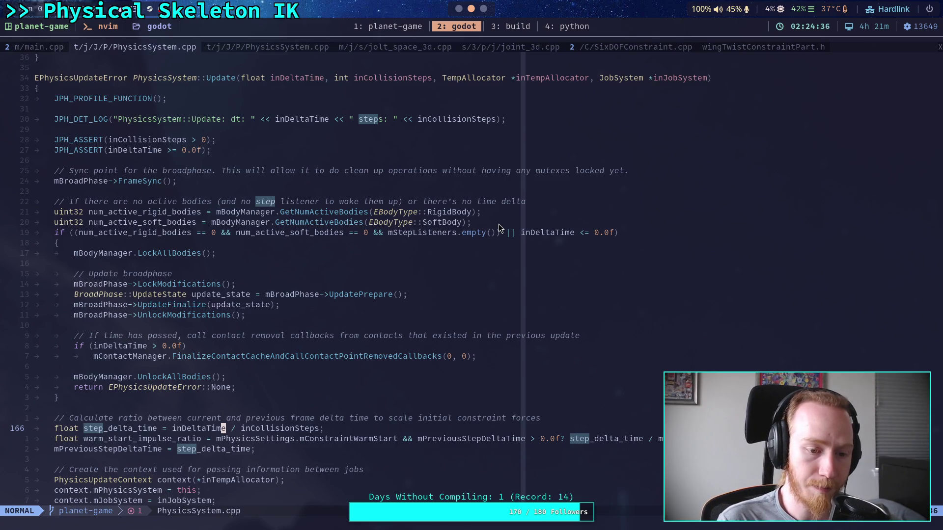
- Highlight inDeltaTime and step_delta_time on line 166, then tab through buffers to SixDOFConstraint.cpp
{"action": "scroll", "coordinate": [439, 228], "scroll_direction": "down", "scroll_amount": 4}
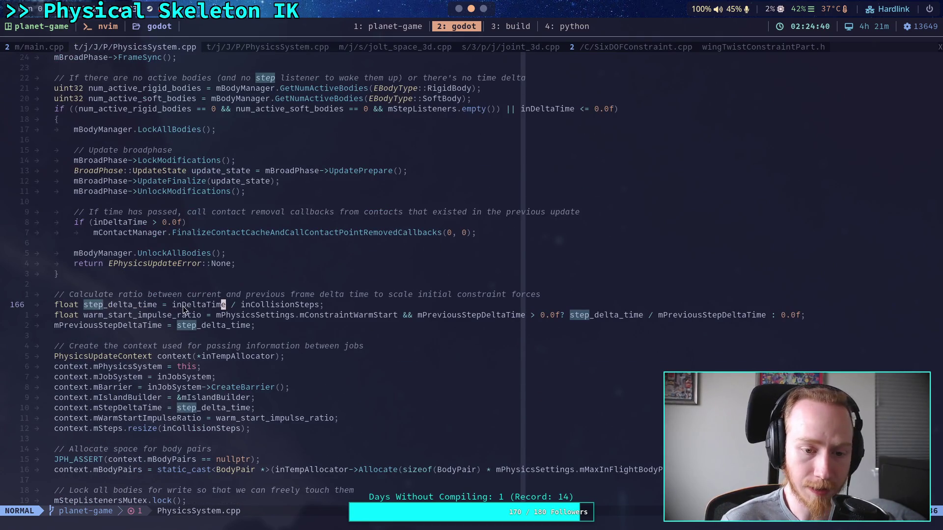
{"action": "left_click_drag", "start_coordinate": [174, 305], "coordinate": [224, 303]}
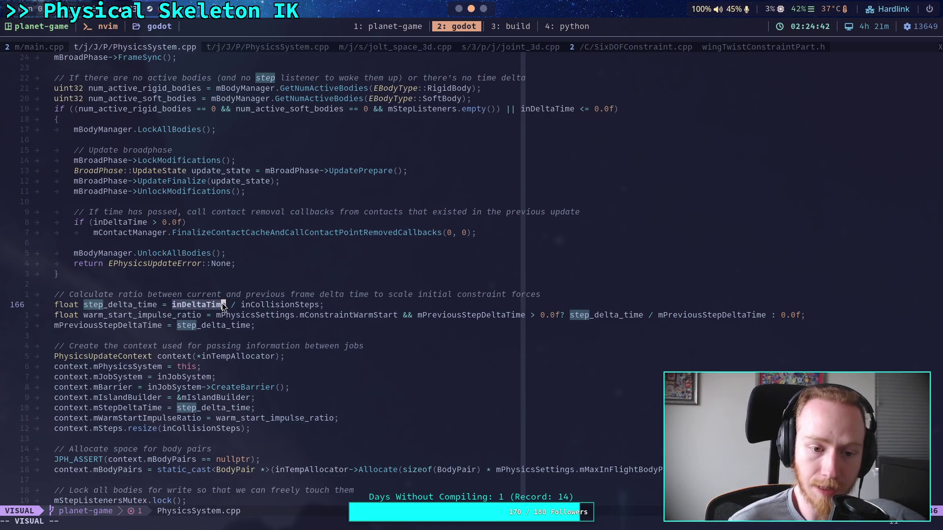
{"action": "double_click", "coordinate": [103, 304]}
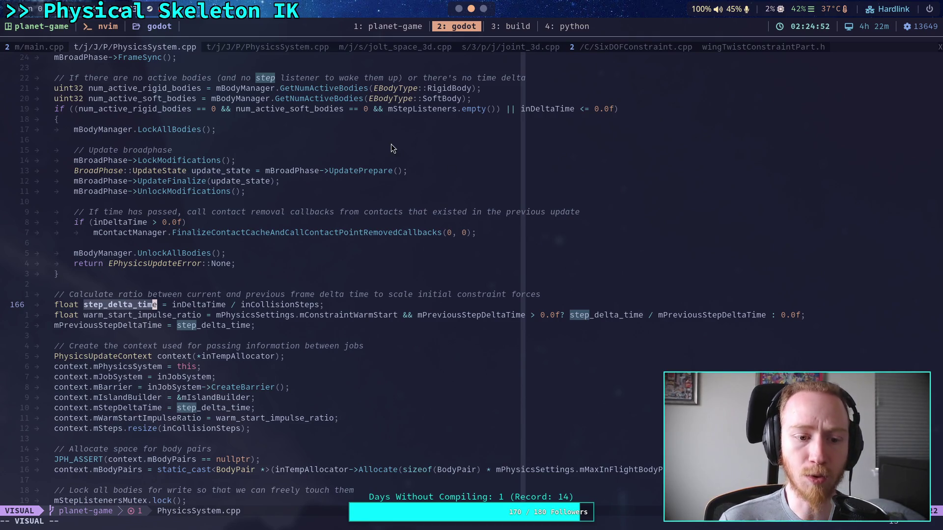
{"action": "left_click", "coordinate": [298, 47]}
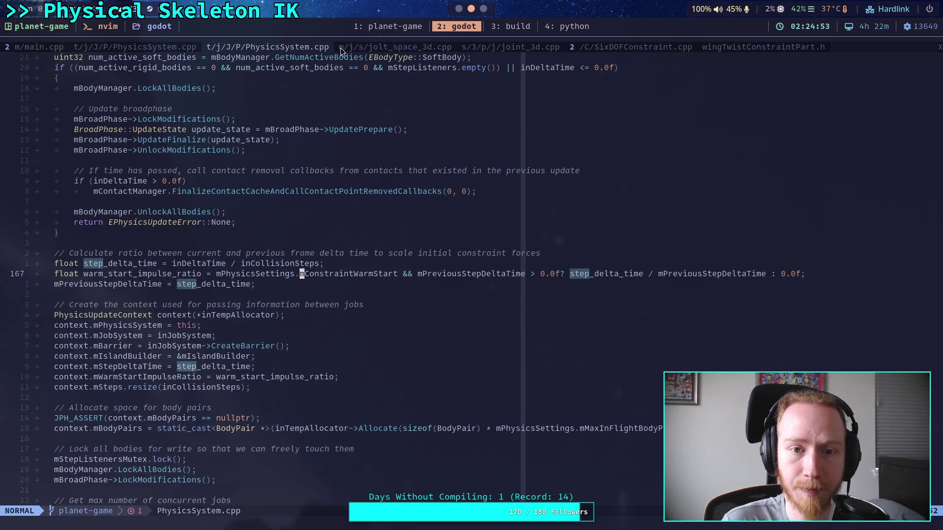
{"action": "left_click", "coordinate": [393, 47]}
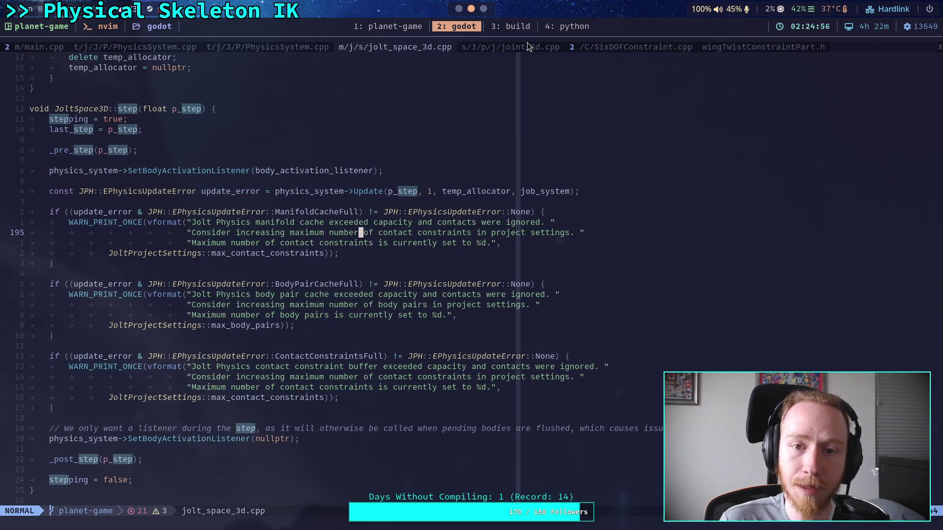
{"action": "left_click", "coordinate": [538, 47]}
{"action": "left_click", "coordinate": [670, 49]}
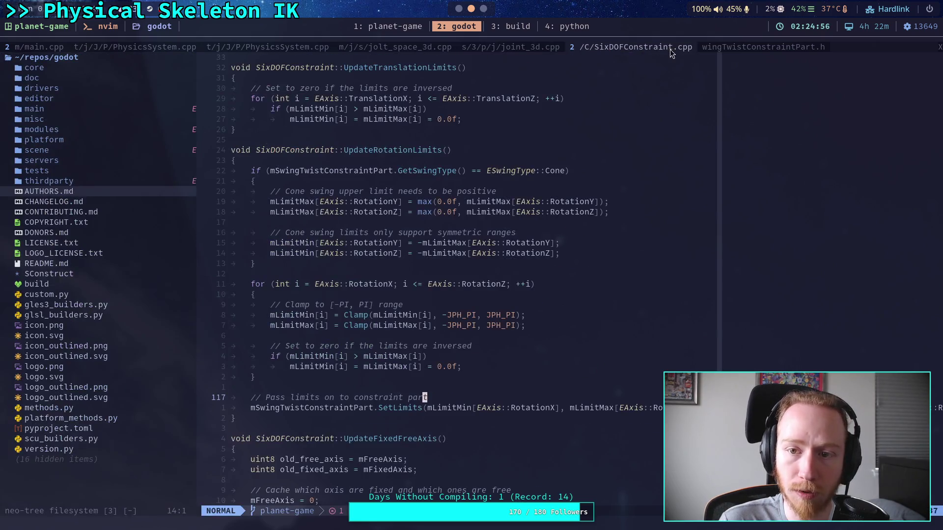
- Read SwingTwistConstraintPart.h's warm-start code, landing on inWarmStartImpulseRatio at line 465
{"action": "left_click", "coordinate": [740, 49]}
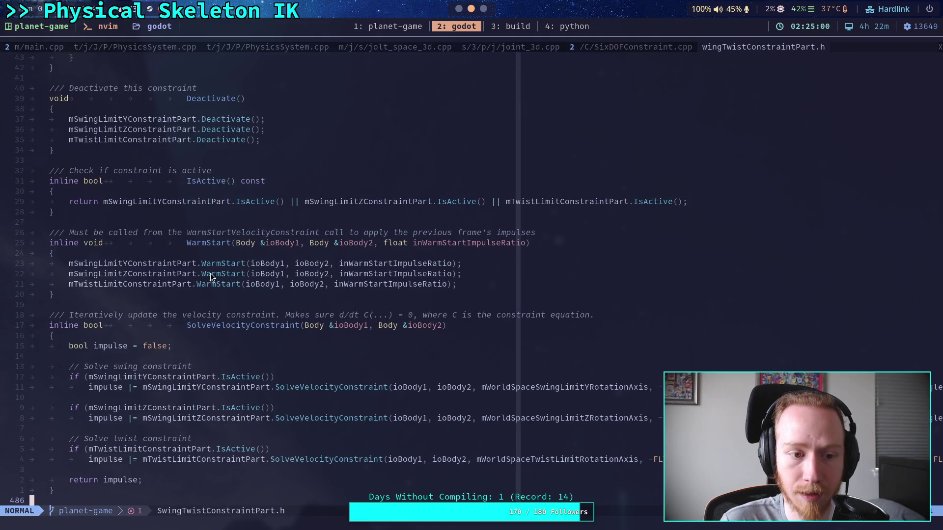
{"action": "left_click", "coordinate": [170, 285]}
{"action": "scroll", "coordinate": [208, 308], "scroll_direction": "down", "scroll_amount": 8}
{"action": "scroll", "coordinate": [214, 306], "scroll_direction": "down", "scroll_amount": 9}
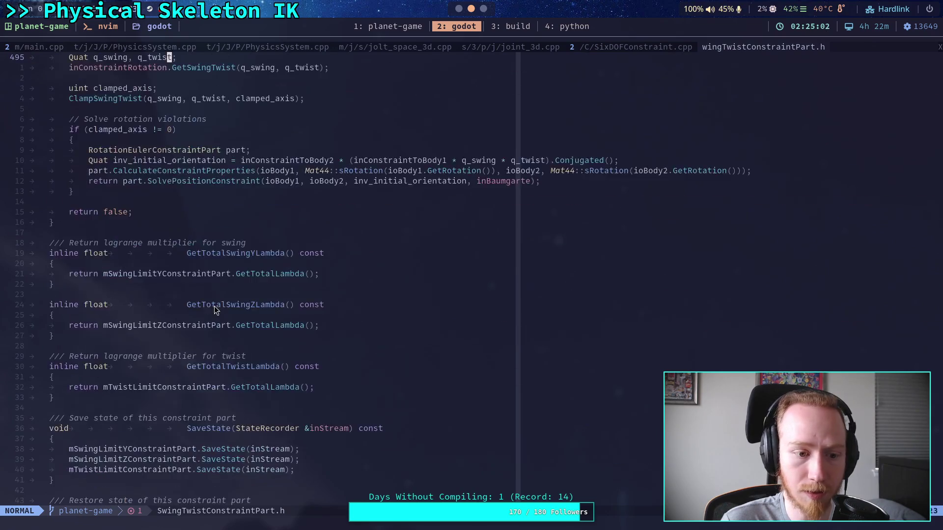
{"action": "scroll", "coordinate": [214, 305], "scroll_direction": "down", "scroll_amount": 20}
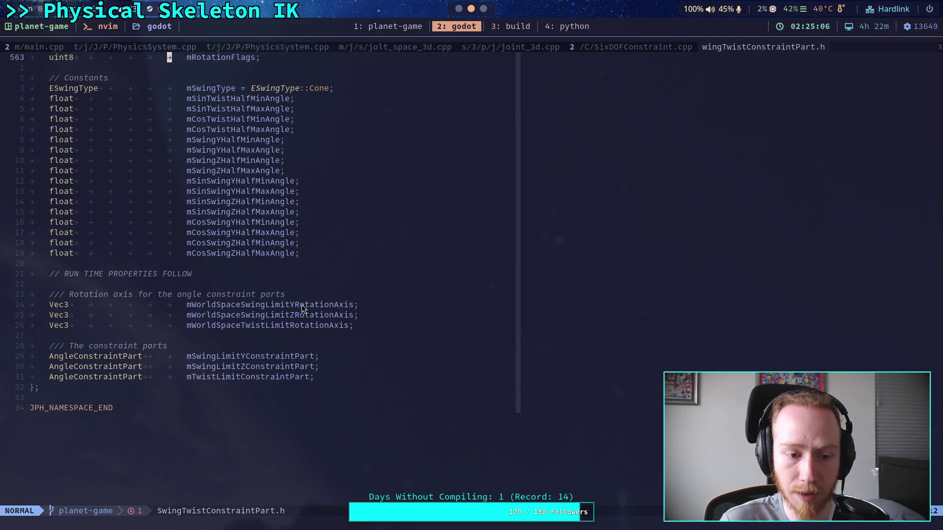
{"action": "scroll", "coordinate": [330, 228], "scroll_direction": "up", "scroll_amount": 20}
{"action": "scroll", "coordinate": [295, 266], "scroll_direction": "up", "scroll_amount": 20}
{"action": "scroll", "coordinate": [349, 305], "scroll_direction": "up", "scroll_amount": 13}
{"action": "scroll", "coordinate": [349, 306], "scroll_direction": "down", "scroll_amount": 16}
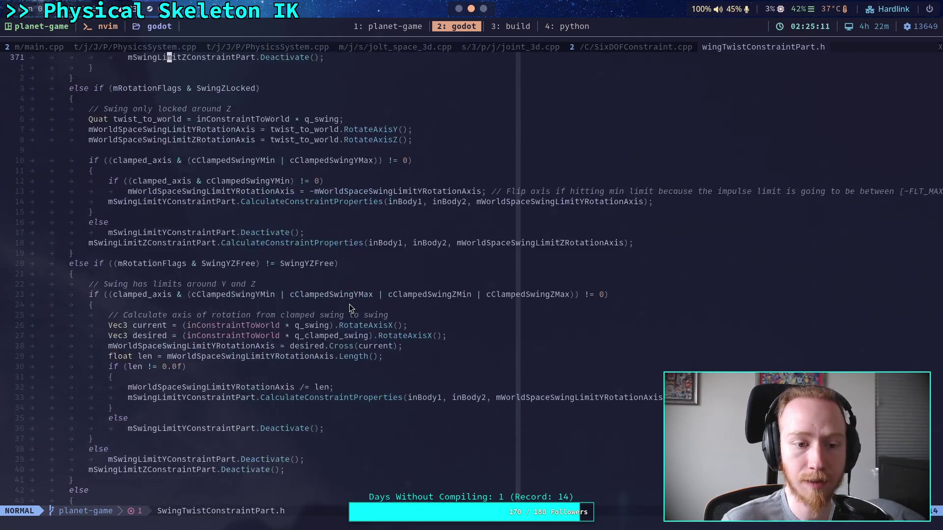
{"action": "scroll", "coordinate": [349, 304], "scroll_direction": "down", "scroll_amount": 20}
{"action": "left_click", "coordinate": [337, 325]}
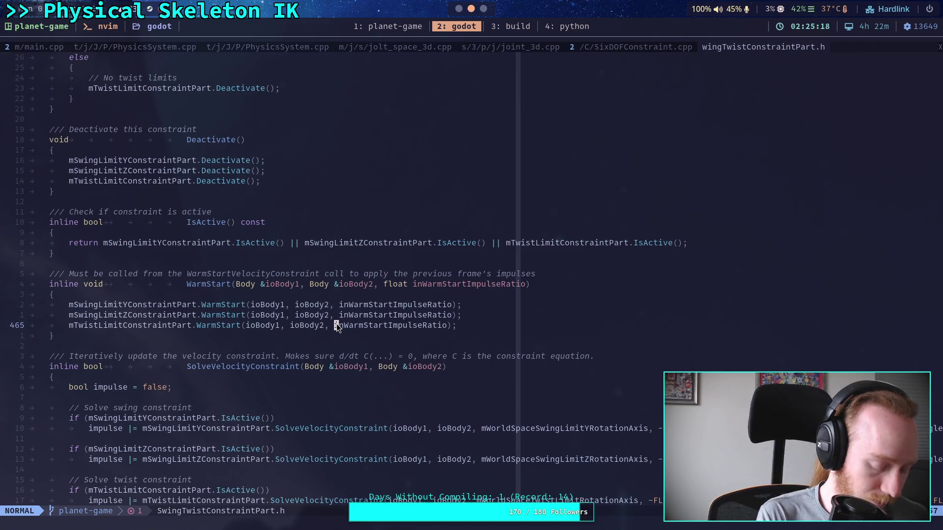
- Open AUTHORS.md in a split from Neo-tree, then close the tree window
{"action": "key", "text": "ctrl+n"}
{"action": "key", "text": "j"}
{"action": "key", "text": "j"}
{"action": "key", "text": "j"}
{"action": "key", "text": "j"}
{"action": "key", "text": "S"}
{"action": "key", "text": "ctrl+w"}
{"action": "key", "text": "o"}
{"action": "key", "text": "space"}
- Find and open AngleConstraintPart.h, paging down to its WarmStart function
{"action": "key", "text": "f"}
{"action": "key", "text": "f"}
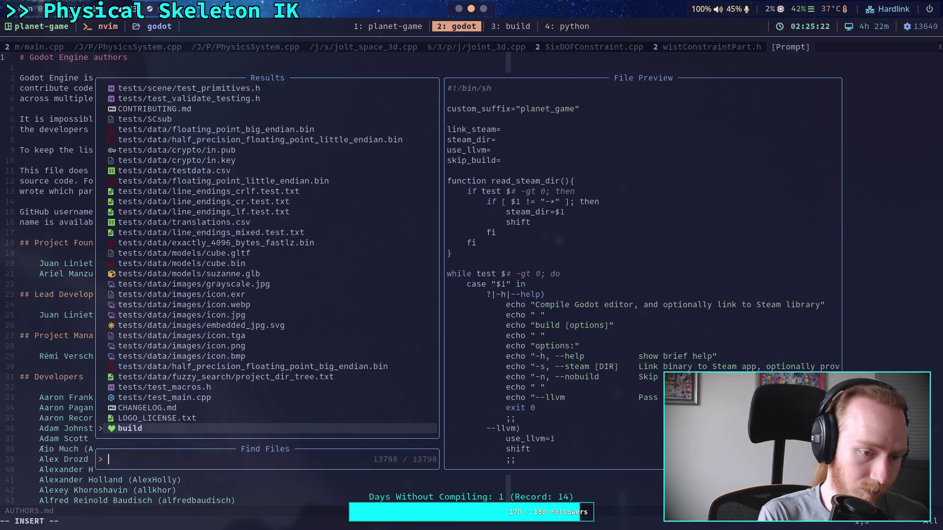
{"action": "type", "text": "AngleC"}
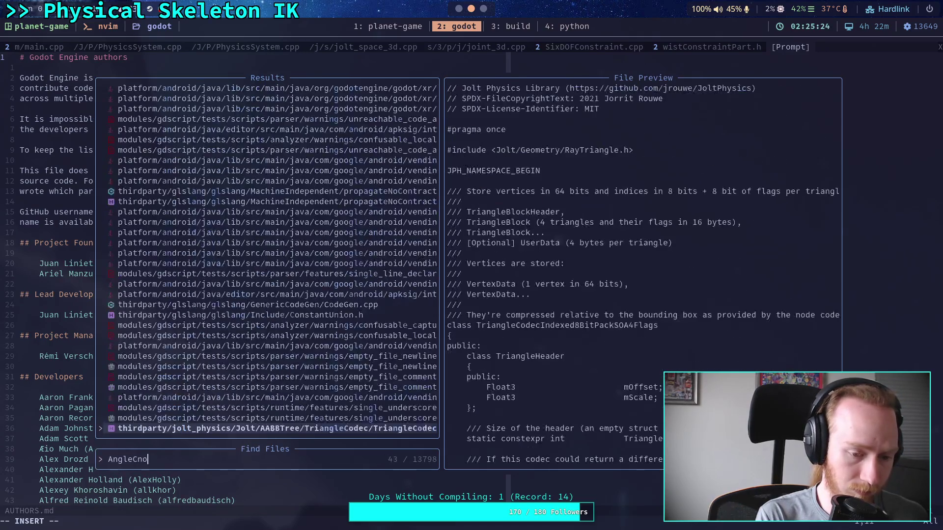
{"action": "type", "text": "onstraint"}
{"action": "key", "text": "Return"}
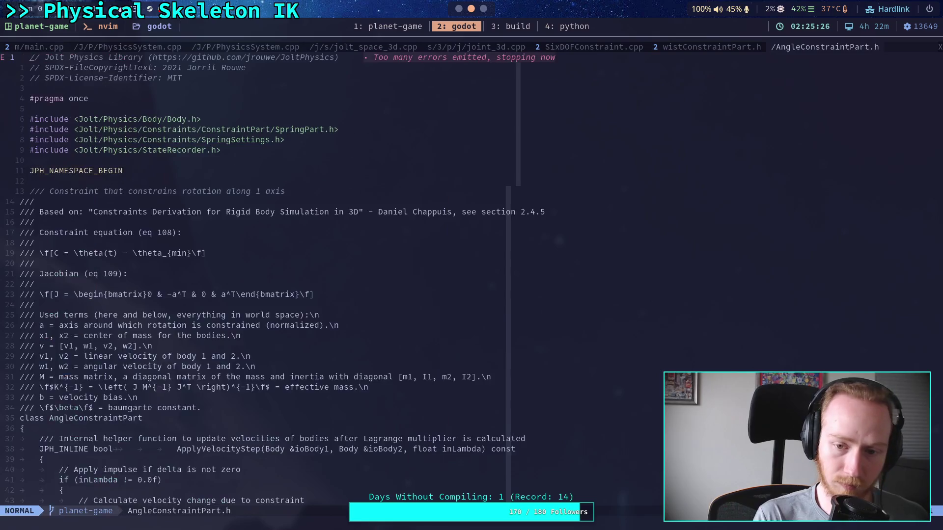
{"action": "key", "text": "ctrl+f"}
{"action": "key", "text": "ctrl+f"}
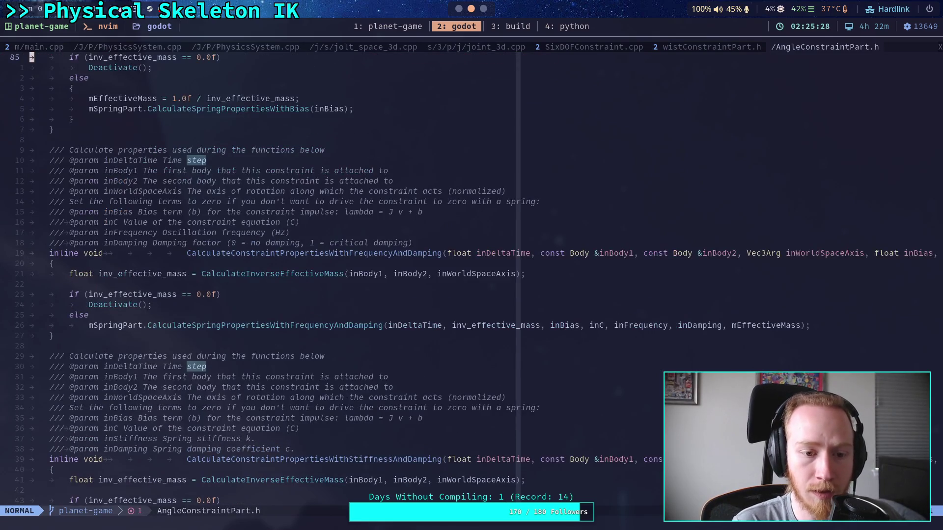
{"action": "key", "text": "ctrl+f"}
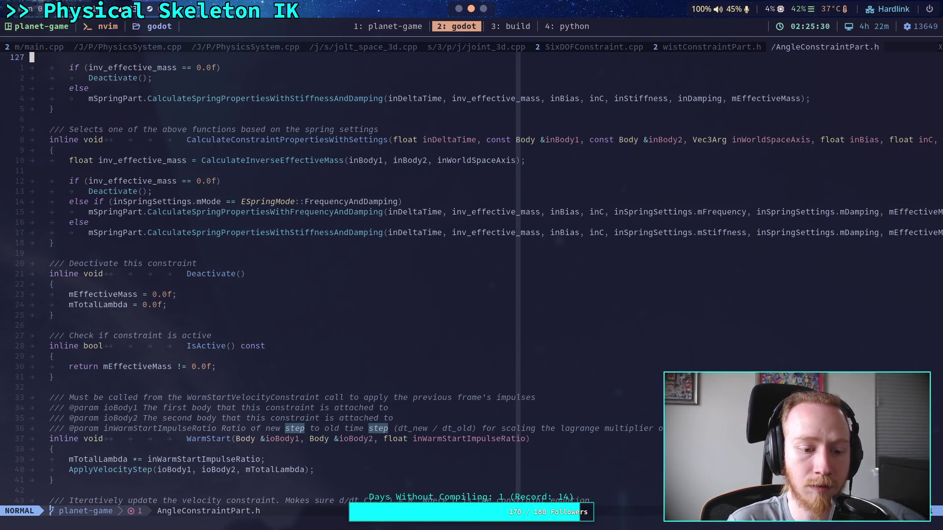
{"action": "scroll", "coordinate": [262, 334], "scroll_direction": "down", "scroll_amount": 3}
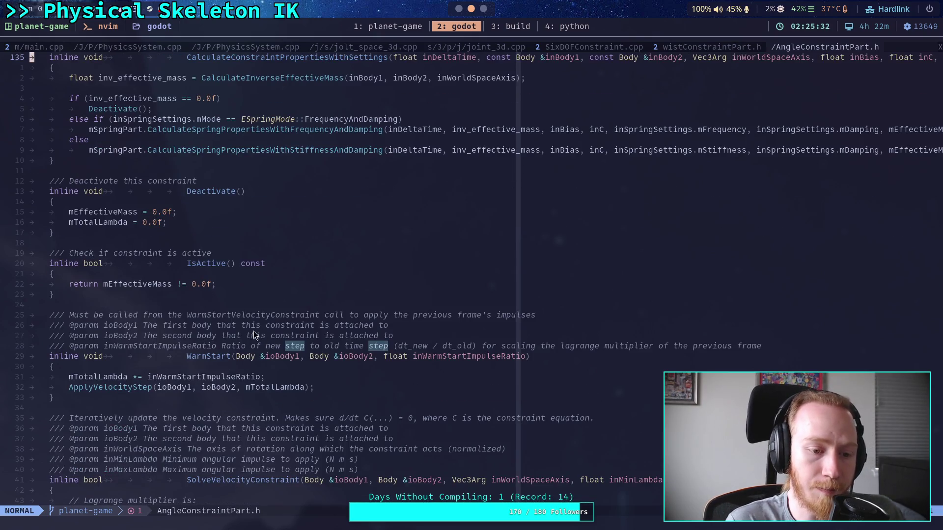
- Select the mTotalLambda warm-start scaling expression, then jump back to SixDOFConstraint.cpp
{"action": "left_click_drag", "start_coordinate": [74, 379], "coordinate": [145, 376]}
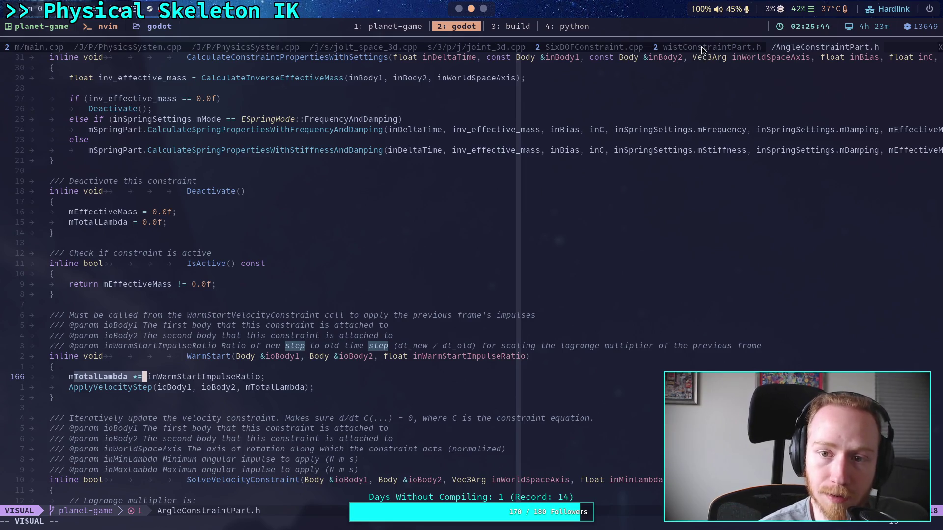
{"action": "key", "text": "Escape"}
{"action": "key", "text": "ctrl+o"}
{"action": "key", "text": "ctrl+o"}
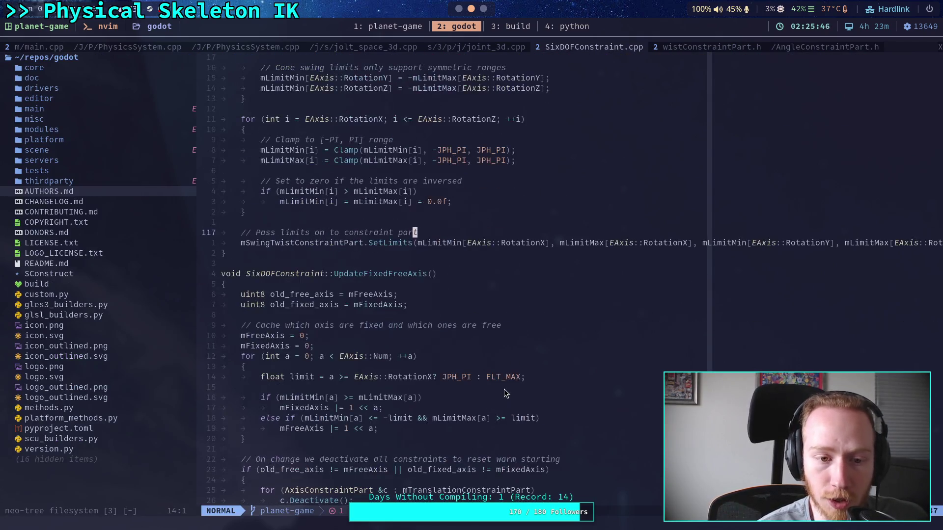
- Close Neo-tree and scroll SixDOFConstraint.cpp down to line 213, centring it
{"action": "left_click", "coordinate": [84, 291]}
{"action": "key", "text": "q"}
{"action": "left_click", "coordinate": [252, 314]}
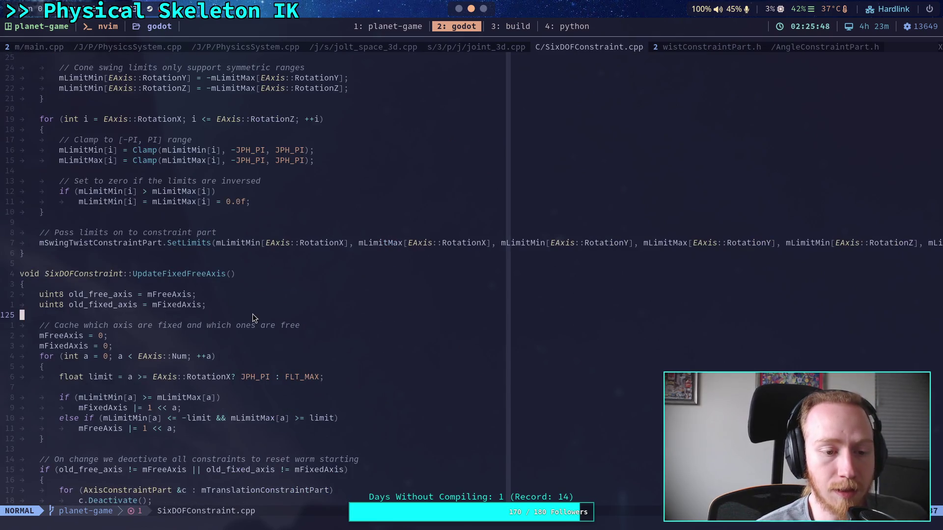
{"action": "scroll", "coordinate": [253, 314], "scroll_direction": "down", "scroll_amount": 18}
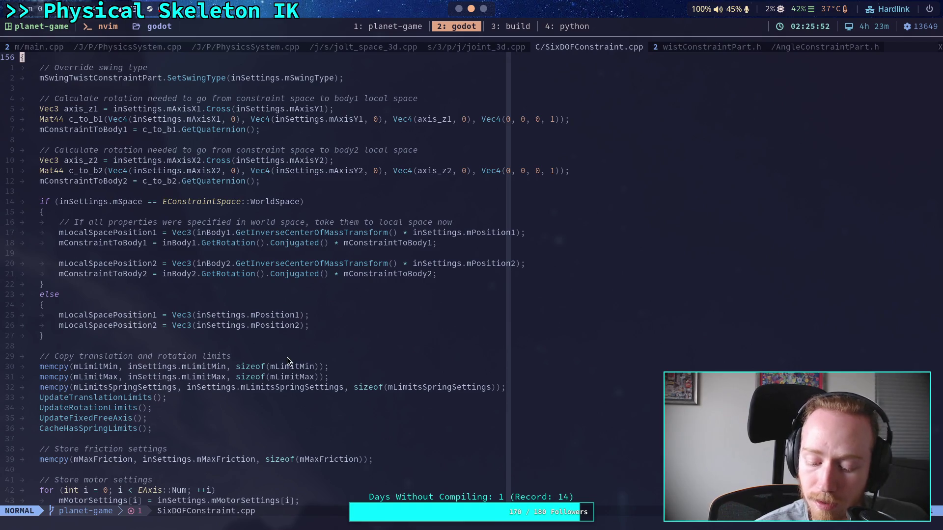
{"action": "scroll", "coordinate": [288, 361], "scroll_direction": "down", "scroll_amount": 5}
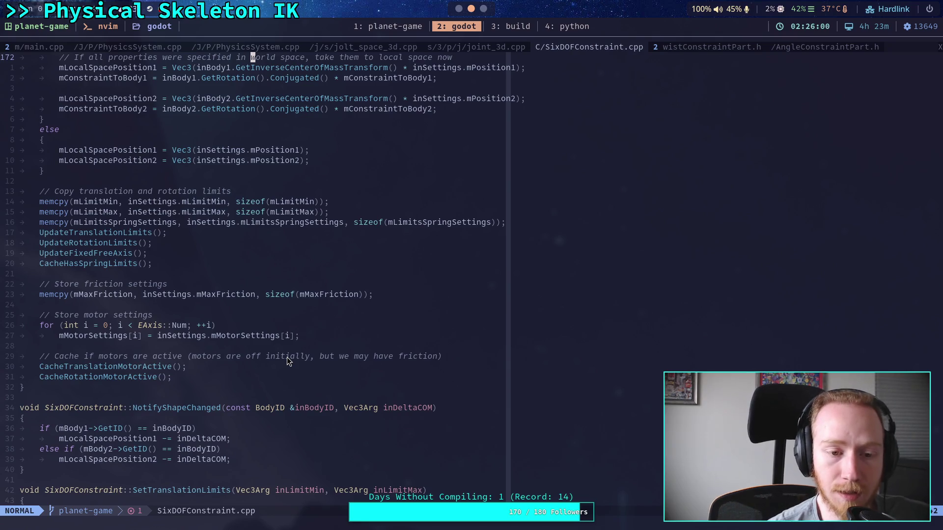
{"action": "scroll", "coordinate": [287, 358], "scroll_direction": "down", "scroll_amount": 3}
{"action": "left_click", "coordinate": [247, 399]}
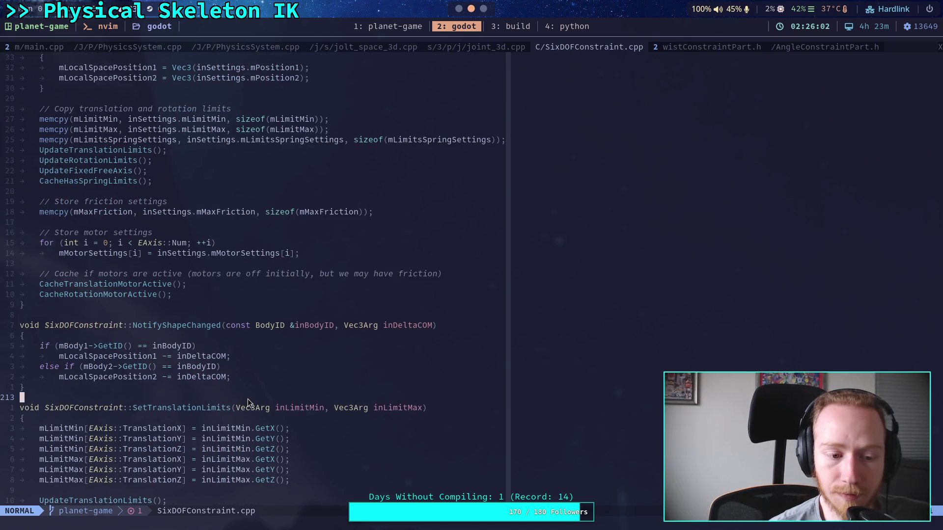
{"action": "key", "text": "z"}
{"action": "key", "text": "z"}
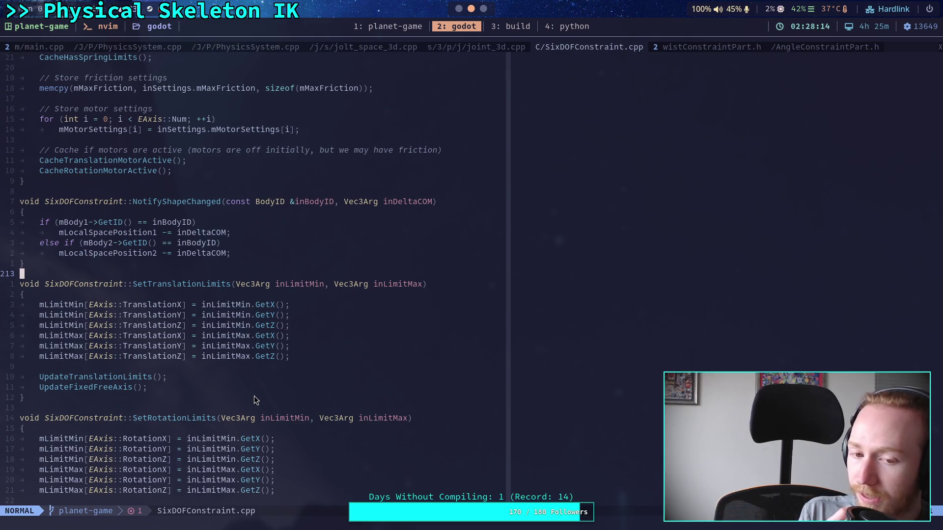
{"action": "key", "text": "super+1"}
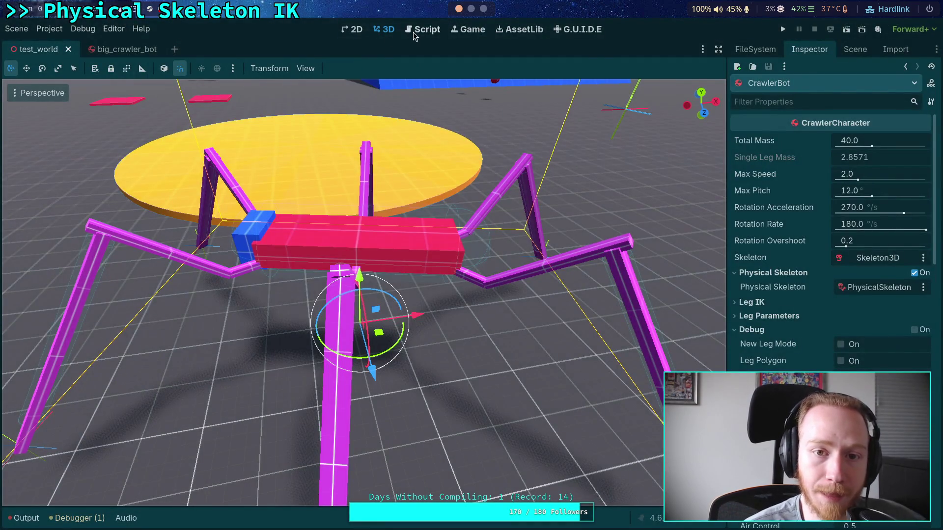
- Open physical_skeleton.gd in the Script editor at the intersects_main_body collision-exception loop
{"action": "left_click", "coordinate": [414, 32]}
{"action": "scroll", "coordinate": [265, 373], "scroll_direction": "up", "scroll_amount": 10}
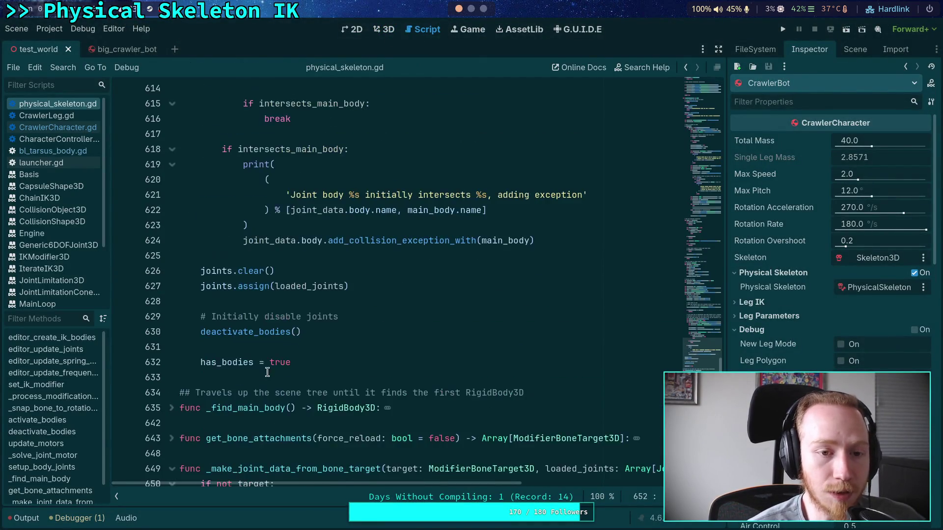
{"action": "scroll", "coordinate": [305, 345], "scroll_direction": "up", "scroll_amount": 7}
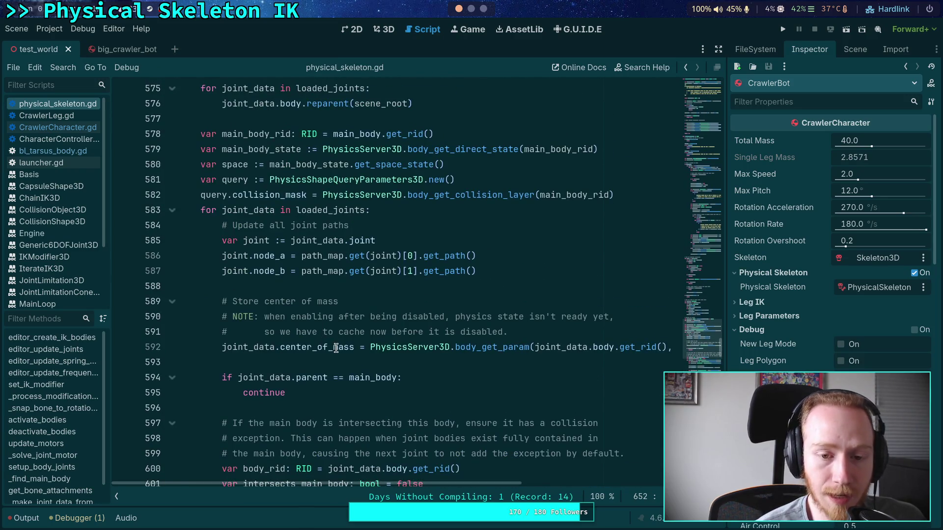
{"action": "scroll", "coordinate": [335, 358], "scroll_direction": "down", "scroll_amount": 7}
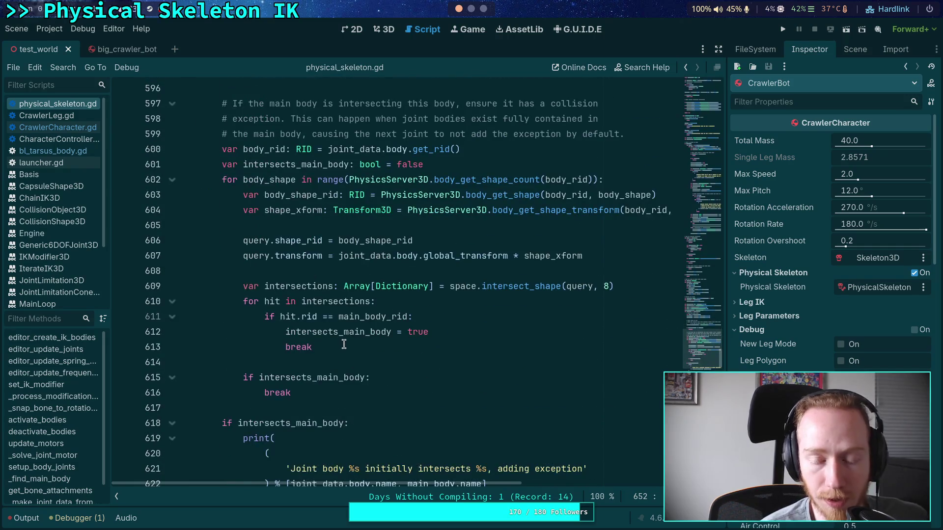
{"action": "left_click", "coordinate": [347, 373]}
{"action": "left_click", "coordinate": [358, 362]}
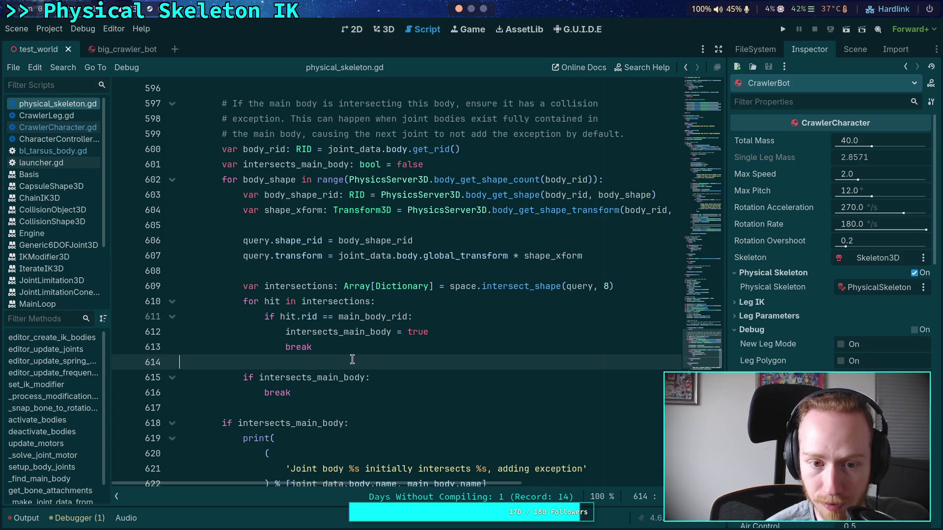
{"action": "scroll", "coordinate": [353, 357], "scroll_direction": "down", "scroll_amount": 5}
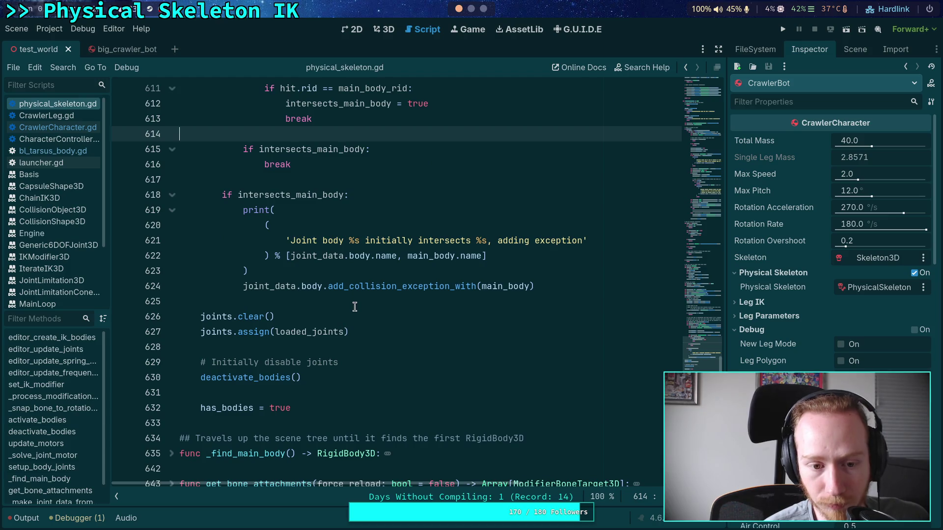
{"action": "left_click", "coordinate": [355, 305]}
{"action": "scroll", "coordinate": [408, 328], "scroll_direction": "up", "scroll_amount": 3}
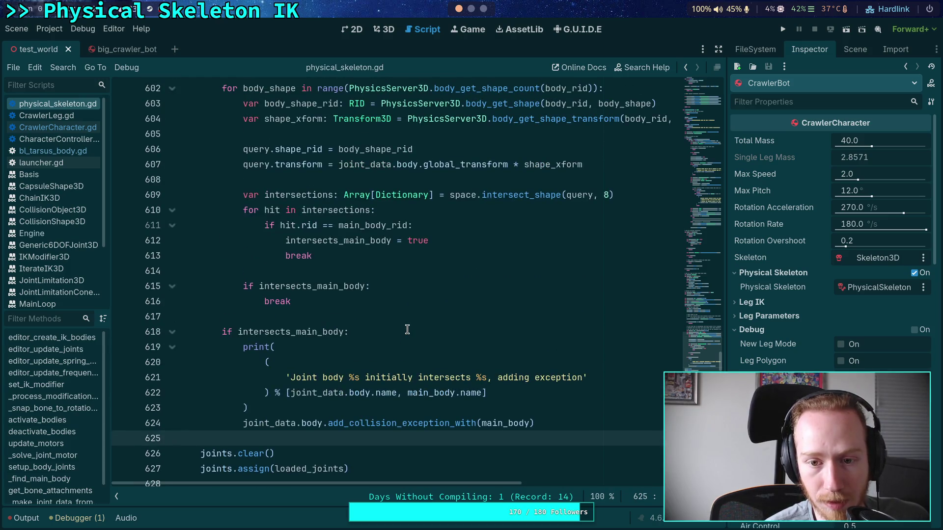
{"action": "left_click", "coordinate": [396, 322]}
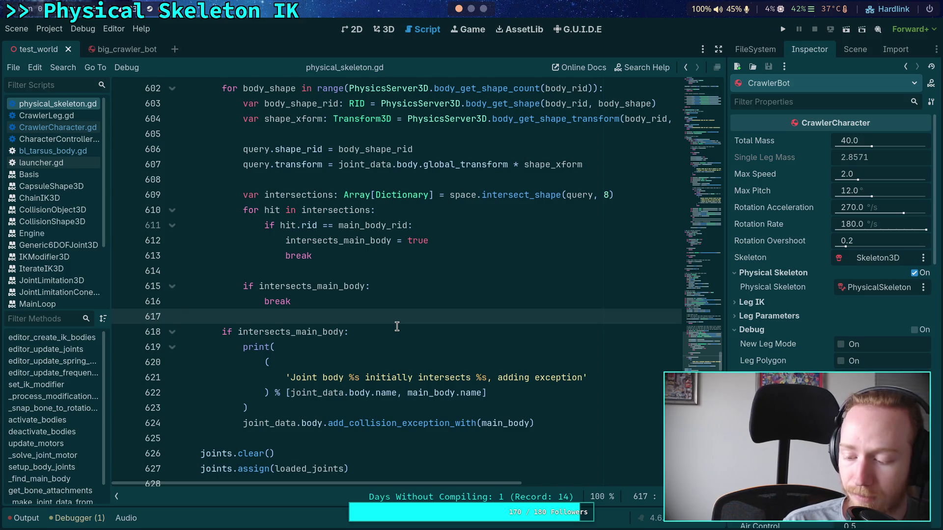
- Fold _make_joint_data_from_bone_target at line 649 and scroll up to the rotation-offset check near line 491
{"action": "scroll", "coordinate": [396, 326], "scroll_direction": "down", "scroll_amount": 9}
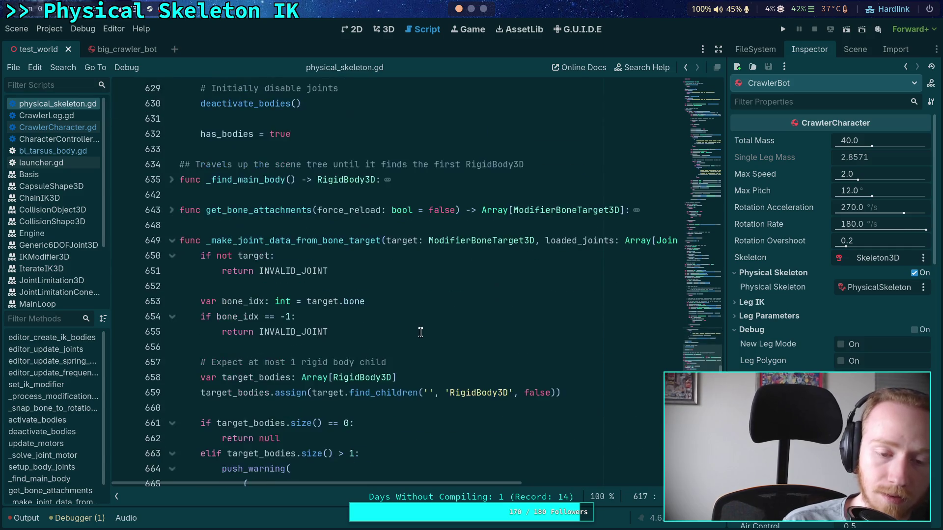
{"action": "scroll", "coordinate": [342, 334], "scroll_direction": "up", "scroll_amount": 1}
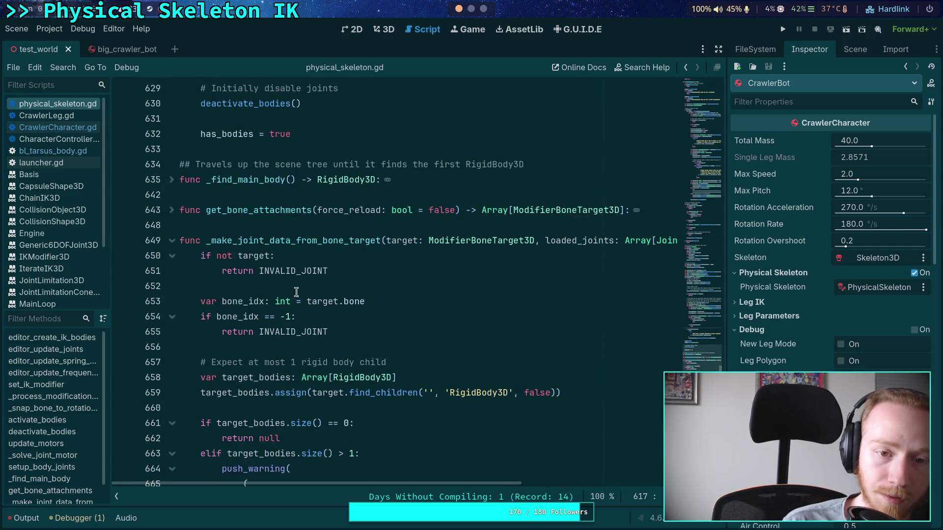
{"action": "left_click", "coordinate": [170, 241]}
{"action": "scroll", "coordinate": [169, 244], "scroll_direction": "up", "scroll_amount": 20}
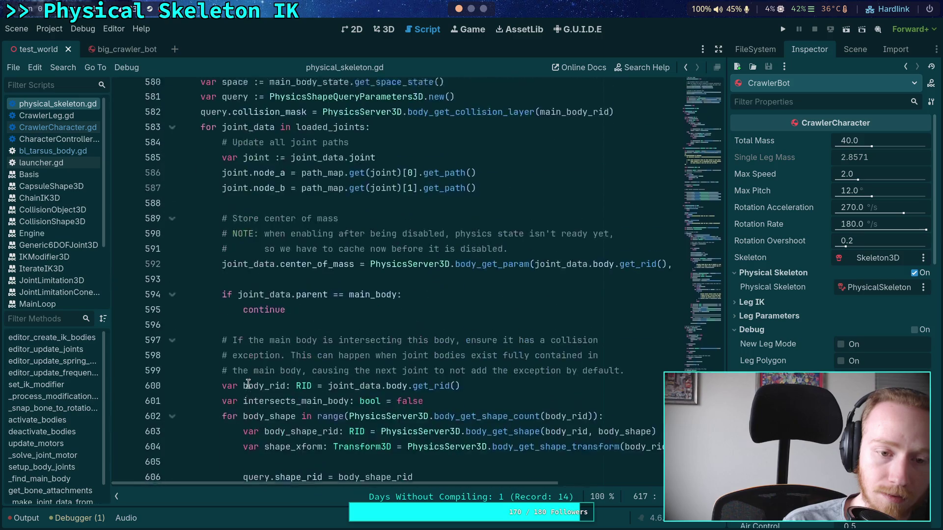
{"action": "scroll", "coordinate": [222, 378], "scroll_direction": "up", "scroll_amount": 20}
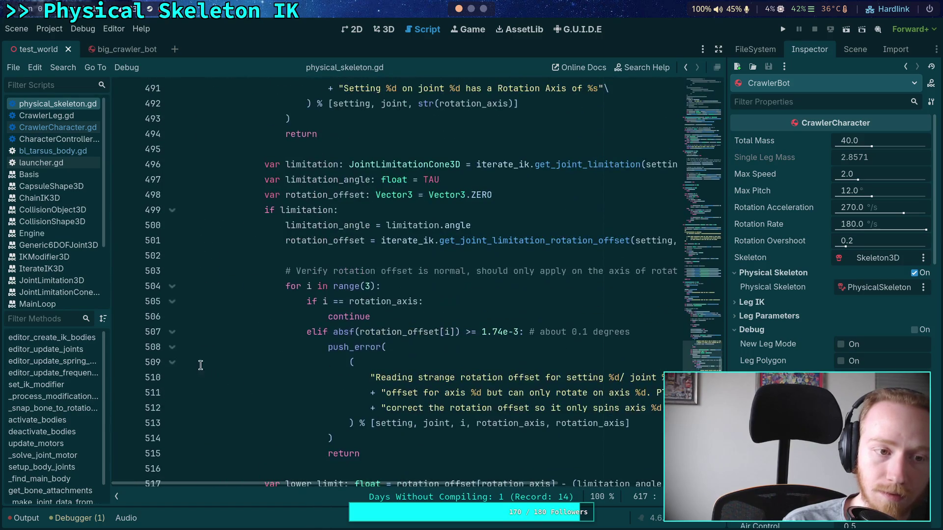